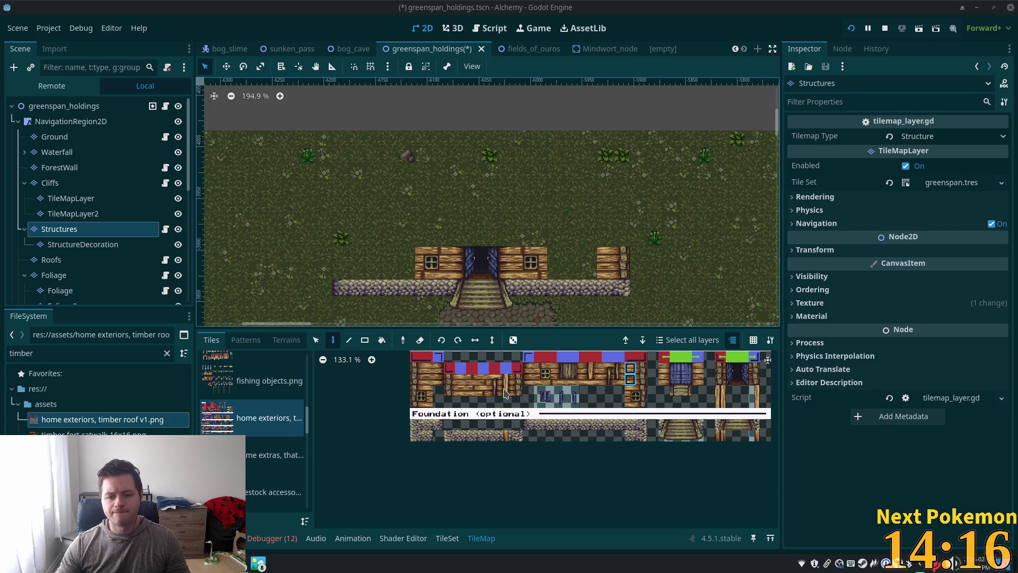
Paint log-wall tiles to fill the wall gap and extend the wall left of the house.
scroll(502, 392, up, 5)
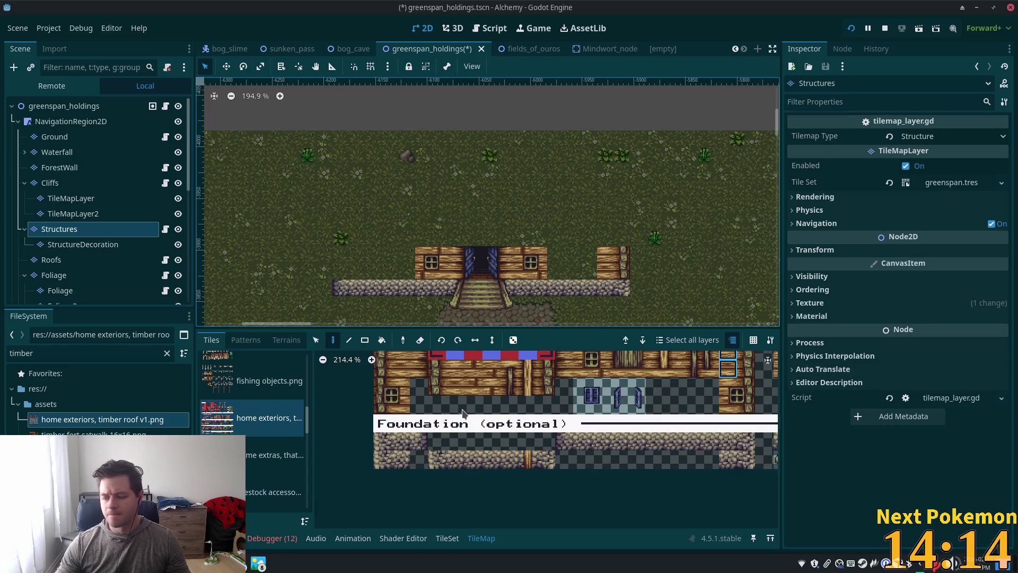
mouse_move(501, 388)
mouse_down()
mouse_move(481, 386)
mouse_move(488, 391)
mouse_up()
click(575, 265)
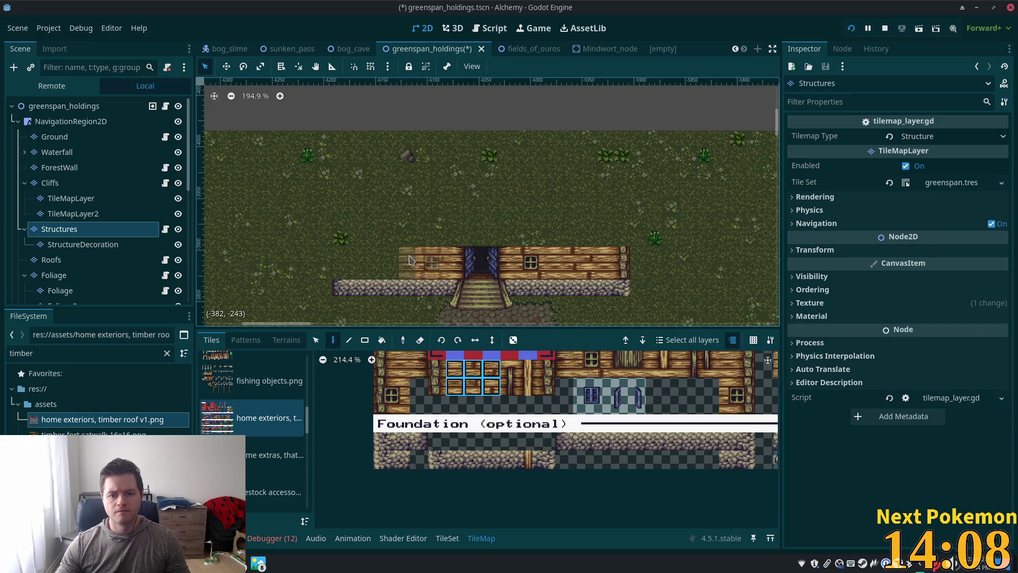
scroll(385, 259, up, 1)
click(404, 273)
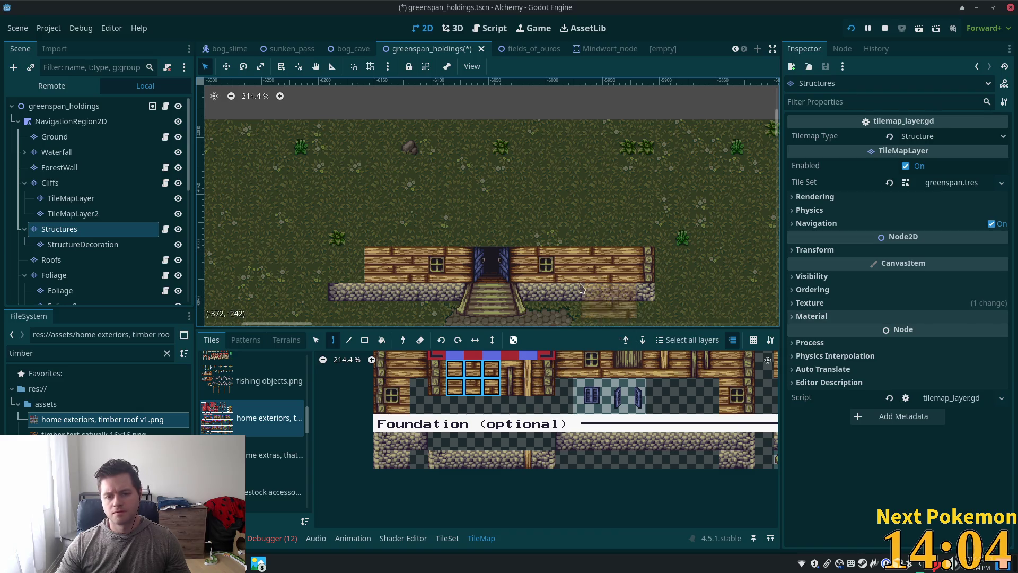
Shift the right-hand window wall tiles one tile right and pick a two-tile wall strip.
click(316, 340)
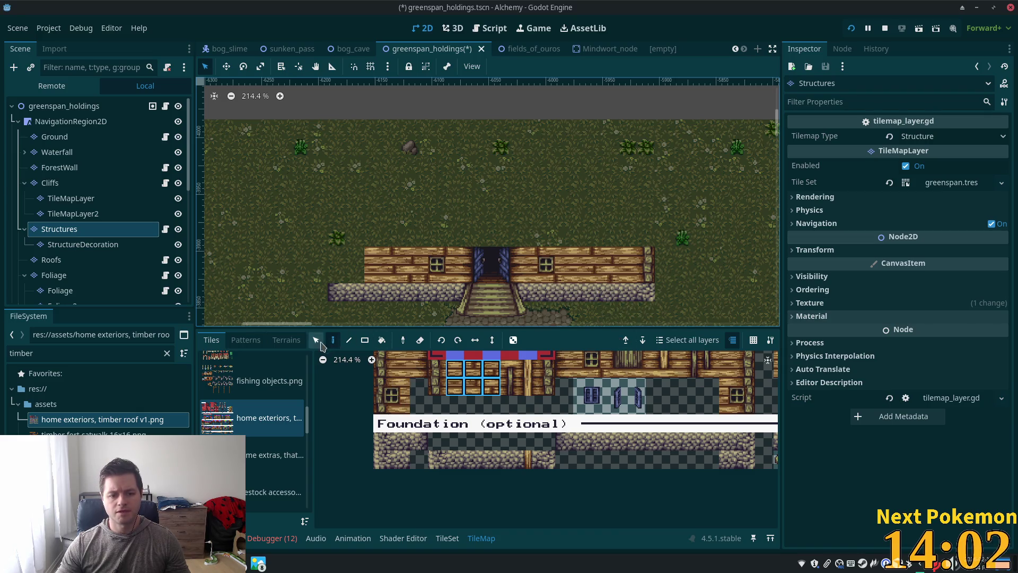
drag(530, 261, 565, 265)
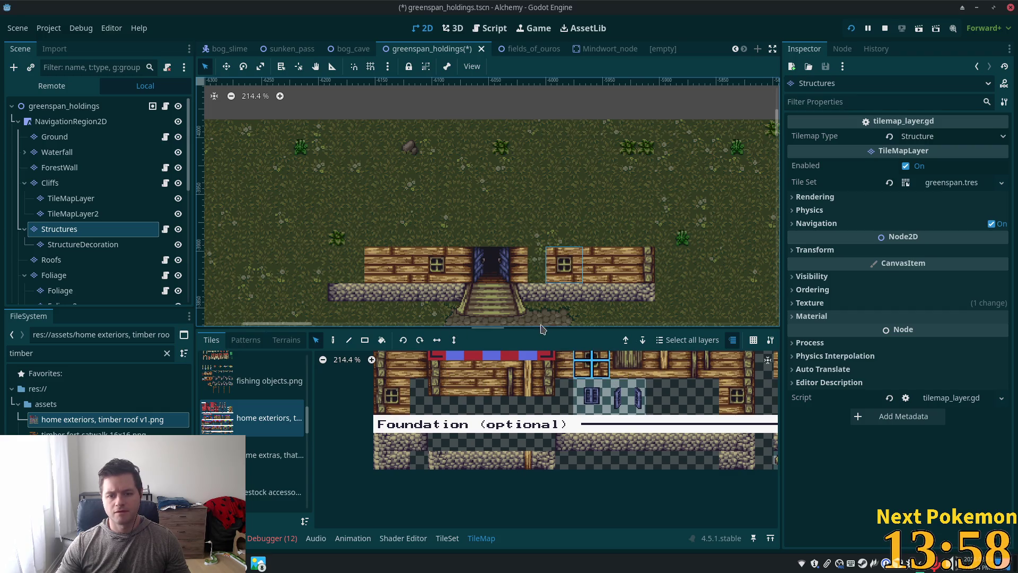
scroll(528, 419, down, 3)
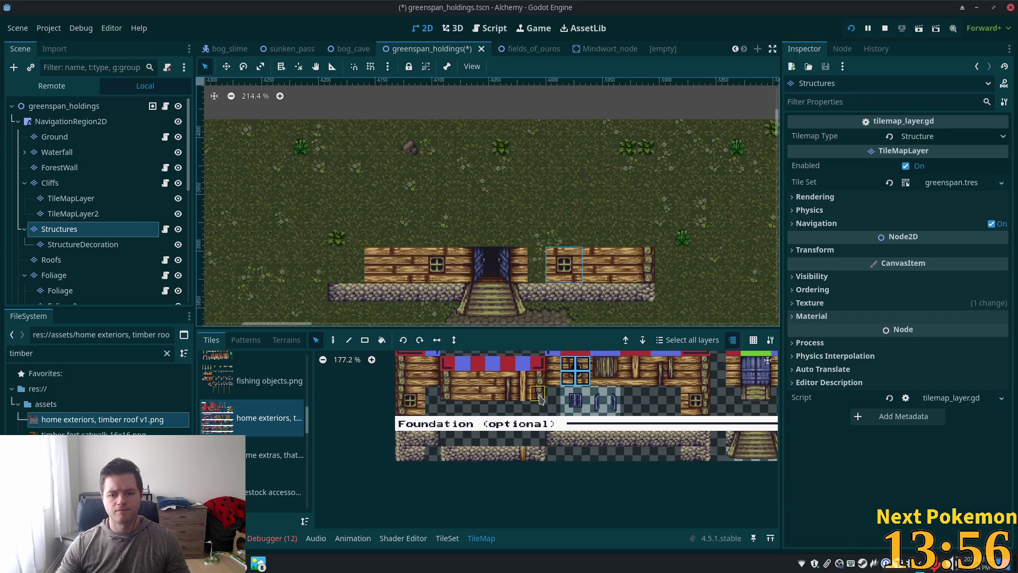
drag(481, 406, 483, 418)
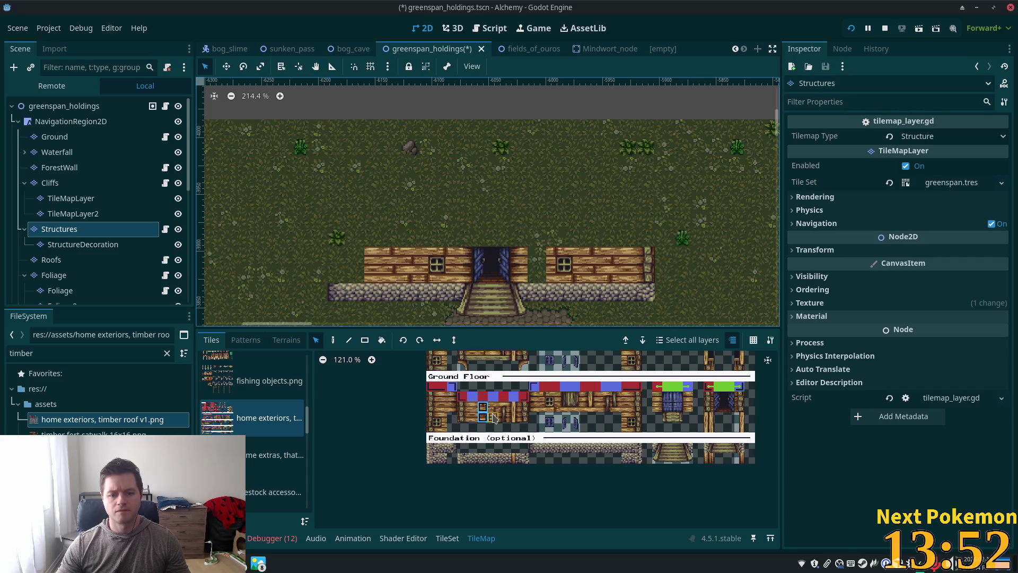
scroll(472, 408, up, 3)
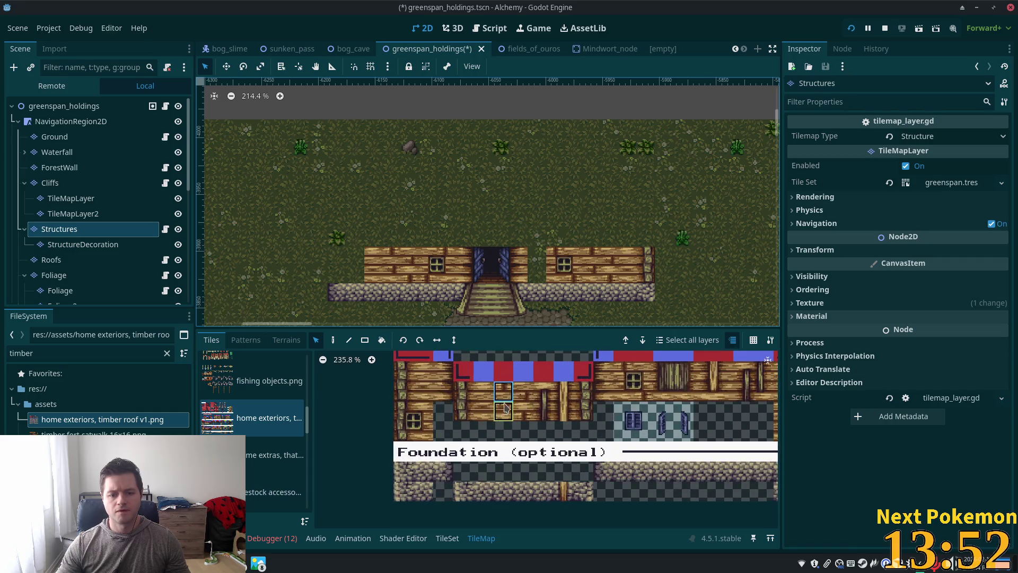
Move the windowed wall block one tile left so the log wall is continuous.
click(333, 340)
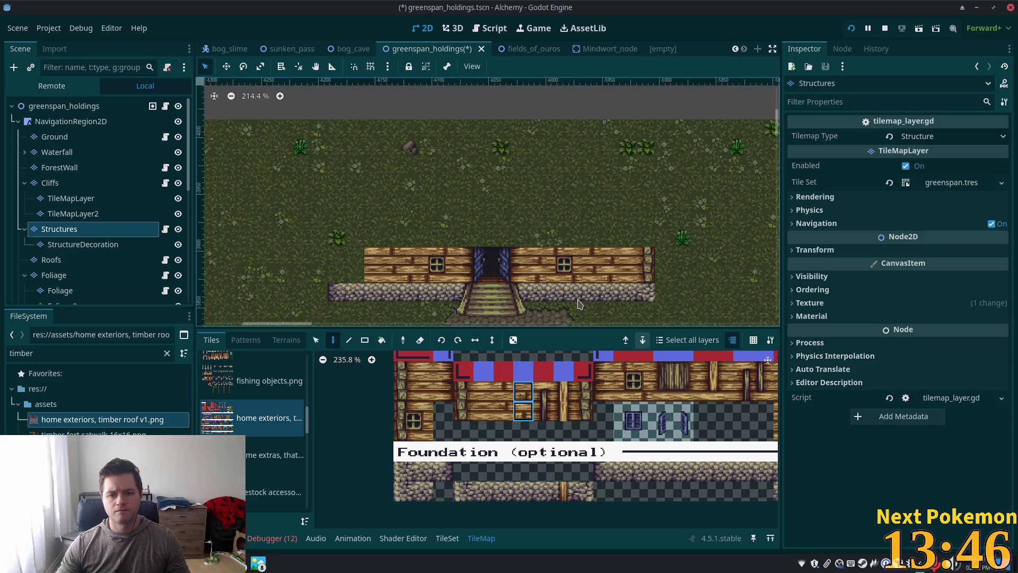
key(s)
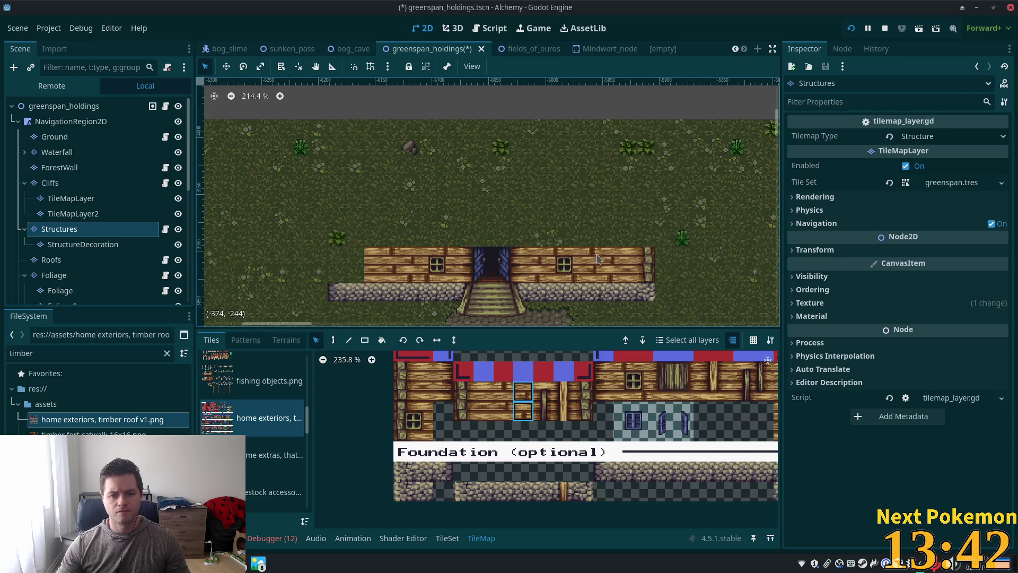
drag(580, 254, 614, 280)
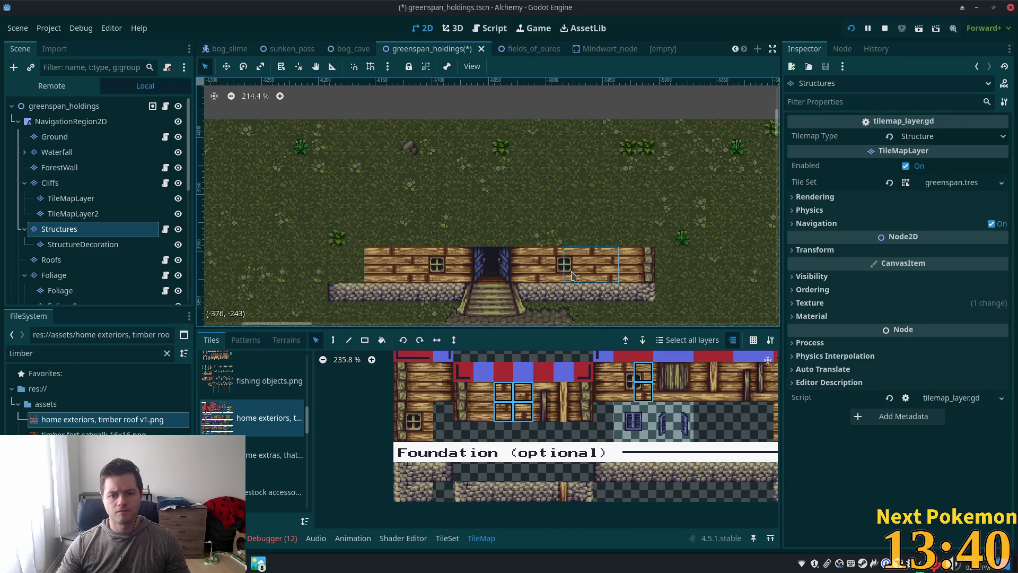
click(527, 287)
mouse_move(423, 260)
mouse_down()
mouse_move(443, 275)
mouse_move(425, 275)
mouse_up()
drag(524, 392, 524, 412)
click(333, 339)
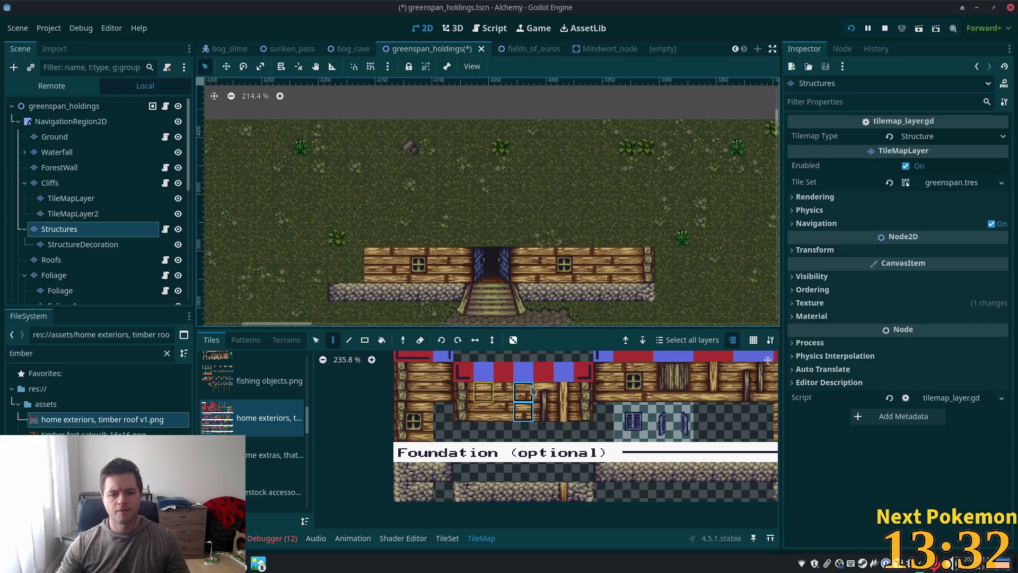
Patch the wall's right end and place a 2x2 window right of the door.
drag(463, 391, 484, 413)
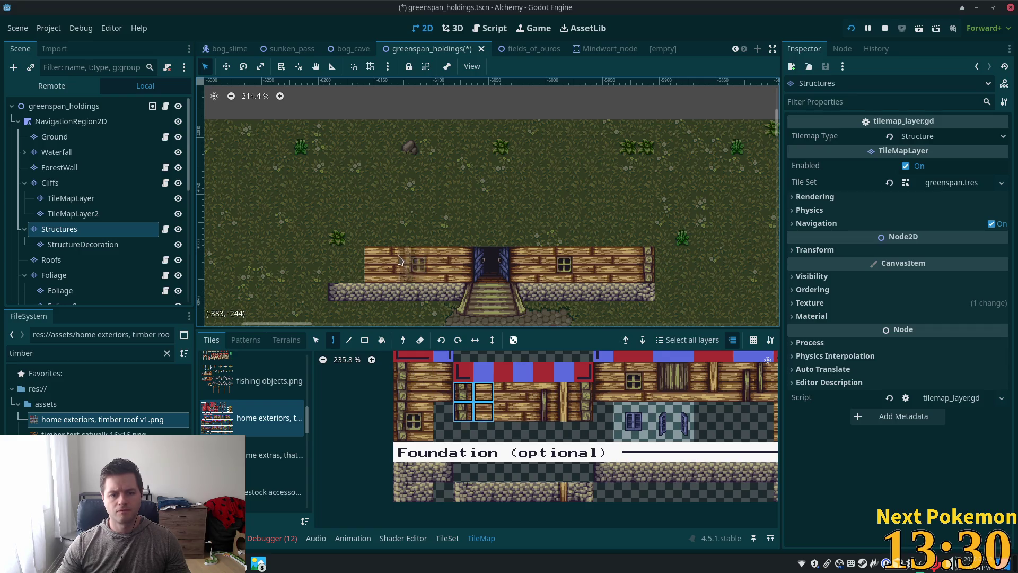
scroll(551, 261, down, 2)
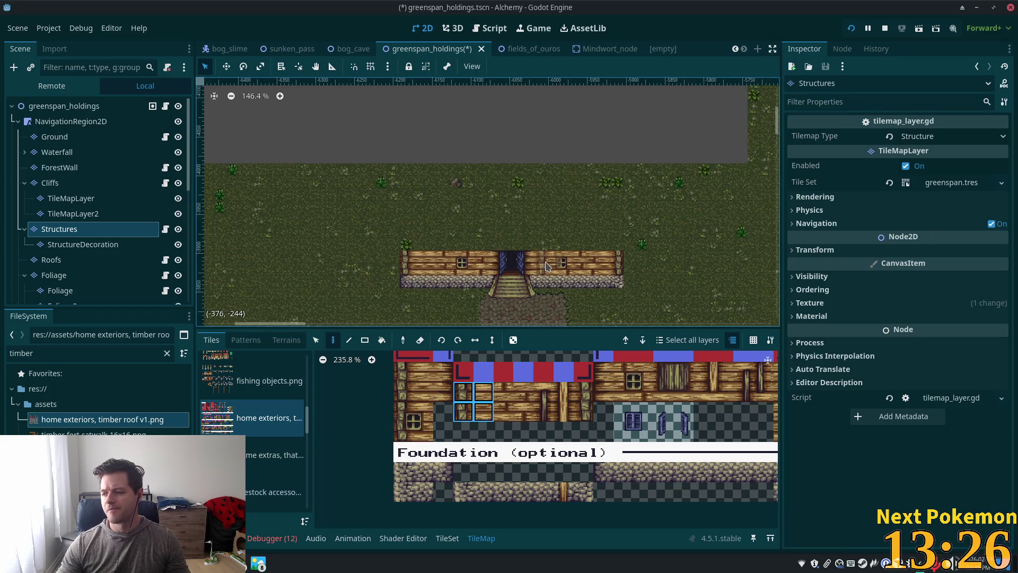
scroll(550, 269, down, 2)
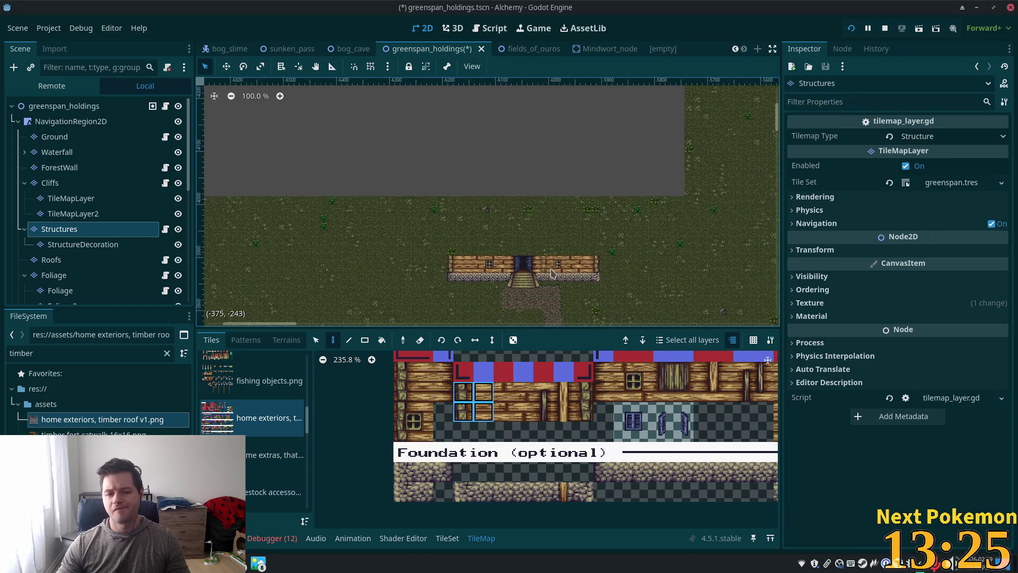
click(599, 272)
click(556, 267)
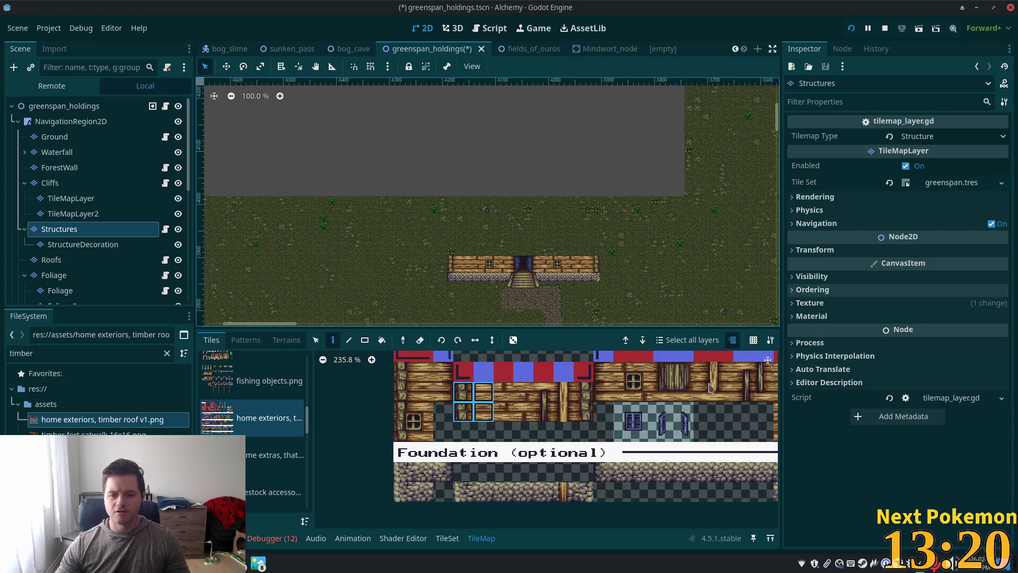
click(55, 244)
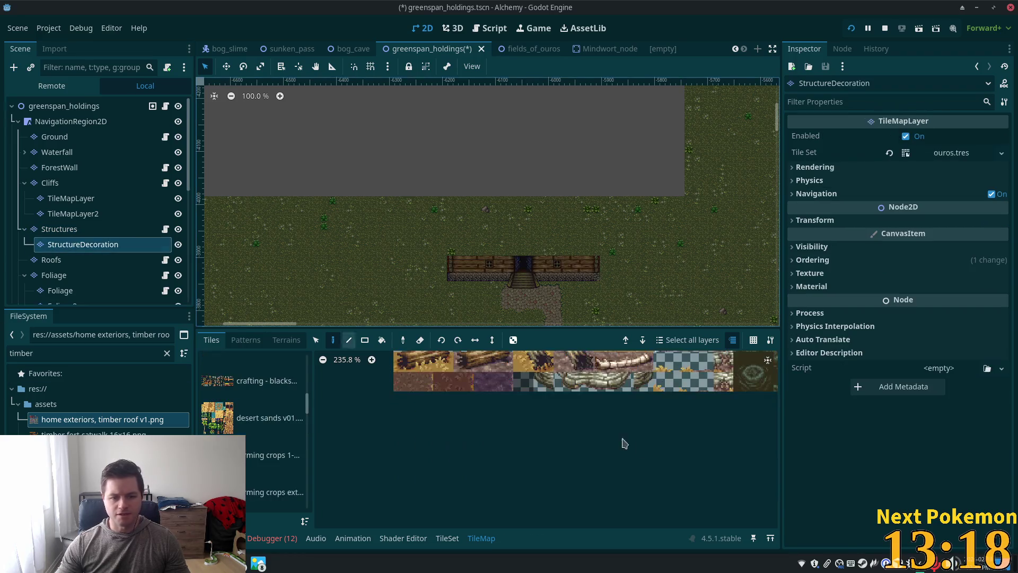
Assign greenspan.tres as the StructureDecoration layer's tile set and show the home exteriors atlas.
scroll(586, 391, down, 2)
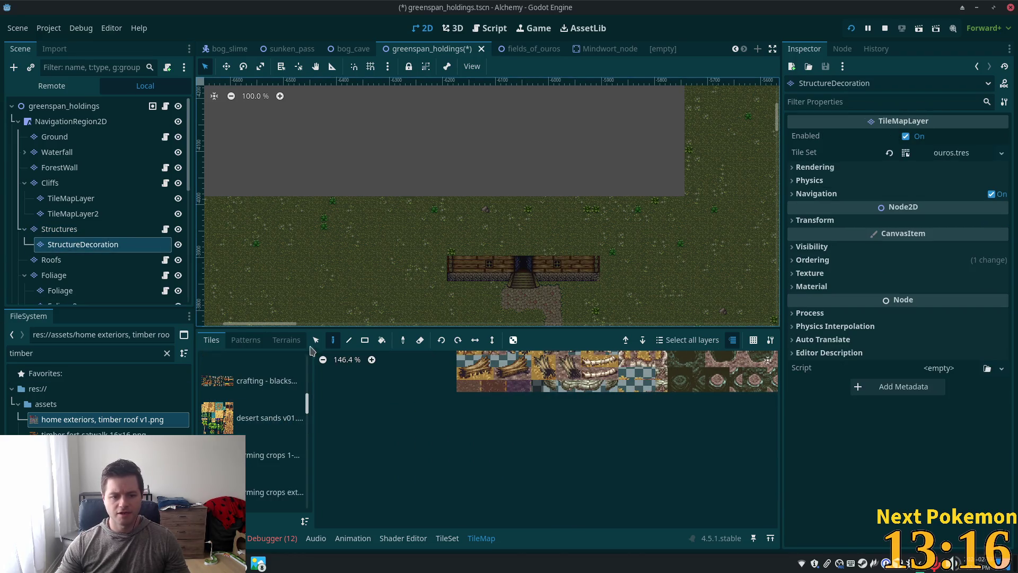
click(1001, 153)
click(983, 204)
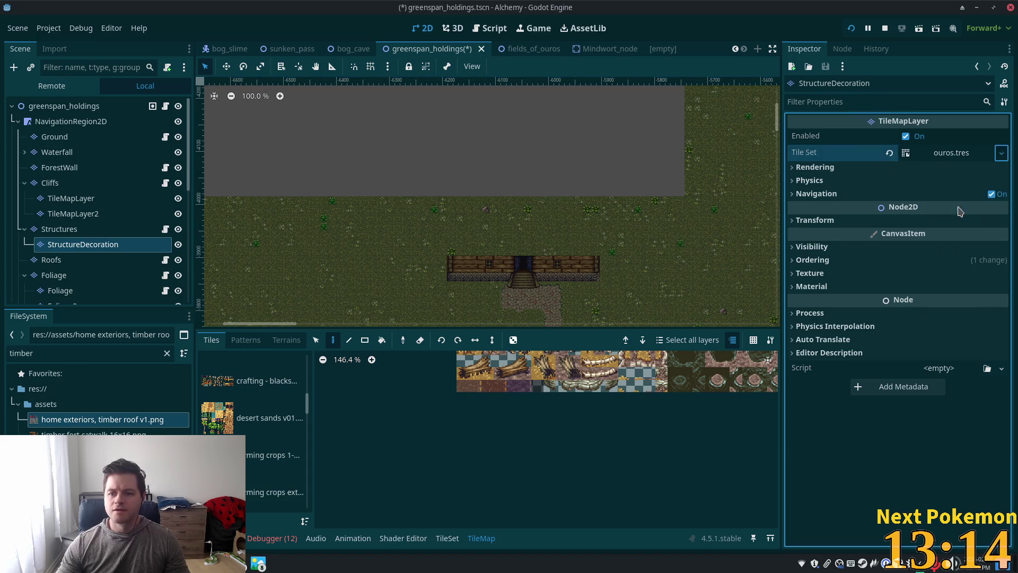
click(398, 154)
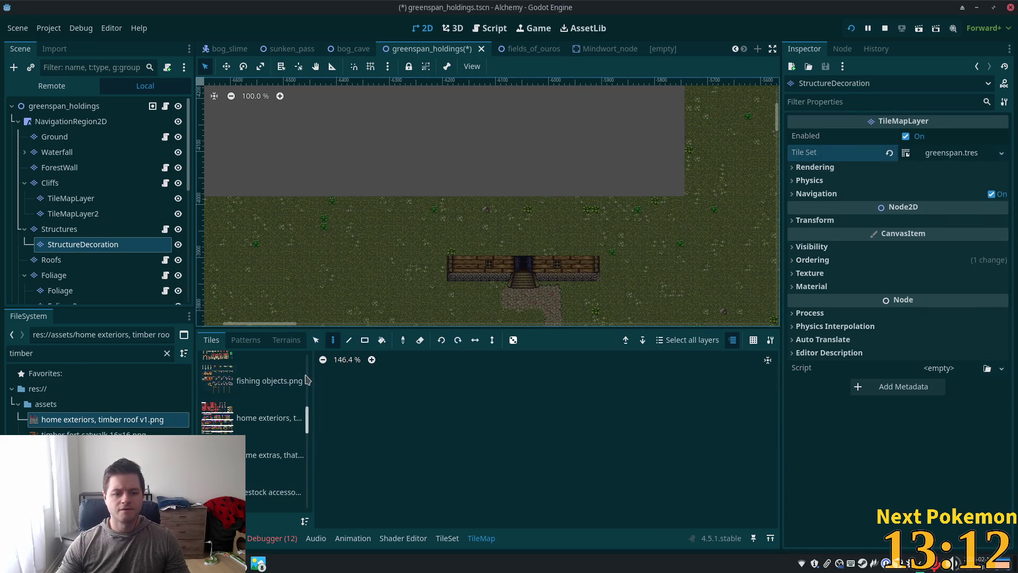
click(264, 423)
scroll(658, 435, up, 3)
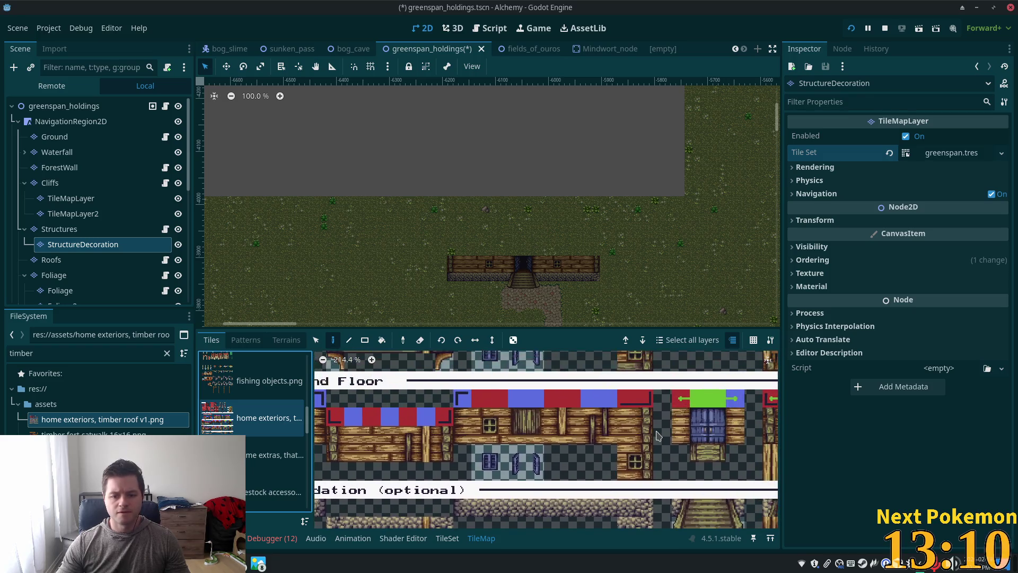
Add shutters left of the left window and right of the right window.
drag(527, 468, 519, 454)
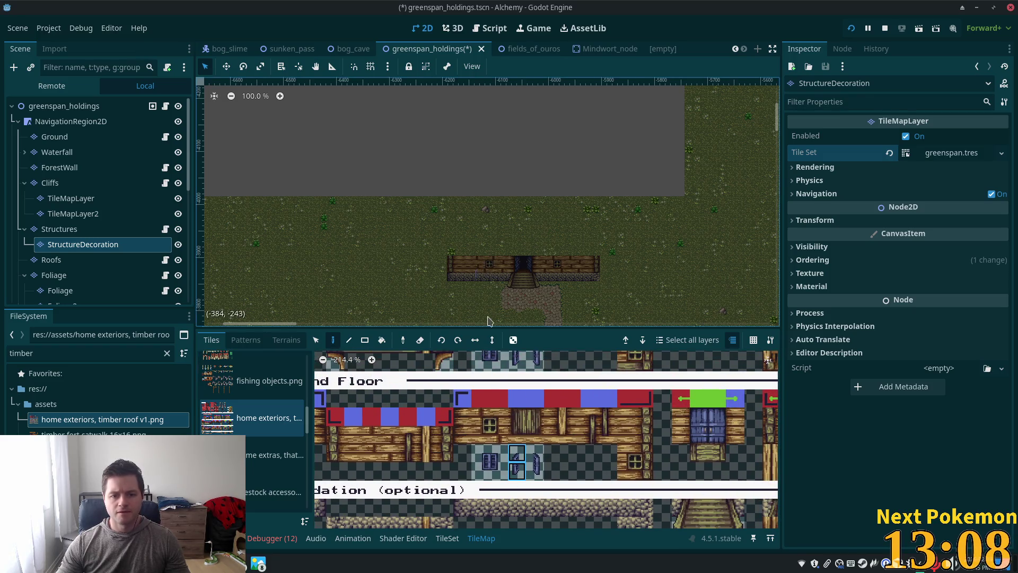
scroll(493, 272, up, 4)
click(482, 250)
scroll(480, 244, up, 6)
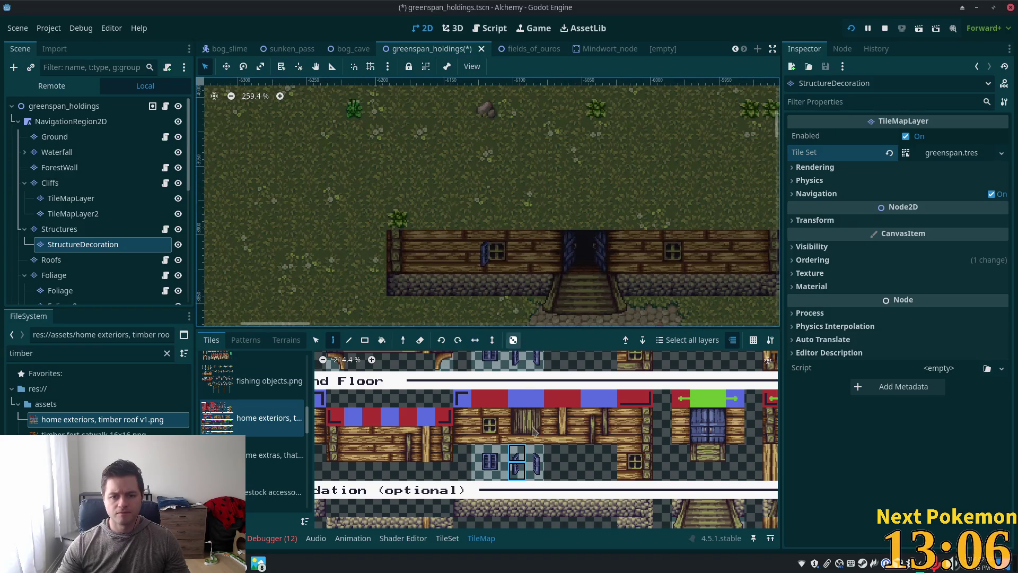
drag(534, 463, 534, 452)
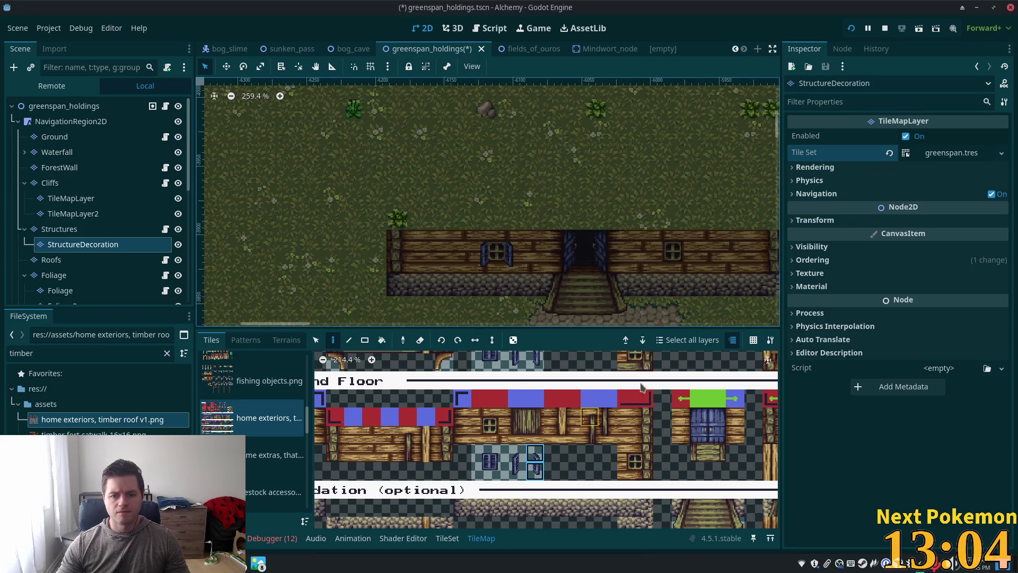
click(688, 258)
drag(512, 470, 518, 460)
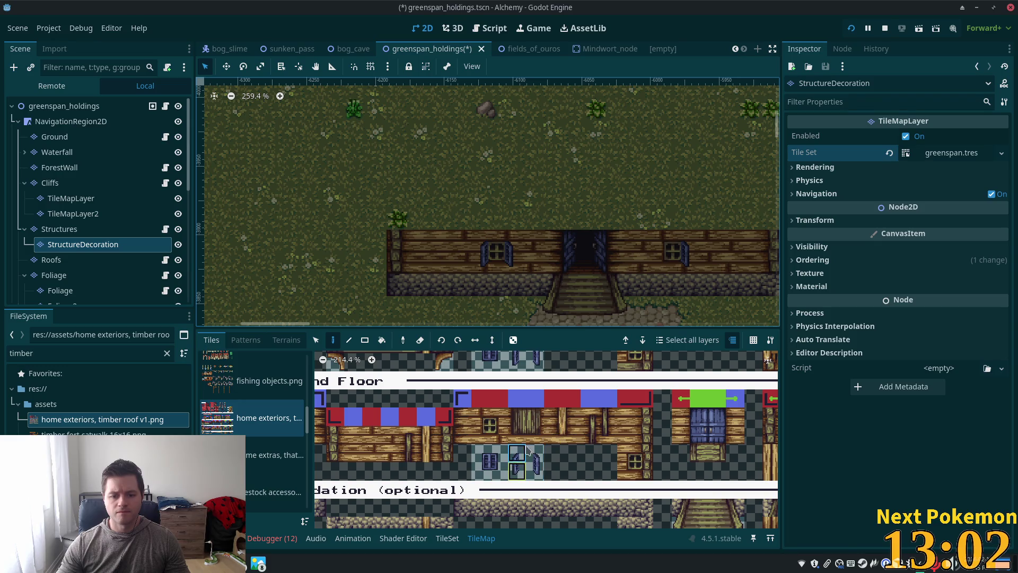
scroll(681, 280, down, 3)
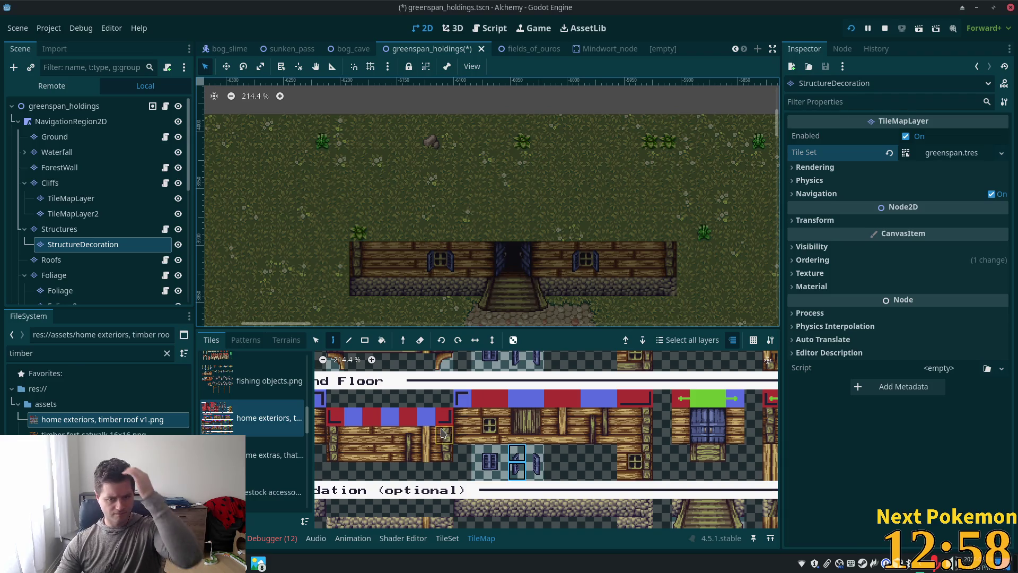
scroll(593, 443, up, 3)
scroll(593, 443, down, 4)
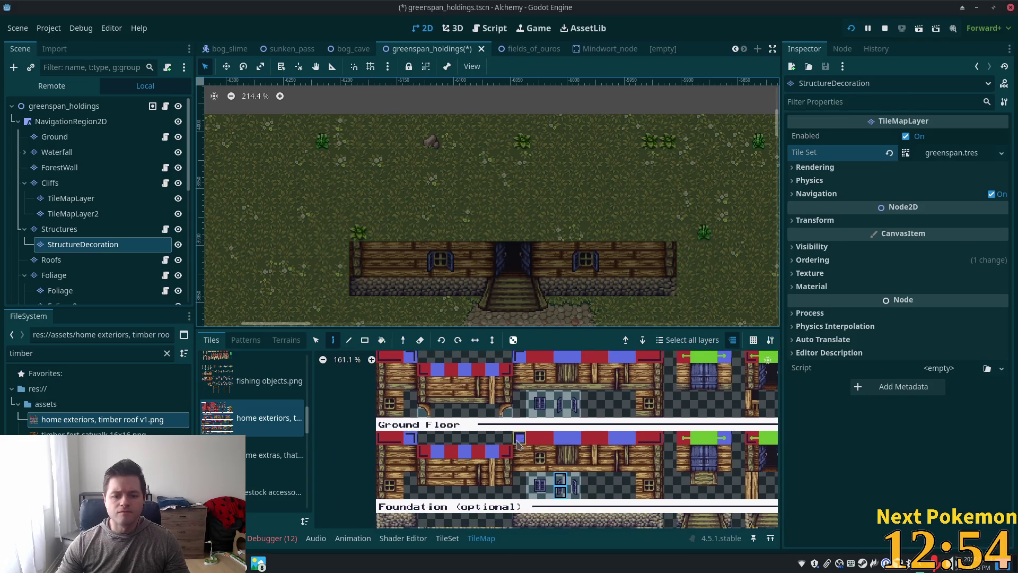
Choose a 2x2 block from the exteriors atlas and switch to the Rect fill tool.
drag(448, 466, 467, 488)
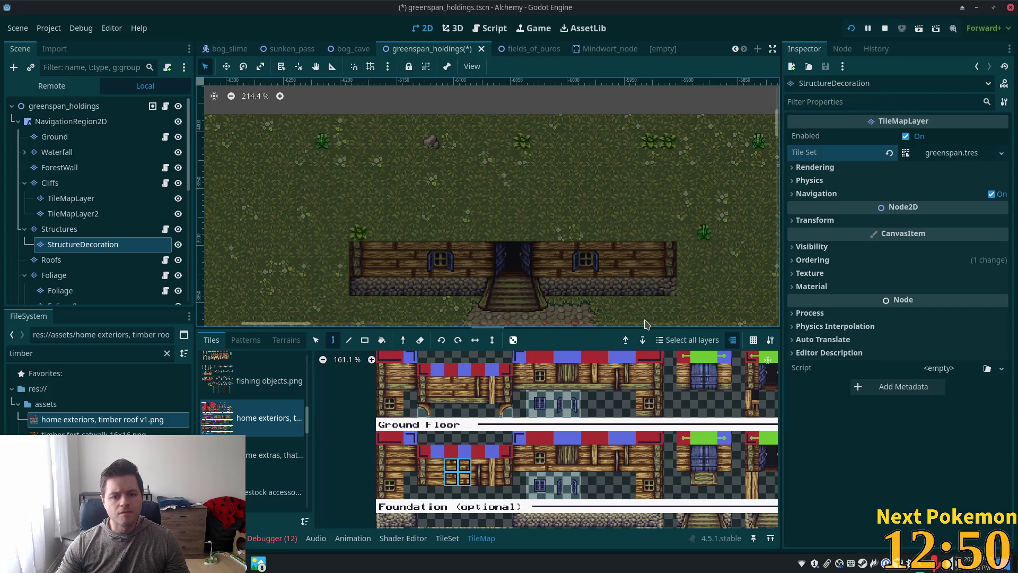
scroll(491, 263, down, 2)
scroll(491, 264, down, 1)
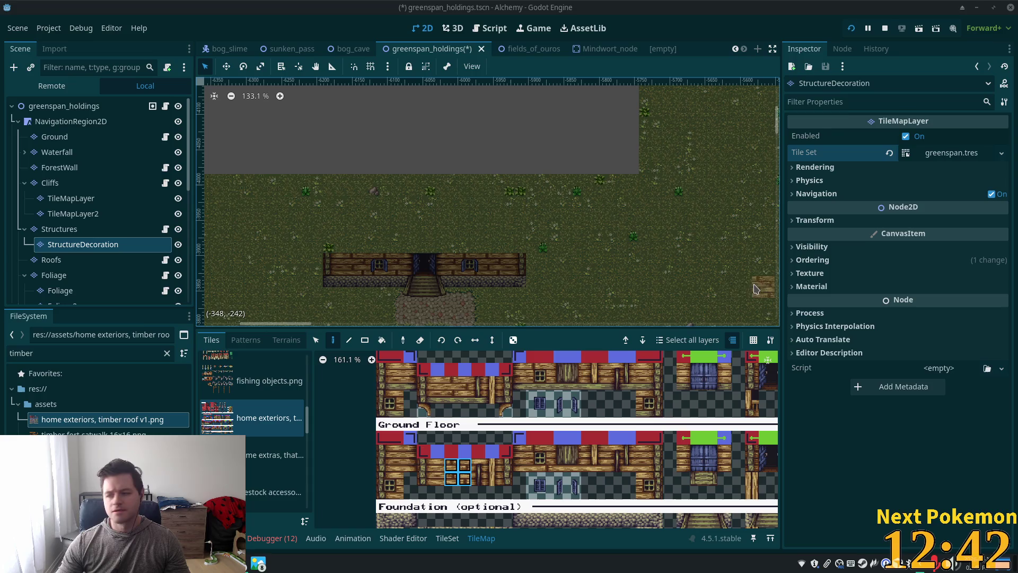
scroll(461, 268, up, 4)
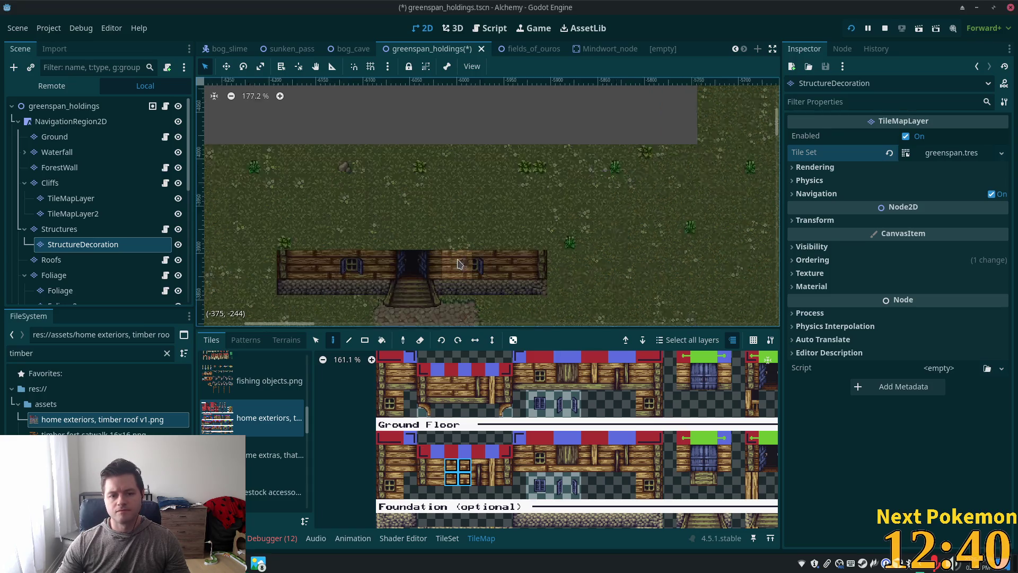
scroll(363, 255, left, 3)
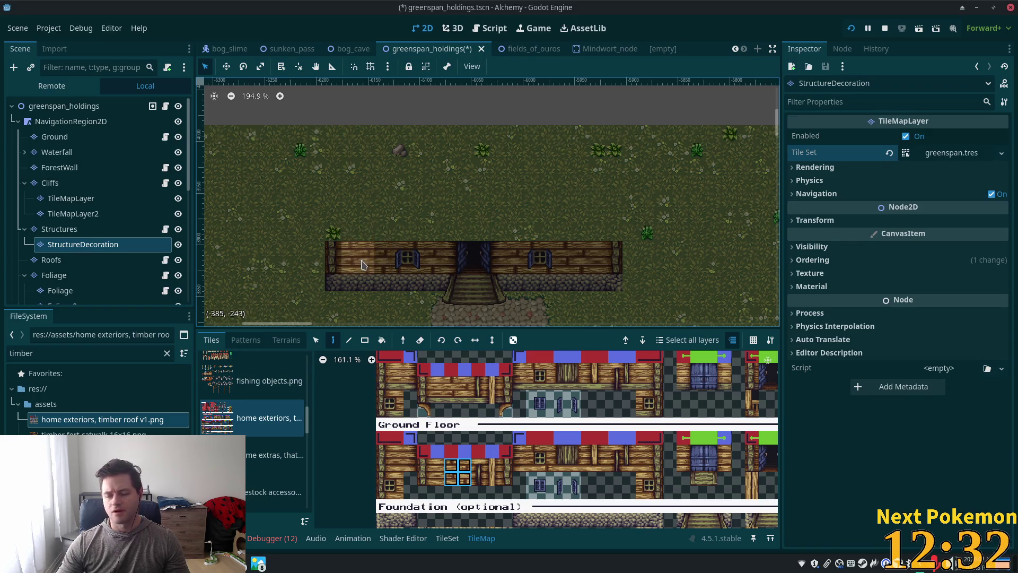
key(r)
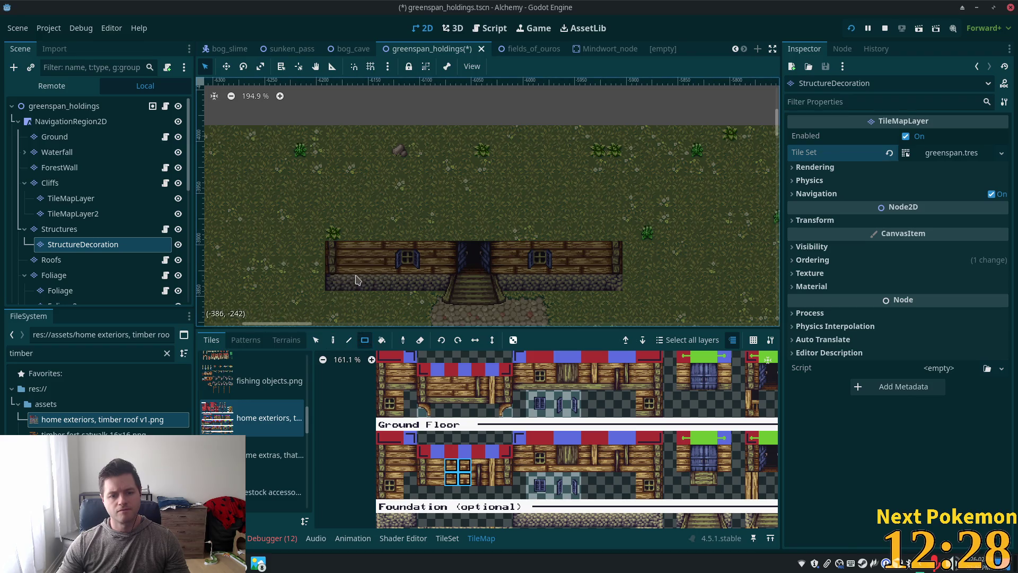
scroll(299, 270, up, 3)
click(60, 229)
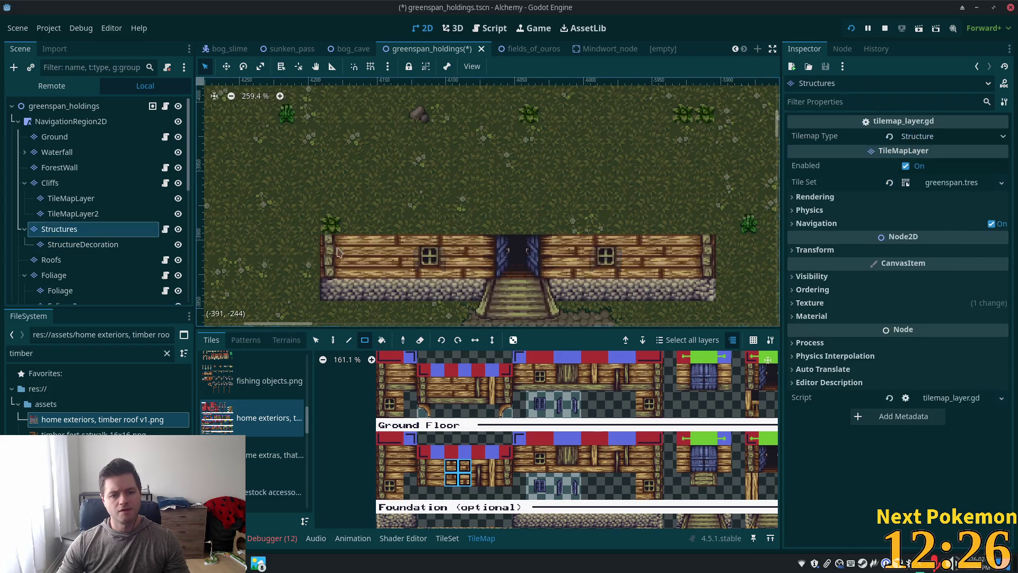
Erase the left end of the house wall with a rectangle.
mouse_move(396, 246)
mouse_down()
mouse_move(361, 297)
mouse_move(342, 290)
mouse_up()
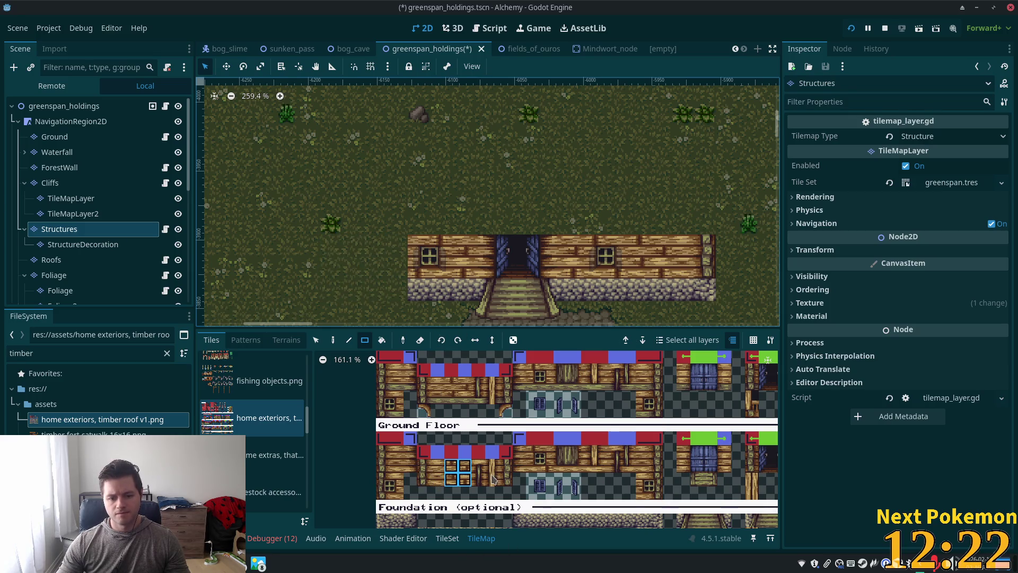
scroll(498, 440, down, 3)
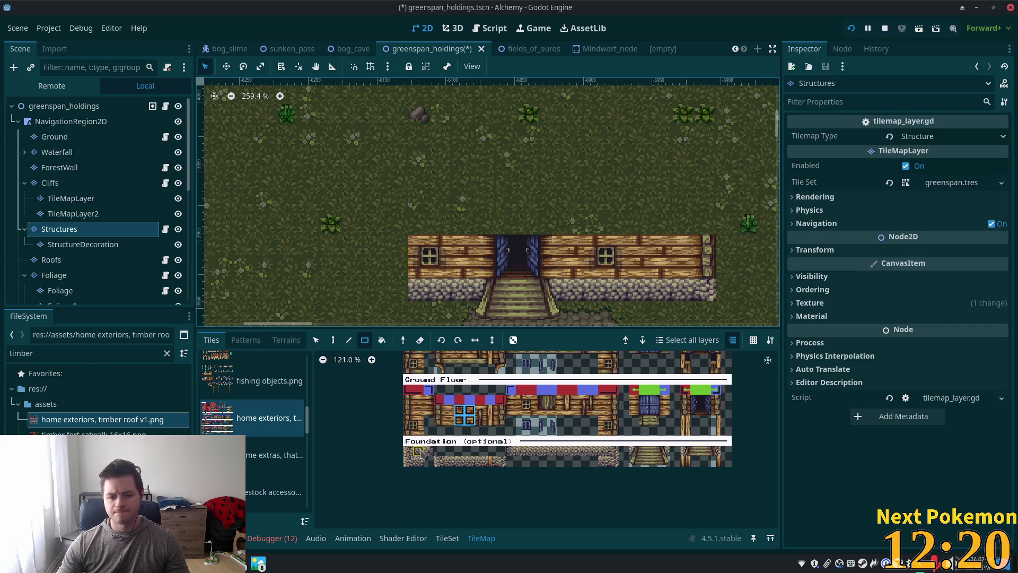
click(410, 454)
key(d)
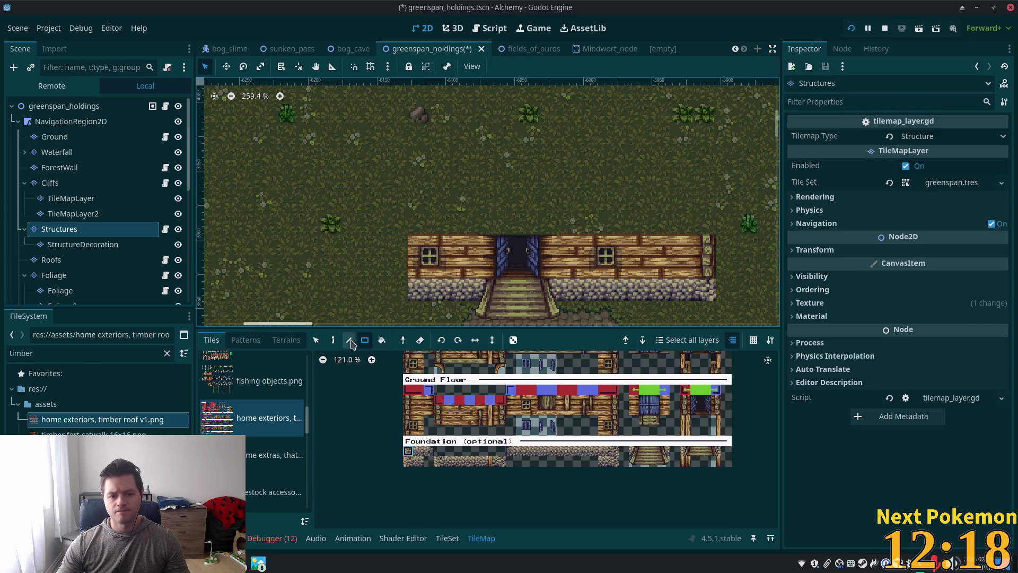
Paint a stone foundation strip to the left of the house.
scroll(503, 312, up, 3)
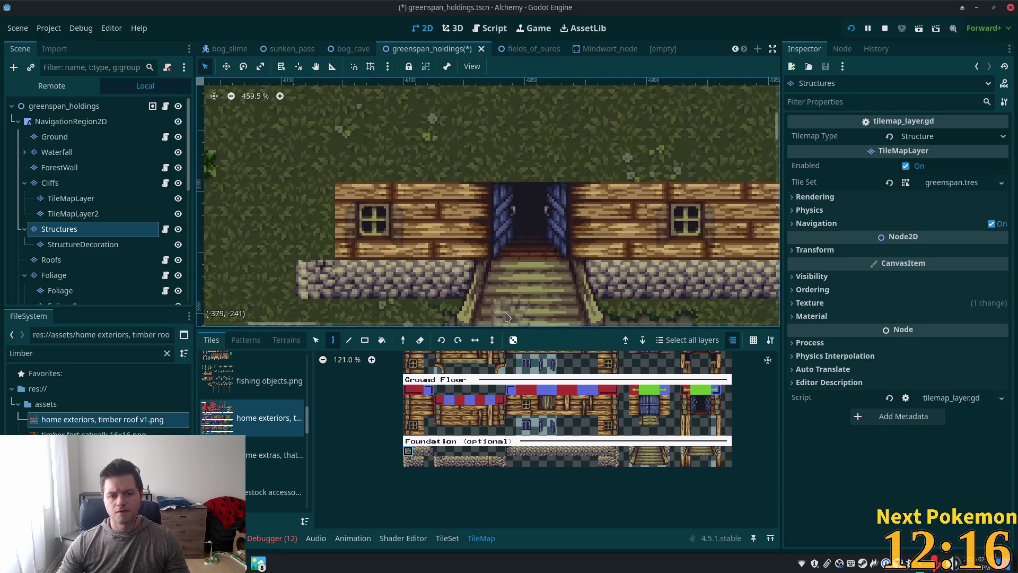
scroll(414, 283, up, 2)
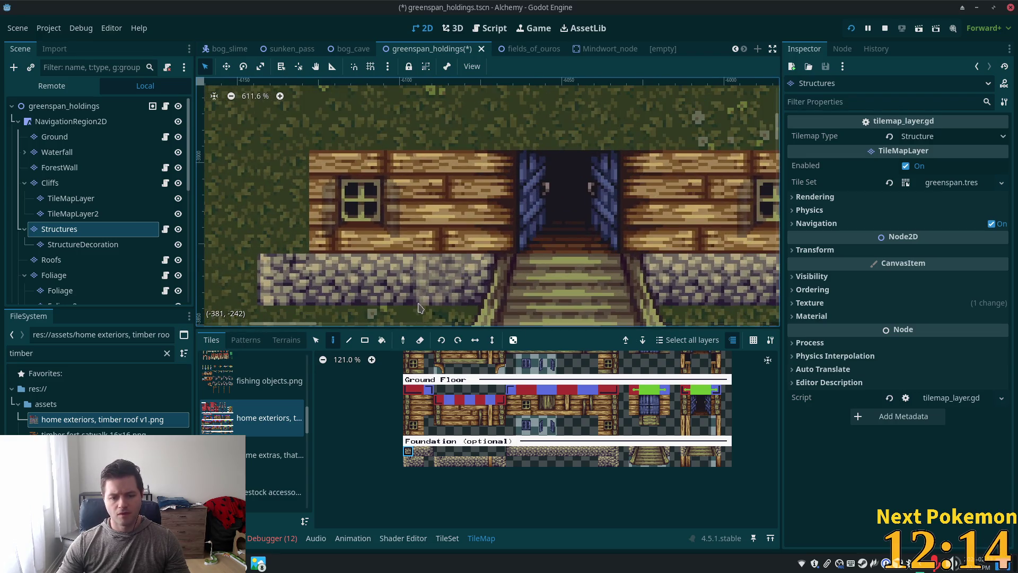
scroll(411, 465, up, 4)
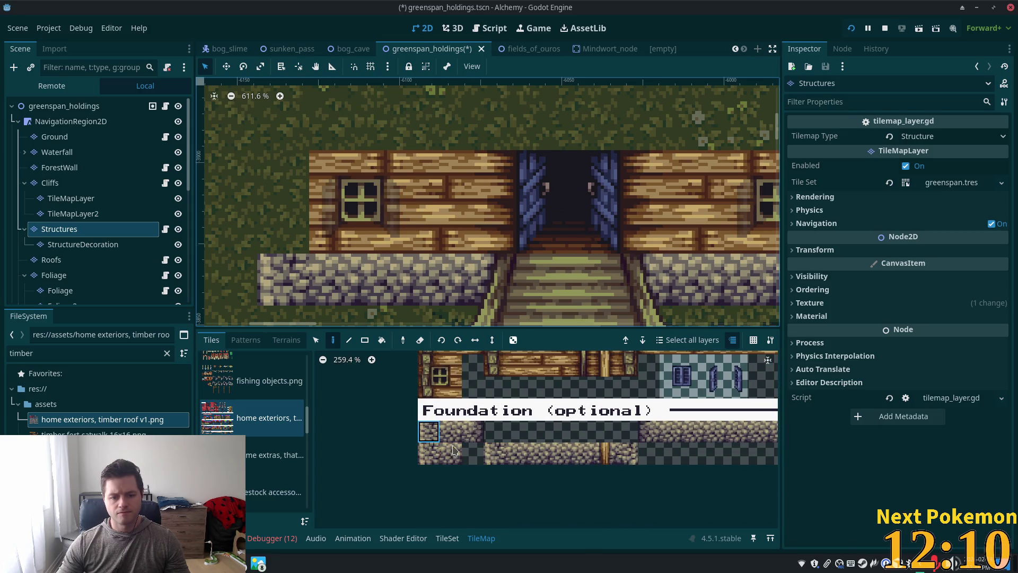
click(430, 457)
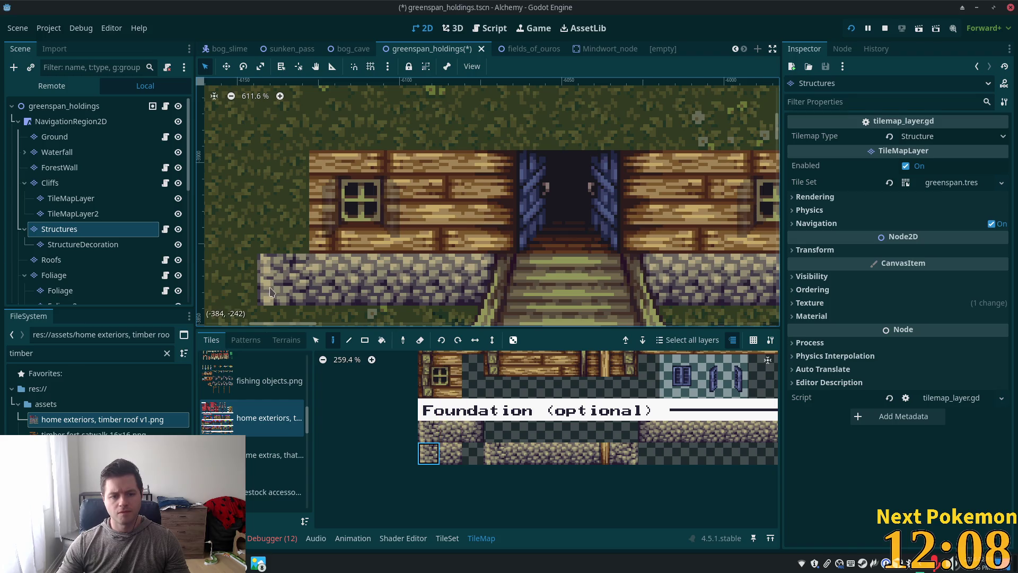
scroll(458, 431, down, 2)
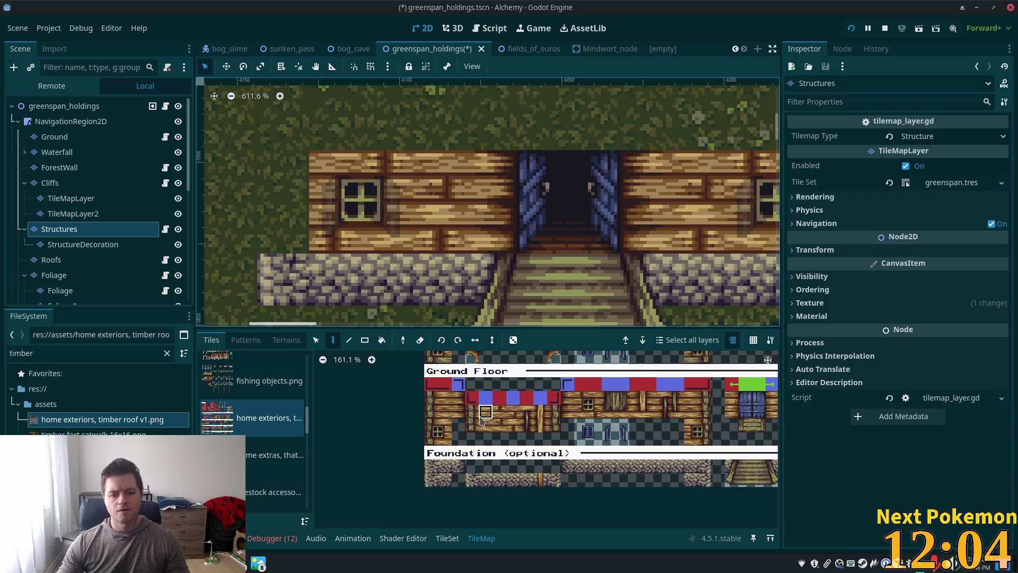
drag(475, 412, 484, 425)
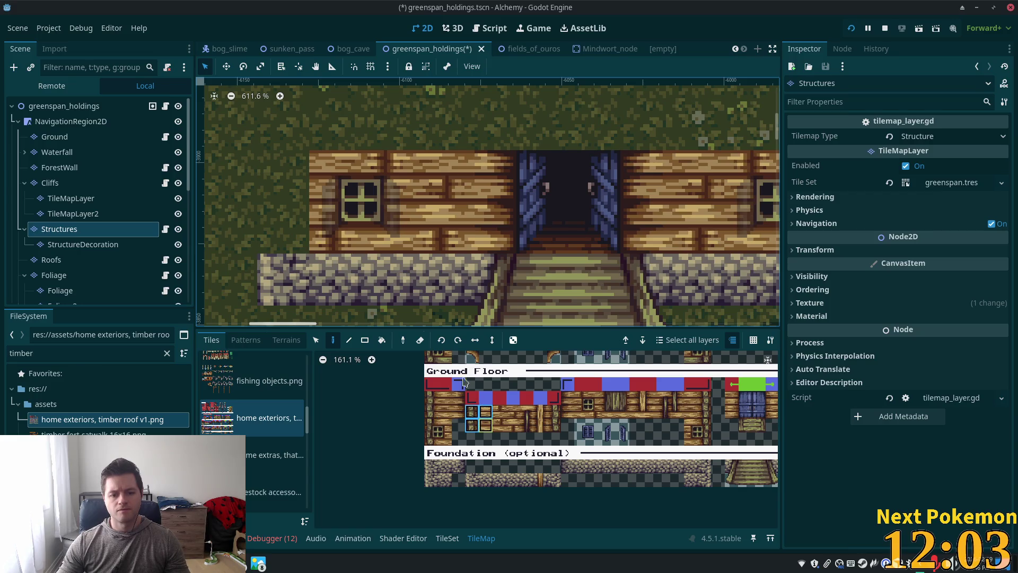
click(459, 413)
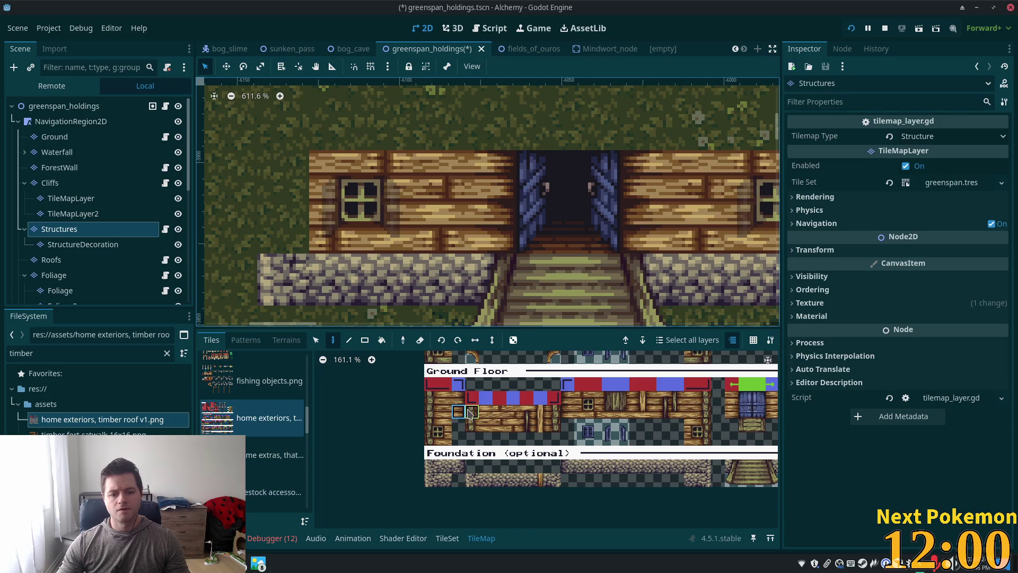
drag(472, 412, 472, 432)
scroll(555, 306, down, 4)
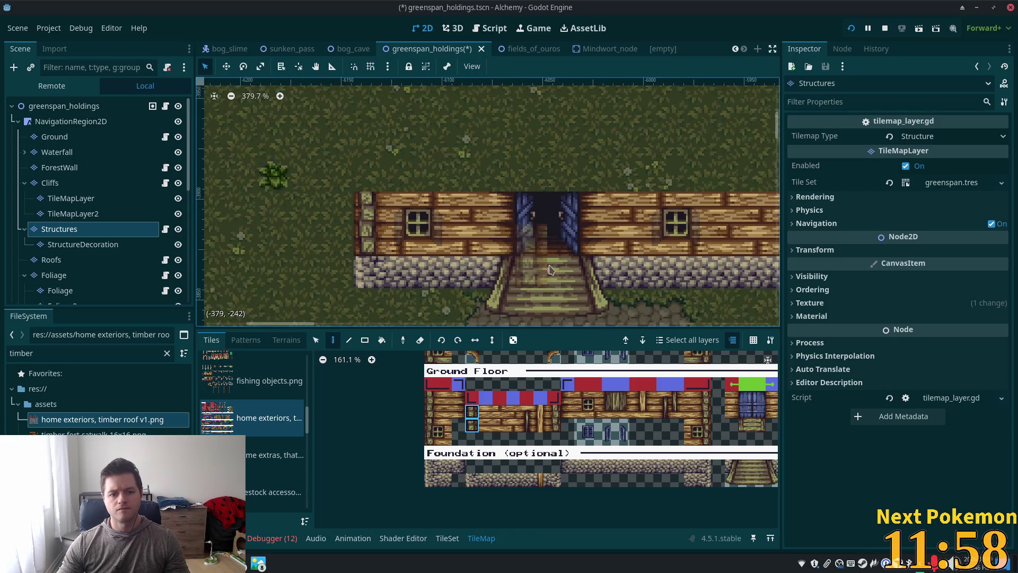
drag(555, 306, 581, 281)
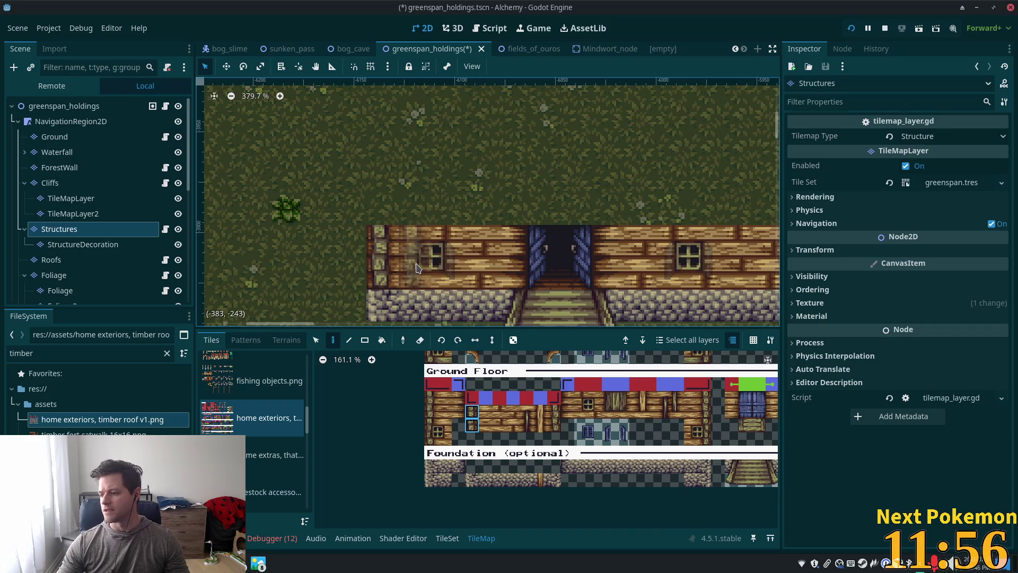
click(568, 467)
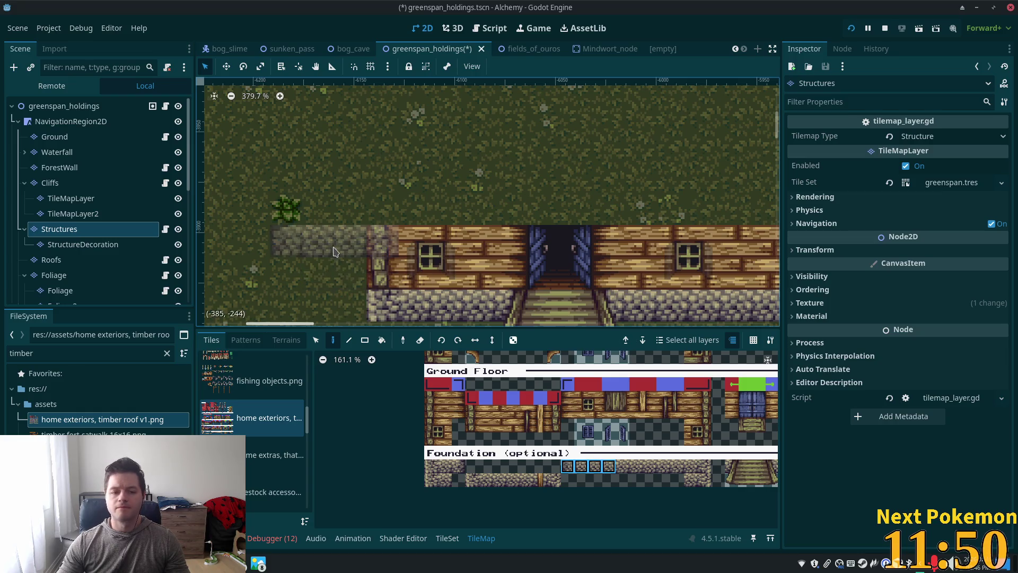
click(290, 284)
scroll(451, 286, down, 2)
drag(450, 286, 569, 303)
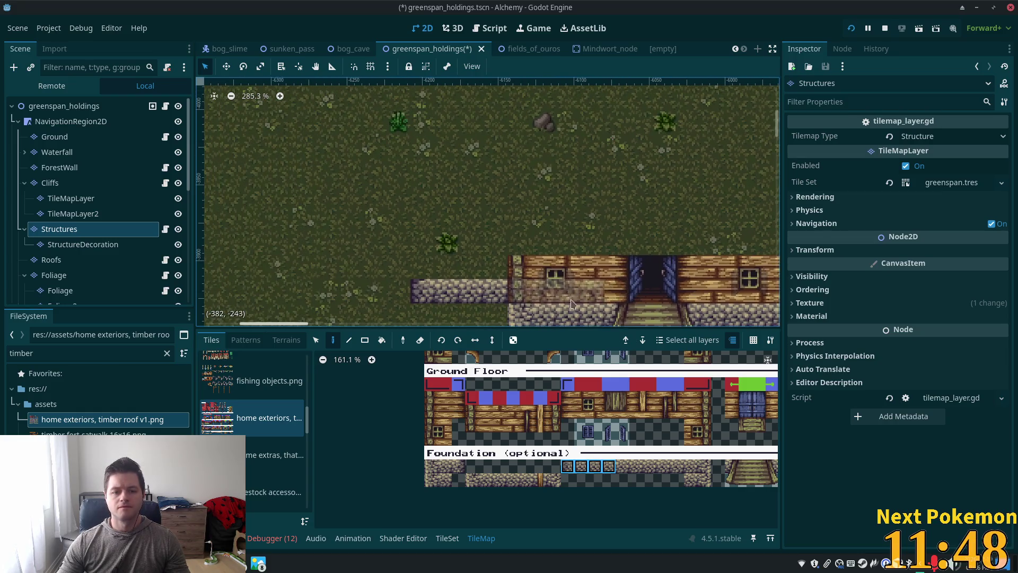
scroll(537, 353, down, 1)
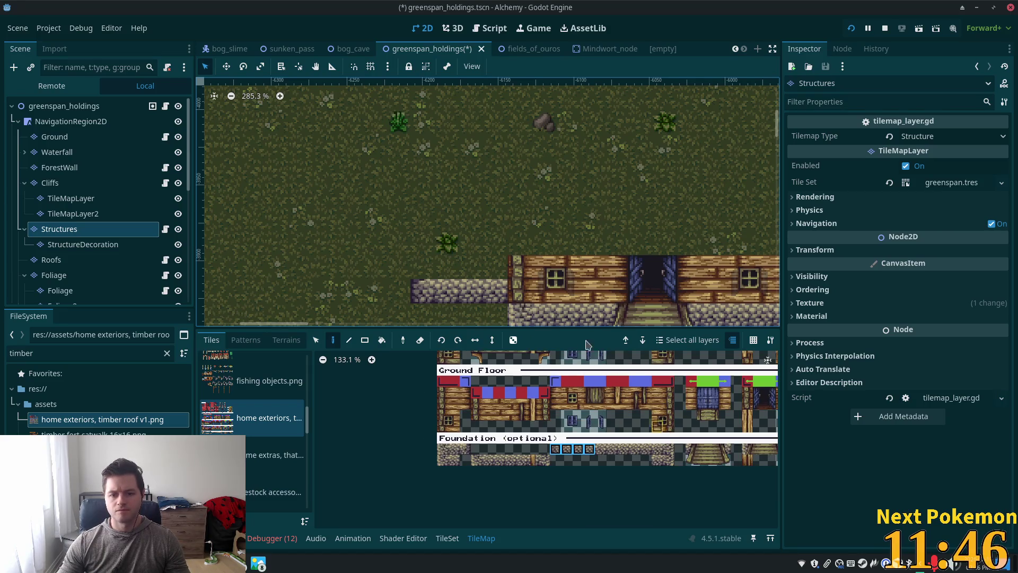
Copy the house's two-tile wall column and paint it as a timber post on the foundation.
click(316, 340)
drag(511, 258, 529, 300)
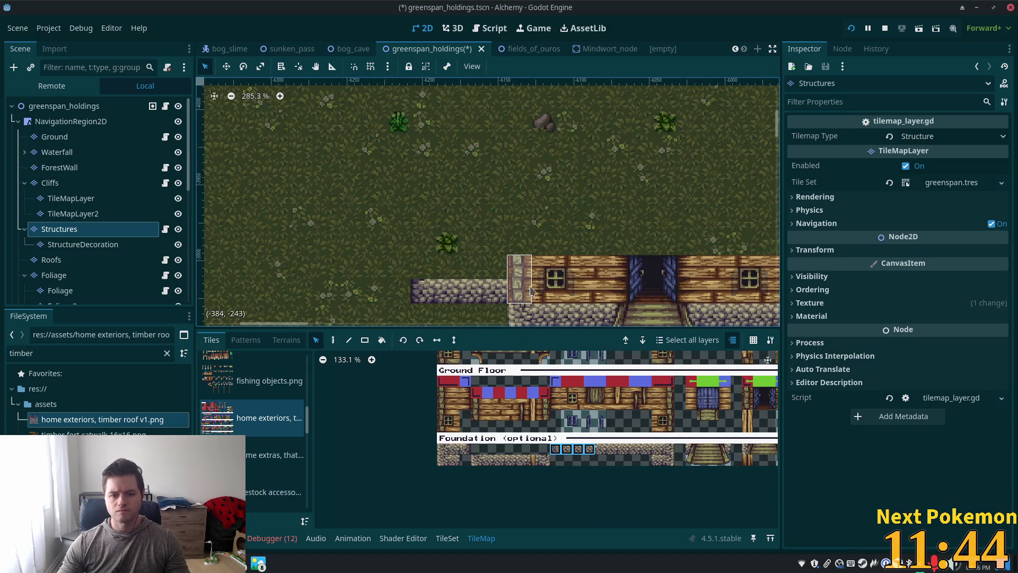
click(333, 340)
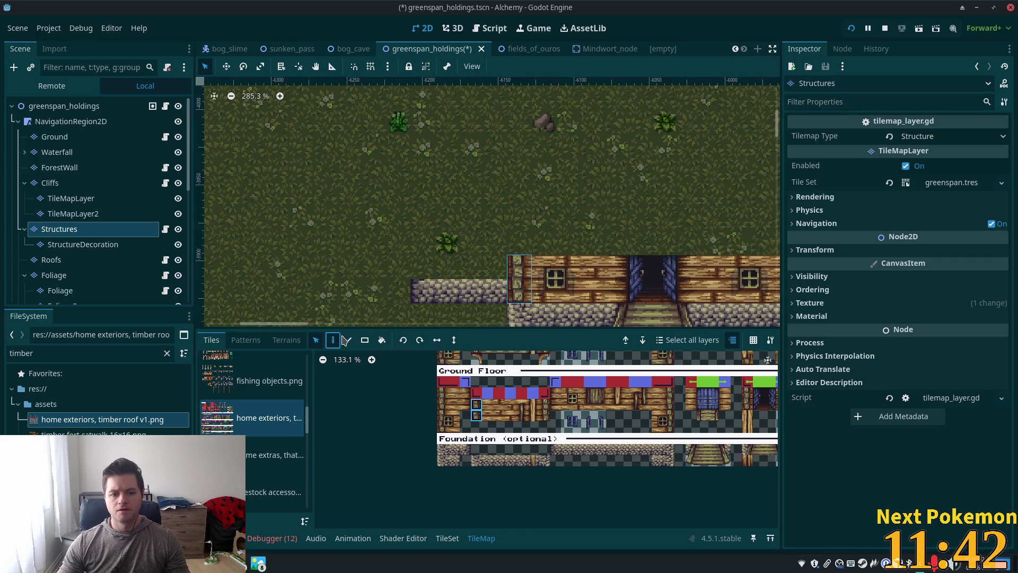
click(427, 257)
click(430, 258)
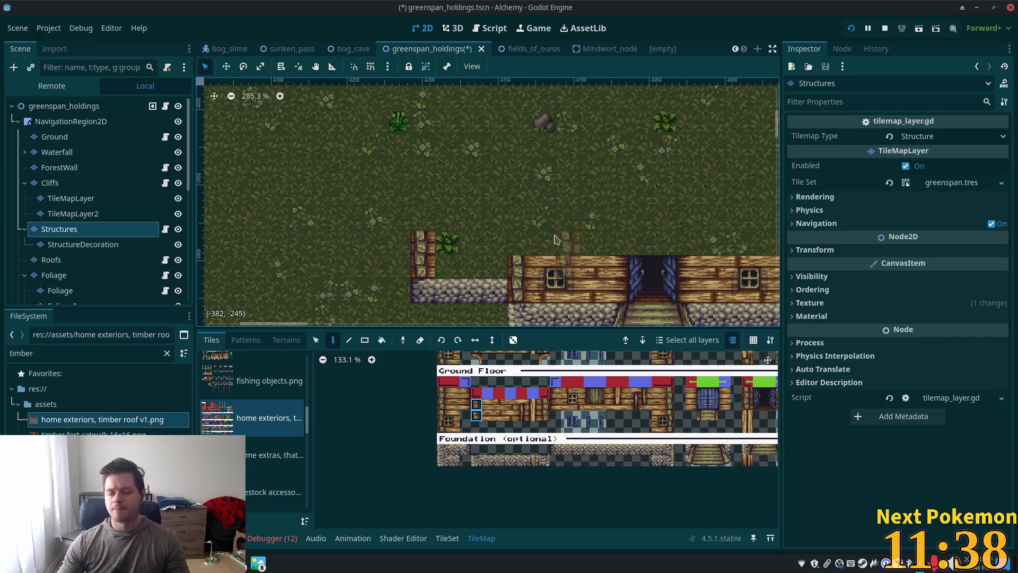
drag(443, 403, 443, 395)
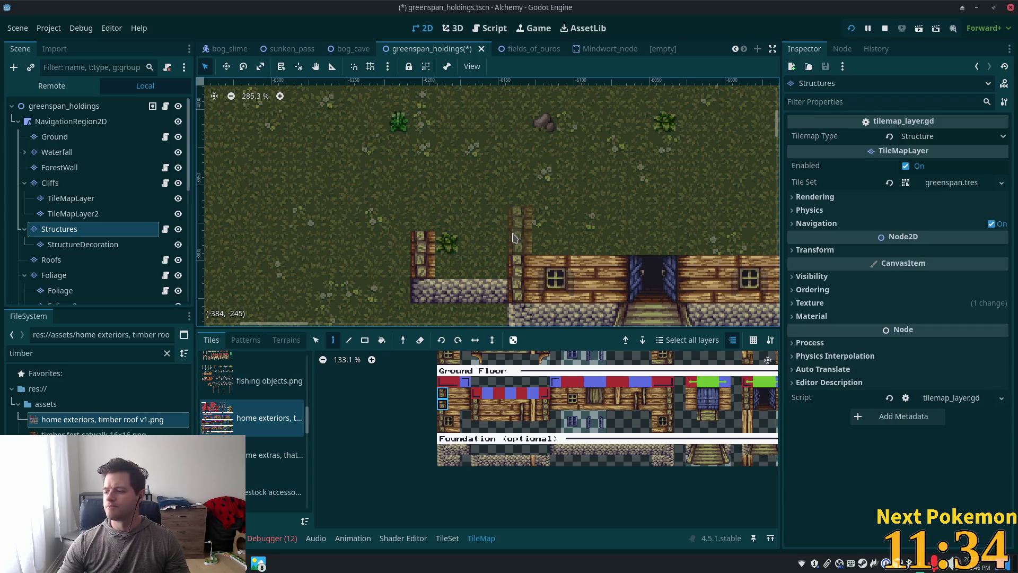
scroll(513, 237, right, 5)
scroll(558, 365, up, 3)
scroll(559, 365, up, 4)
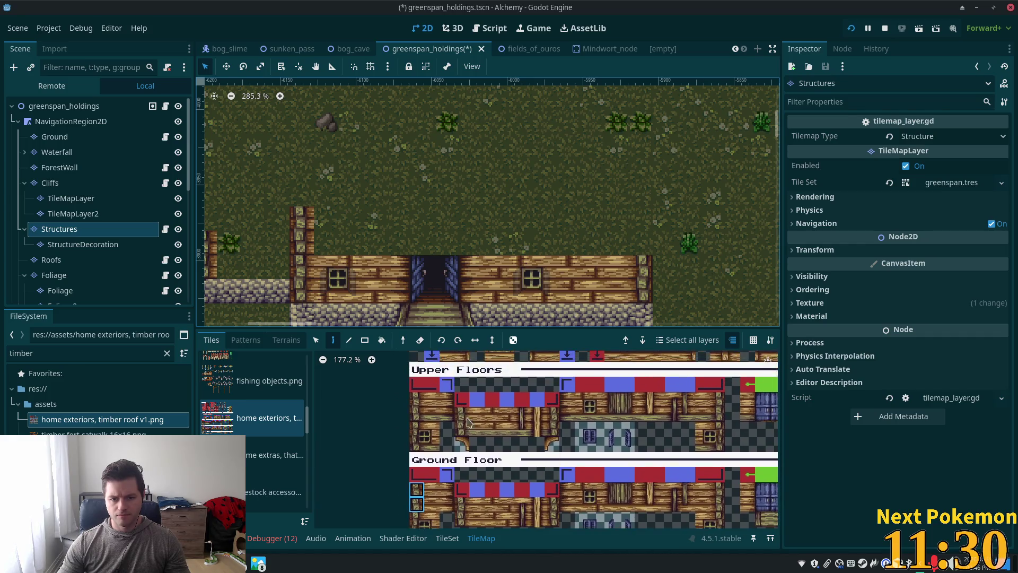
Stamp Upper Floors log-wall tiles above the left half of the ground floor.
drag(417, 403, 448, 416)
click(315, 226)
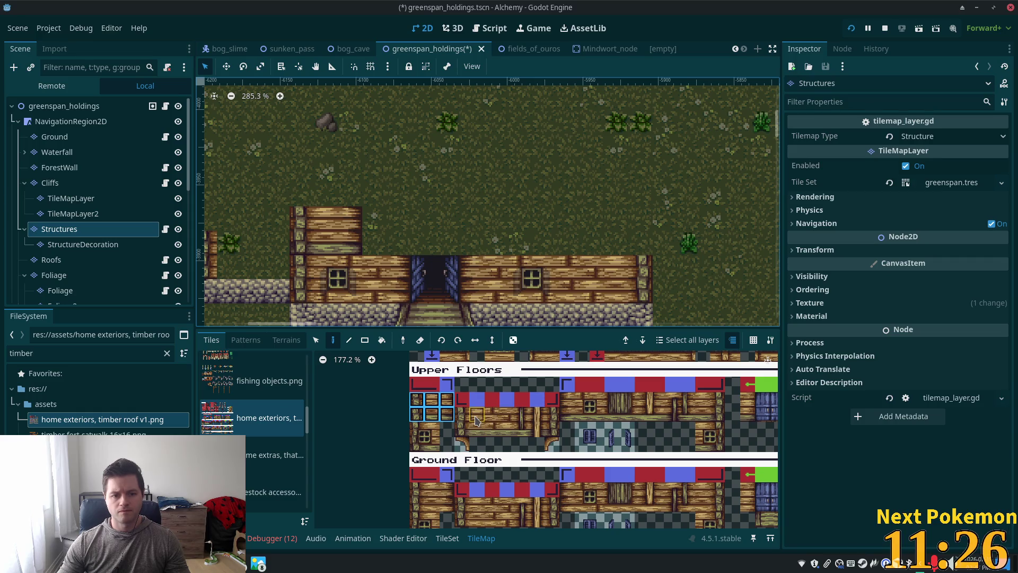
drag(477, 415, 512, 436)
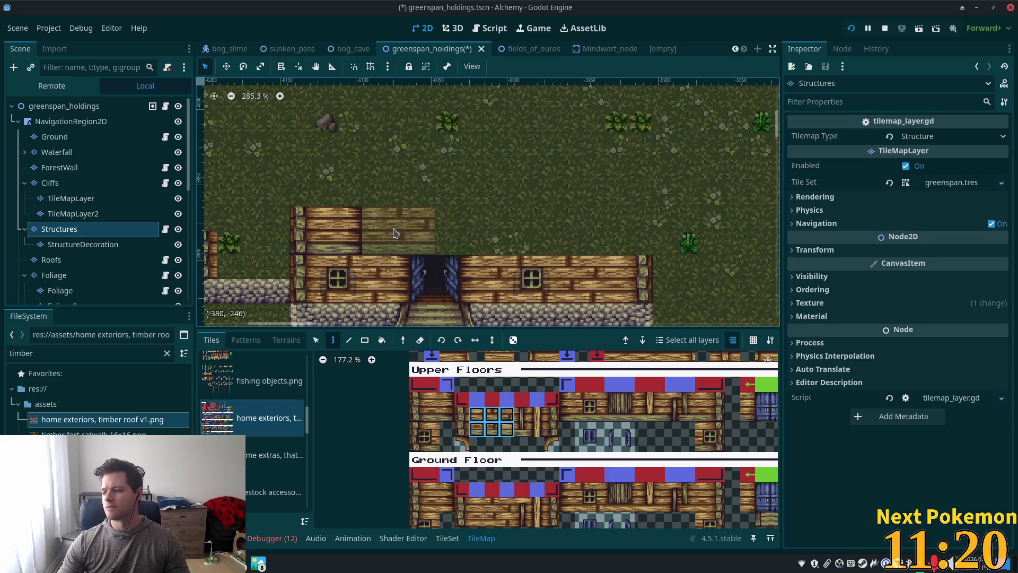
click(395, 235)
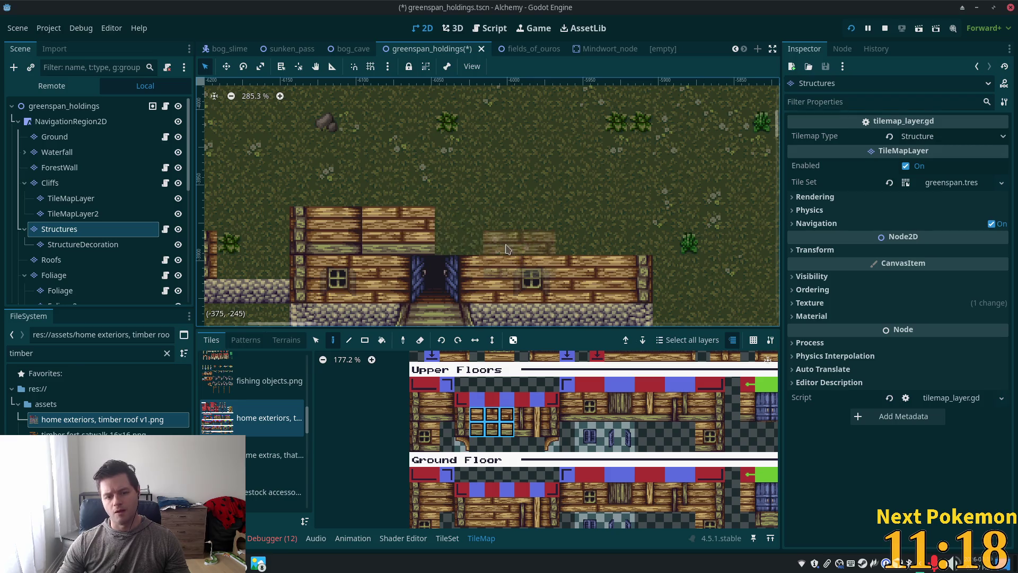
Add a 2x2 window to the new upper timber wall.
click(492, 414)
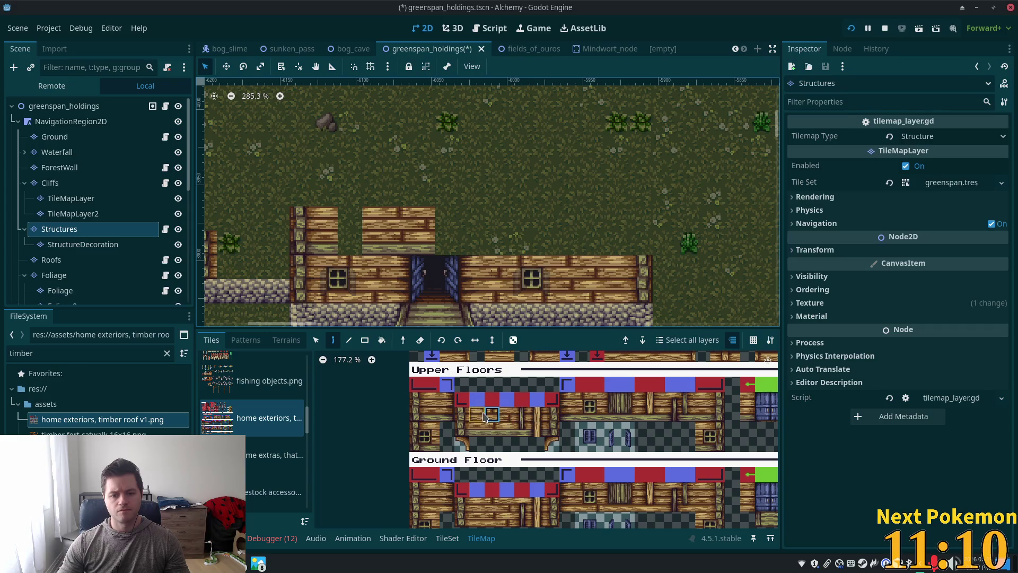
drag(513, 429, 513, 429)
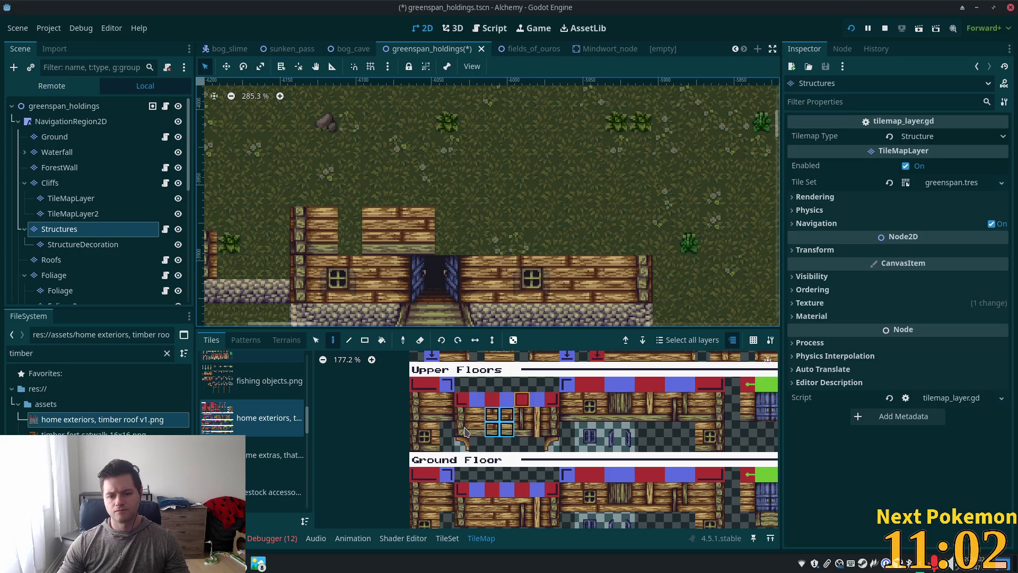
drag(581, 399, 598, 415)
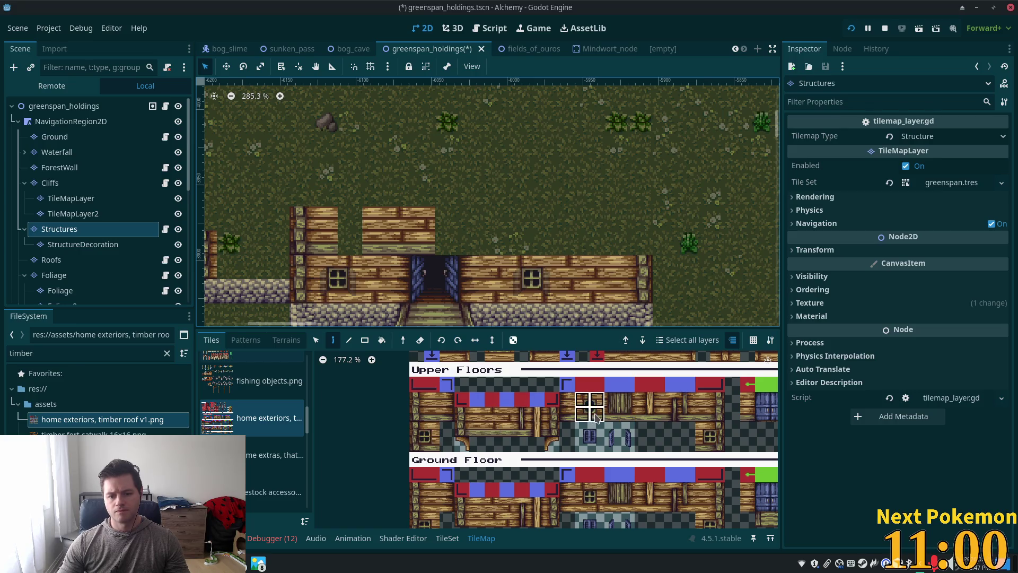
click(346, 231)
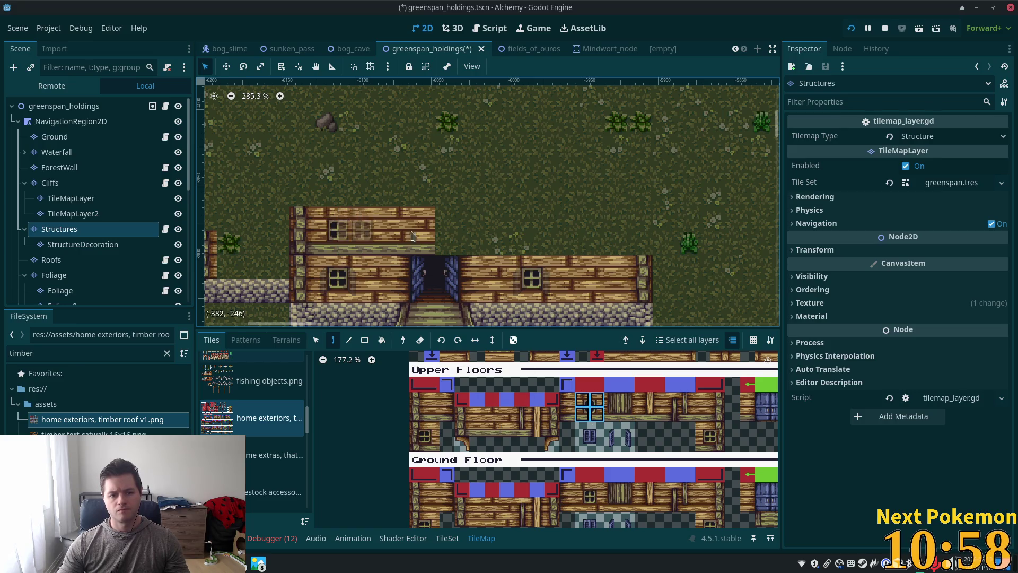
click(77, 250)
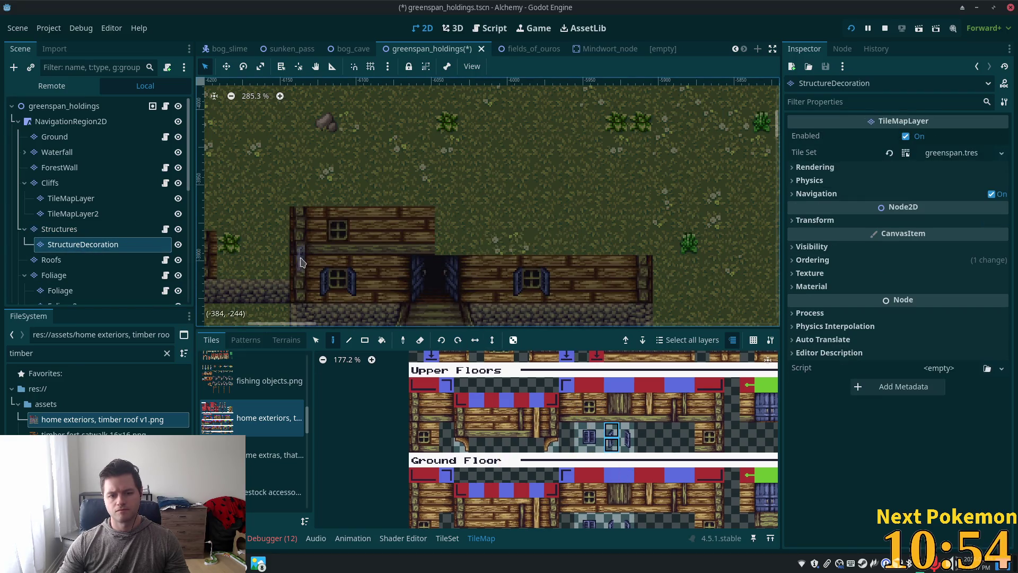
Add a shutter beside the upper window and a two-tile pillar right of the doorway.
click(326, 237)
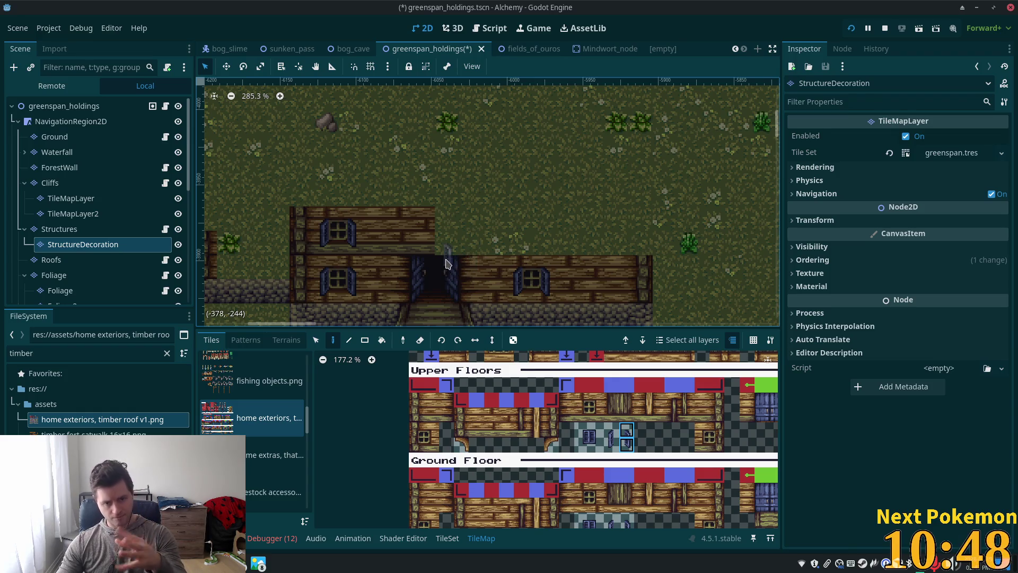
scroll(477, 260, down, 5)
scroll(505, 276, up, 3)
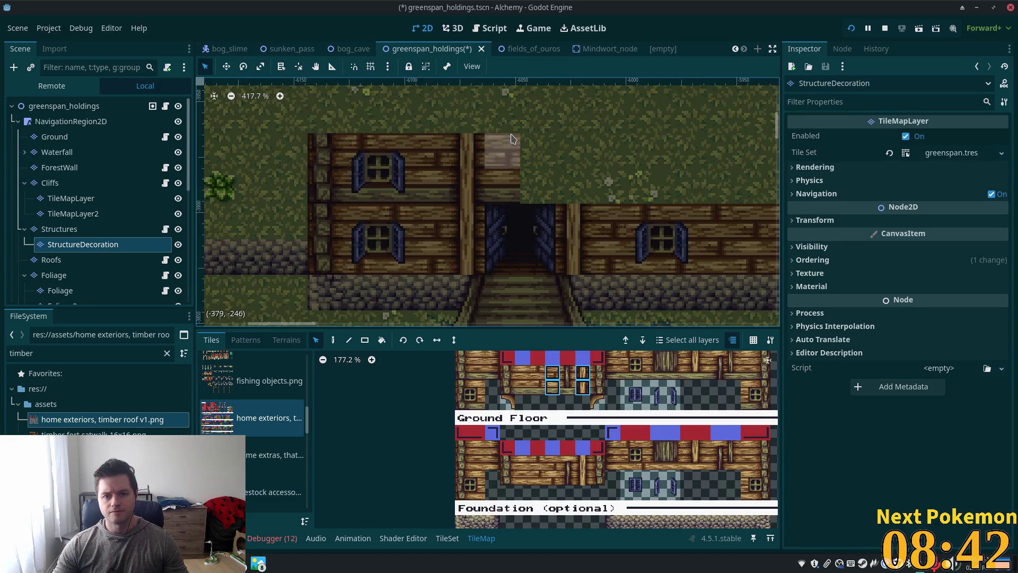
drag(472, 141, 471, 196)
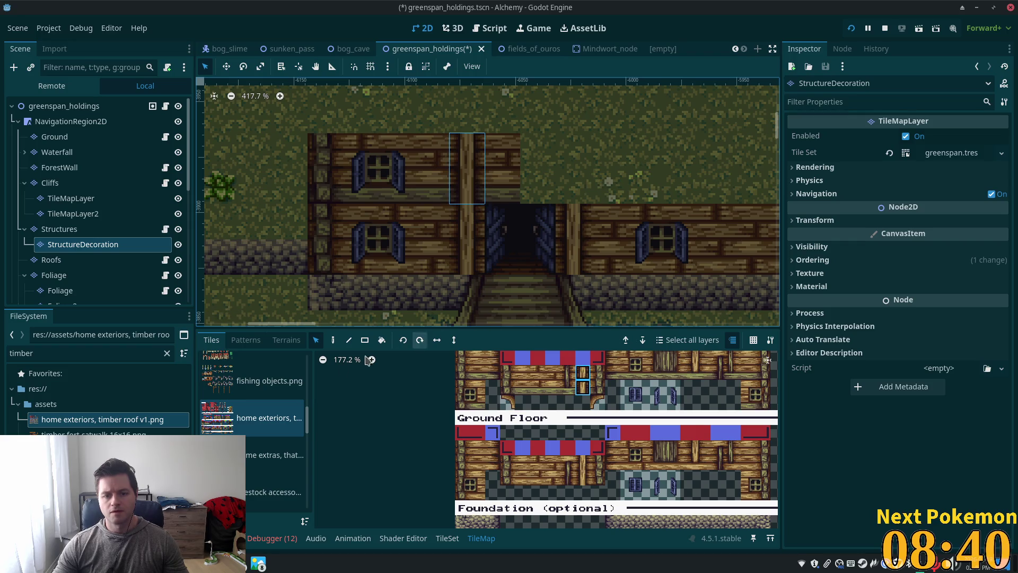
click(334, 345)
click(574, 159)
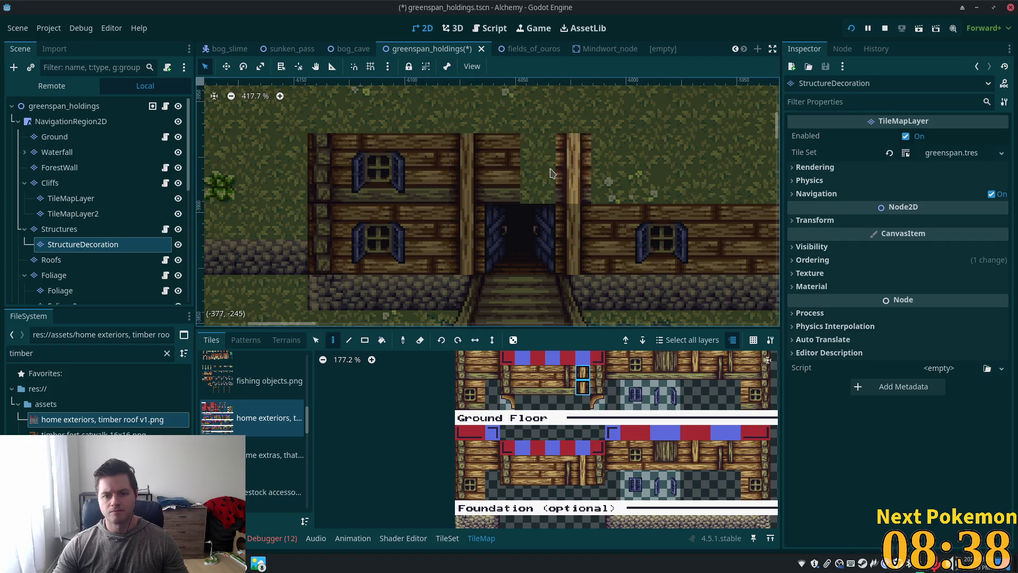
Paint wooden posts on the left wing and two on the right wing.
scroll(560, 311, down, 2)
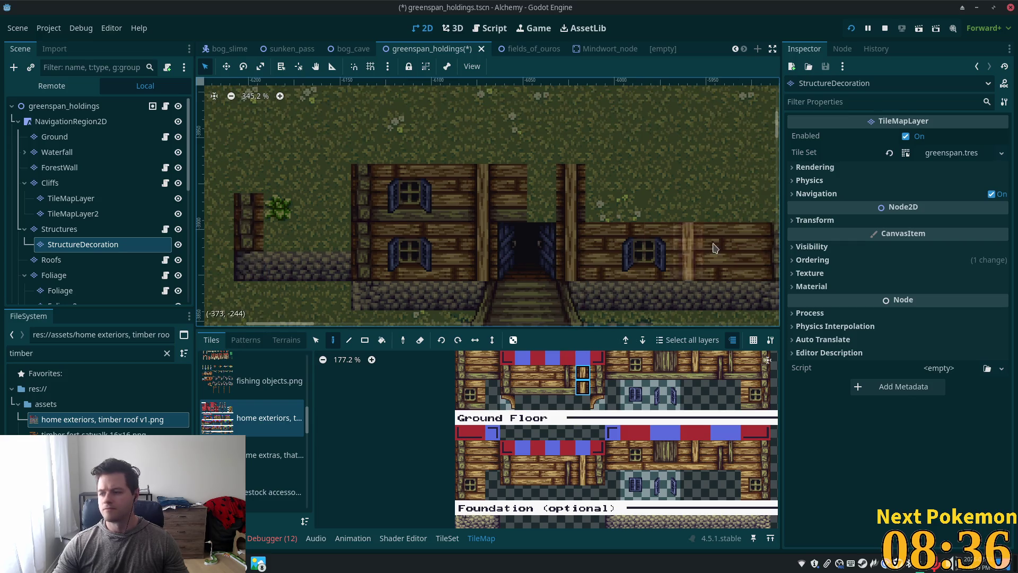
scroll(751, 198, down, 3)
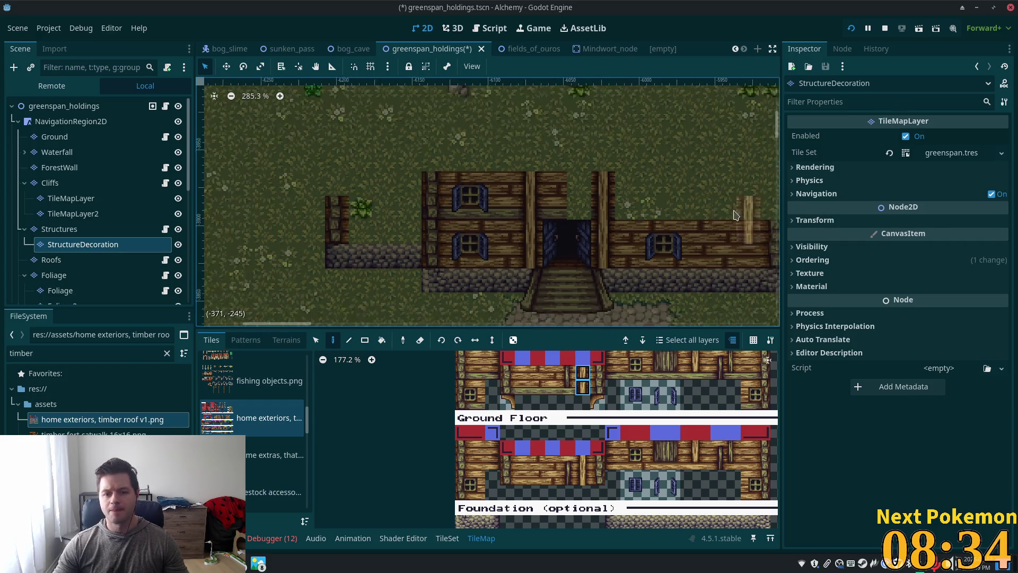
scroll(401, 252, right, 3)
scroll(402, 252, up, 1)
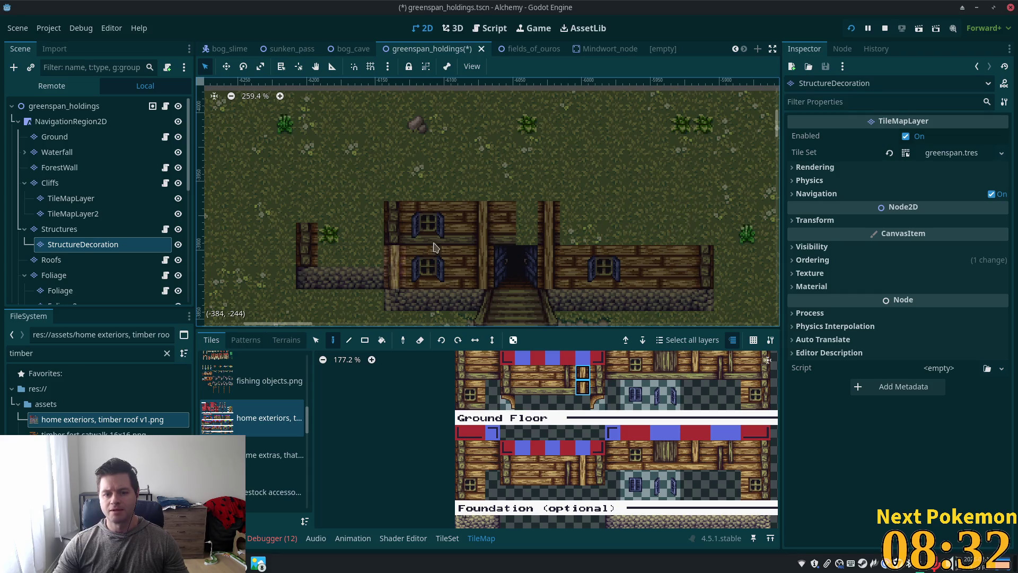
click(414, 264)
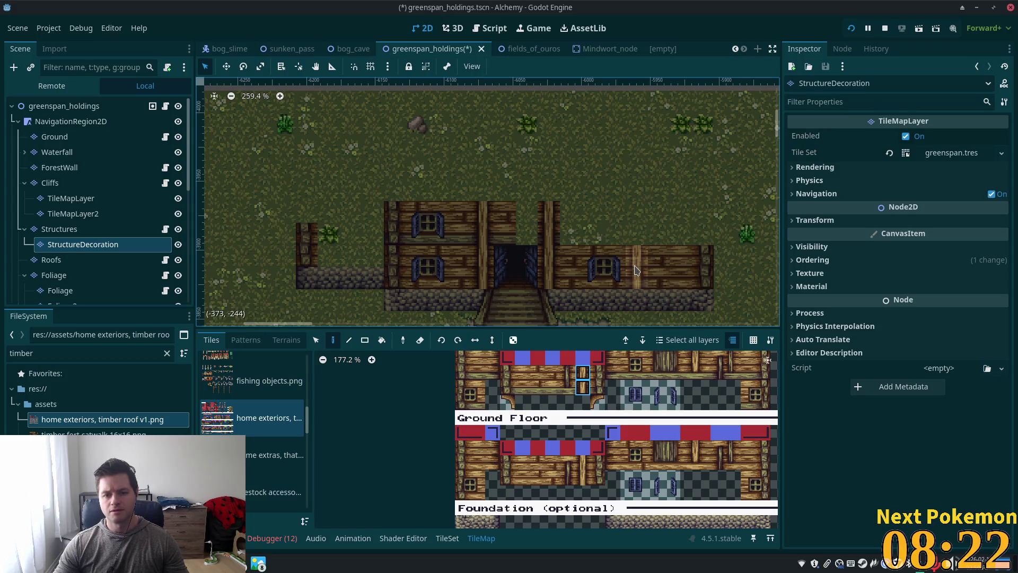
click(637, 267)
click(636, 223)
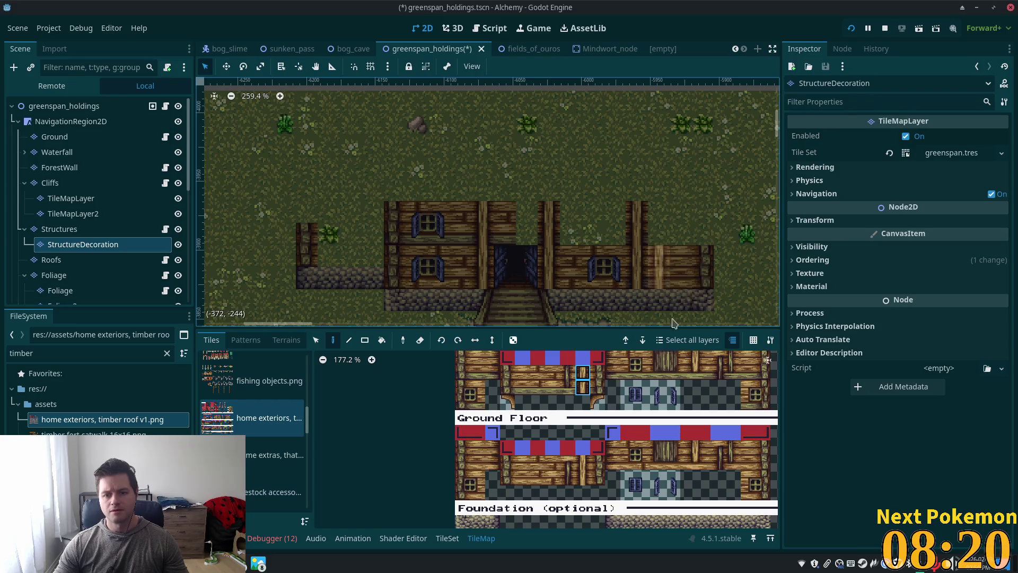
scroll(672, 313, up, 2)
key(s)
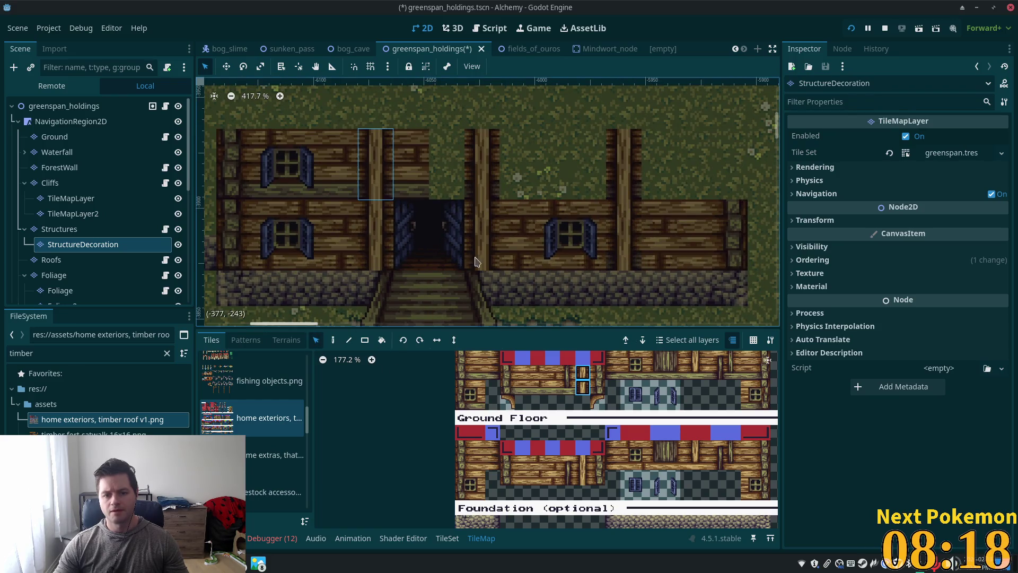
click(582, 469)
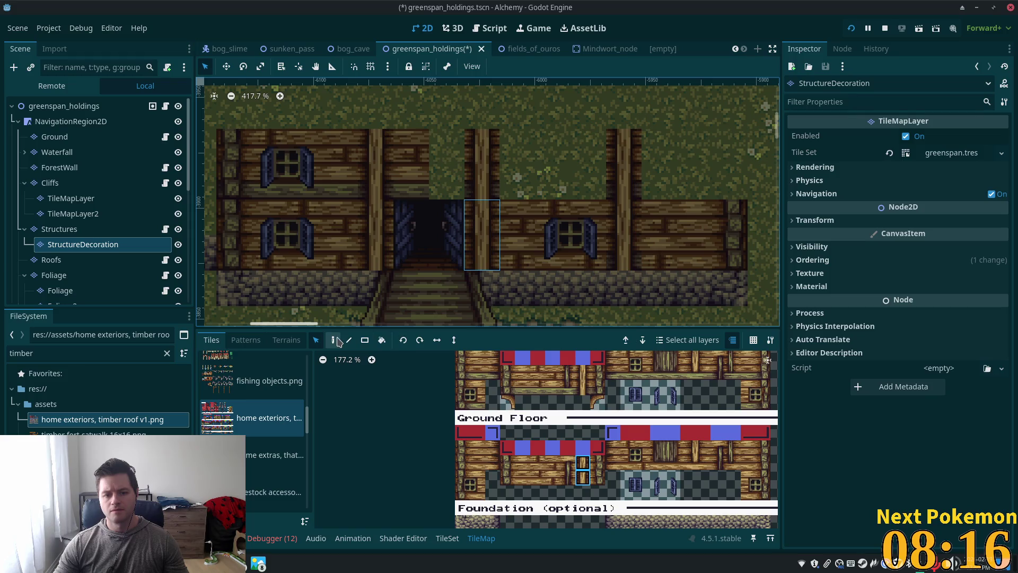
scroll(628, 228, down, 1)
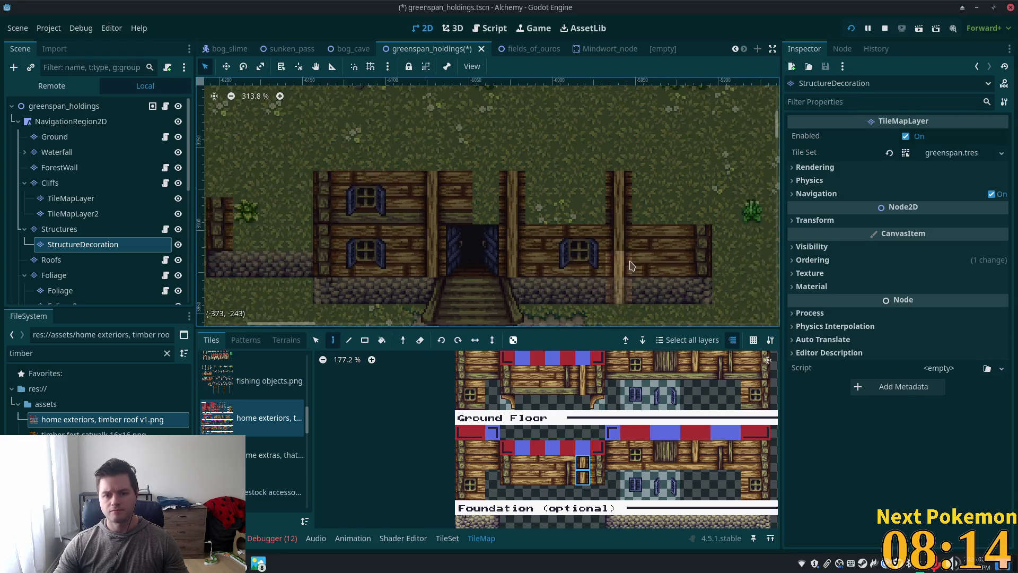
scroll(629, 228, up, 2)
scroll(615, 371, up, 2)
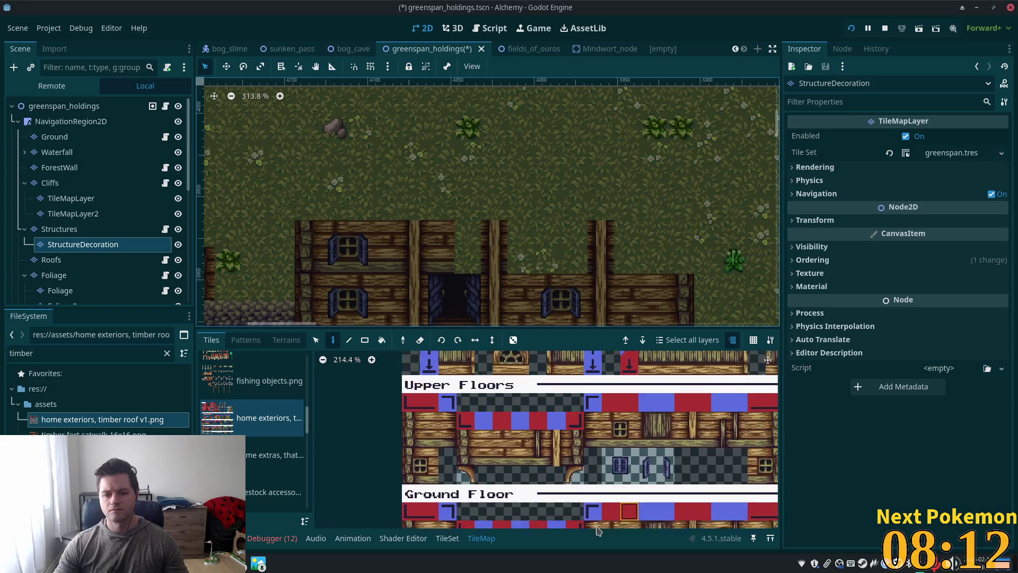
Select the decoration tiles across the house front on the StructureDecoration layer.
scroll(569, 394, down, 3)
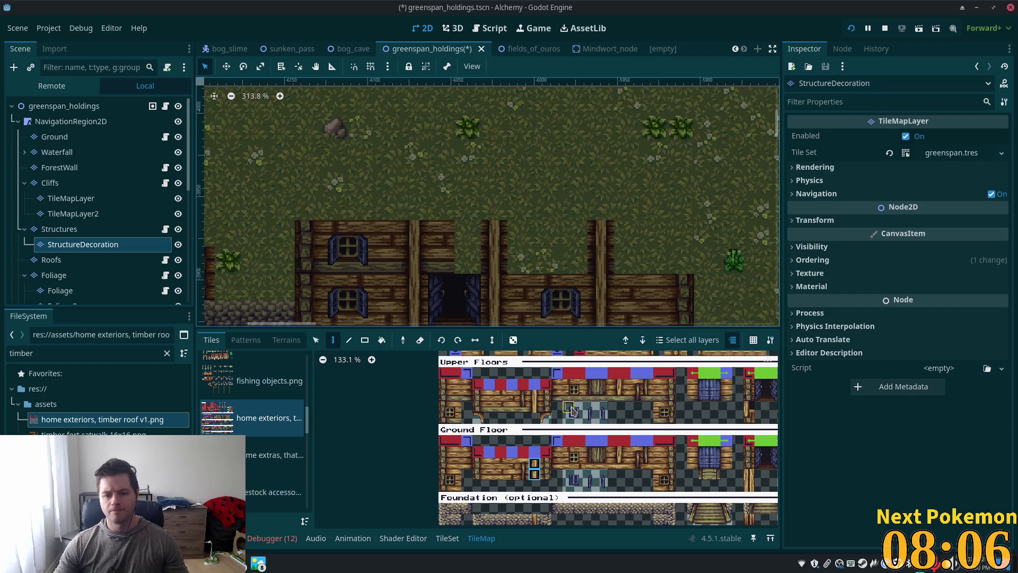
click(582, 420)
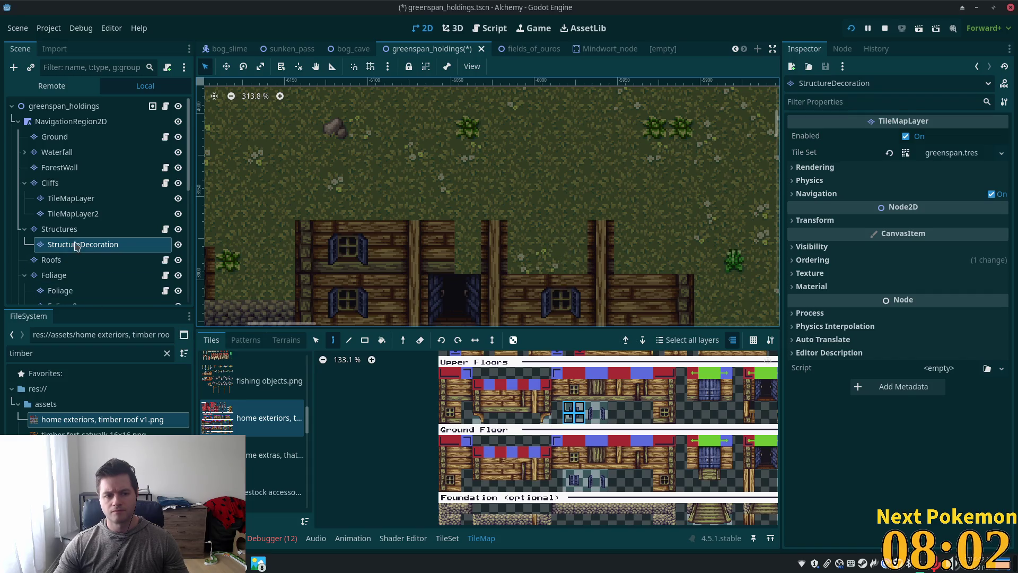
click(58, 229)
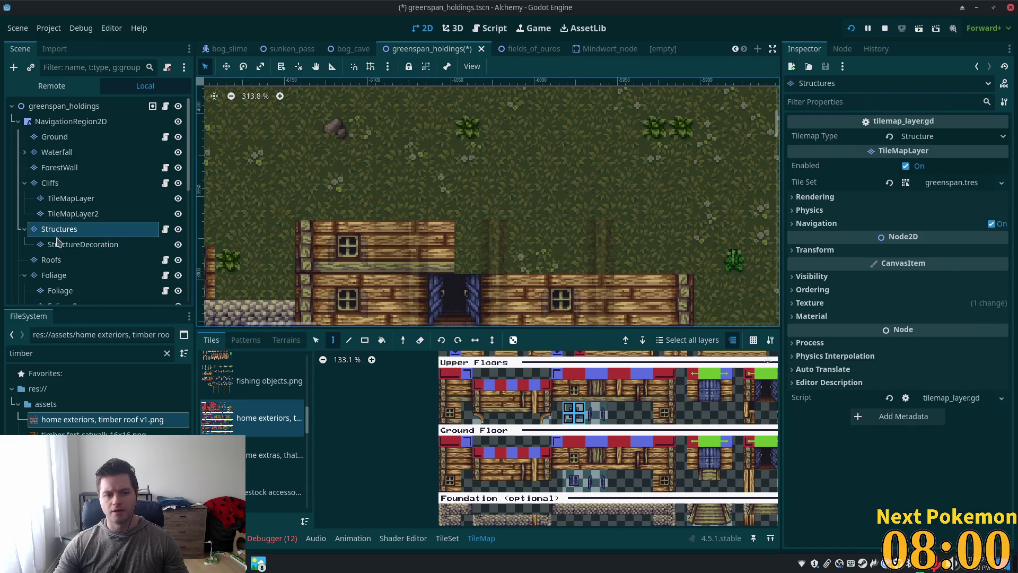
click(80, 244)
scroll(469, 173, down, 2)
key(s)
mouse_move(289, 137)
mouse_down()
mouse_move(390, 238)
mouse_move(651, 272)
mouse_move(652, 286)
mouse_move(651, 272)
mouse_up()
click(72, 229)
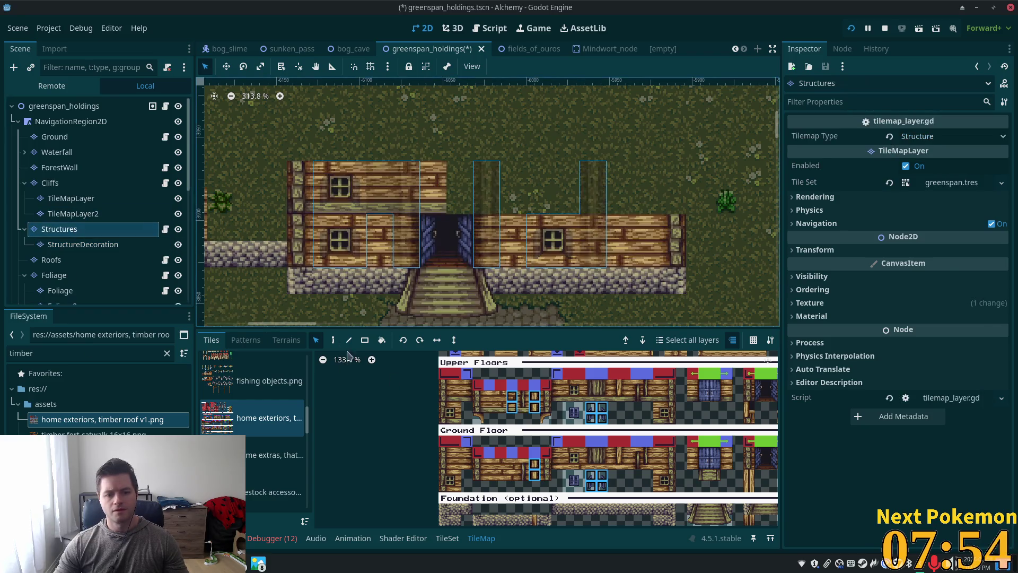
click(334, 343)
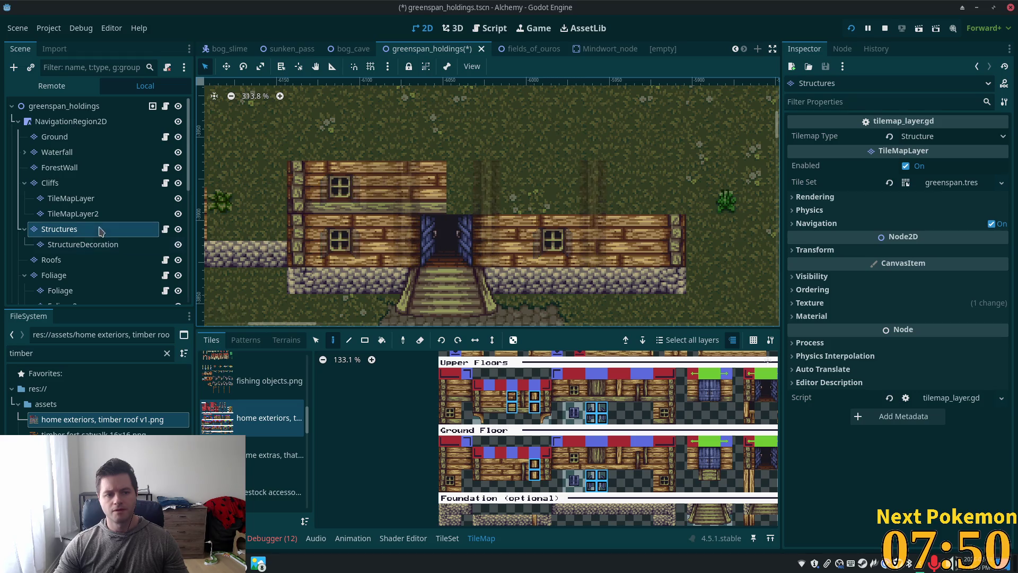
Select all decoration tiles, then deselect the upper-left and right window blocks.
click(75, 245)
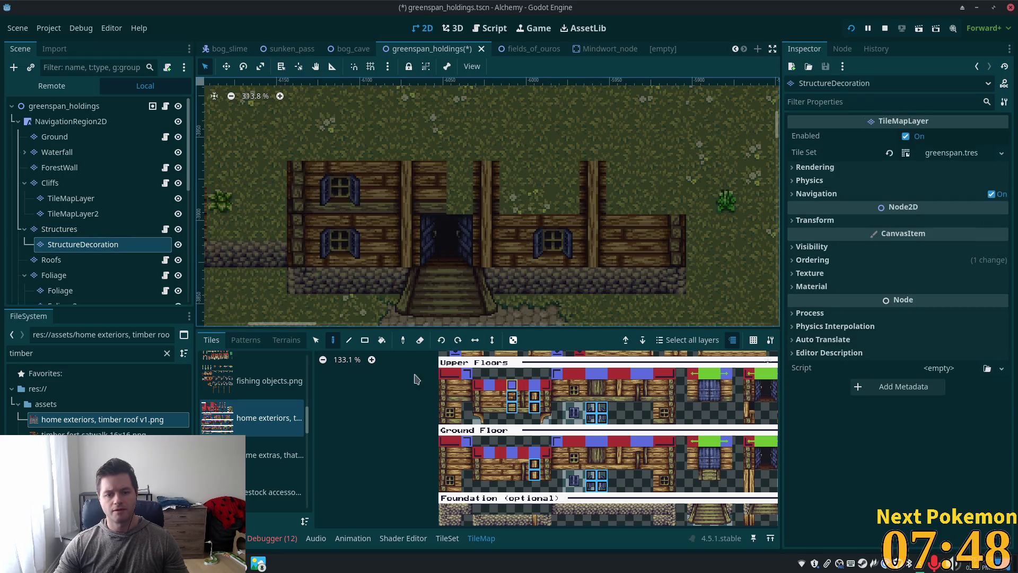
click(316, 340)
key(ctrl+a)
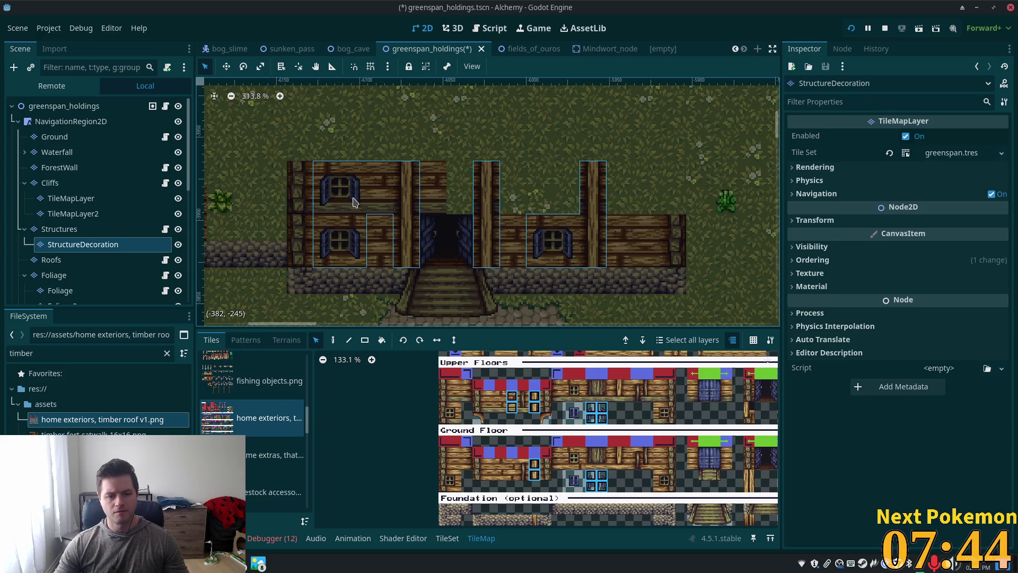
ctrl+click(353, 175)
ctrl+click(353, 200)
ctrl+click(326, 200)
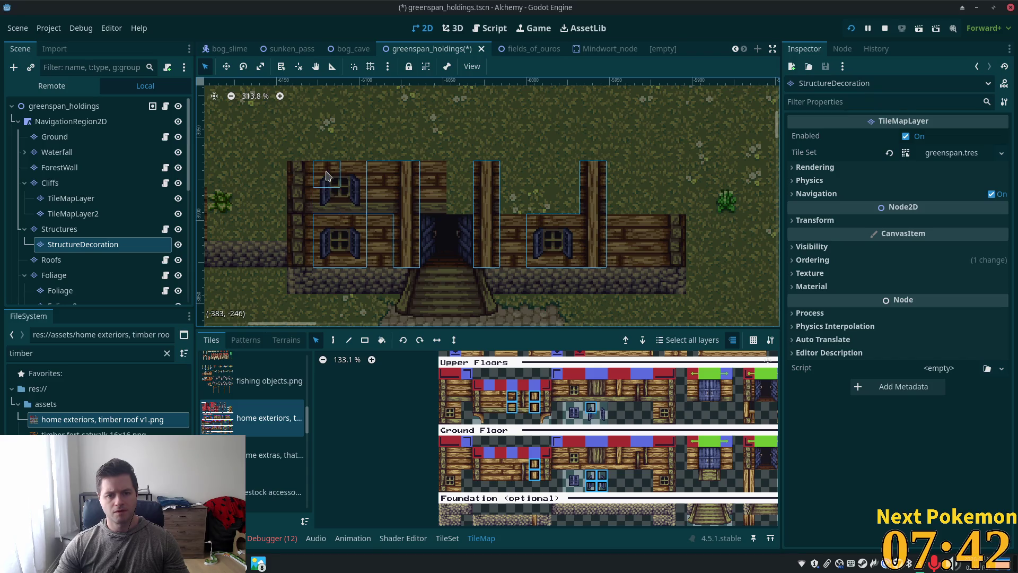
ctrl+click(539, 228)
ctrl+click(540, 254)
ctrl+click(567, 255)
ctrl+click(565, 225)
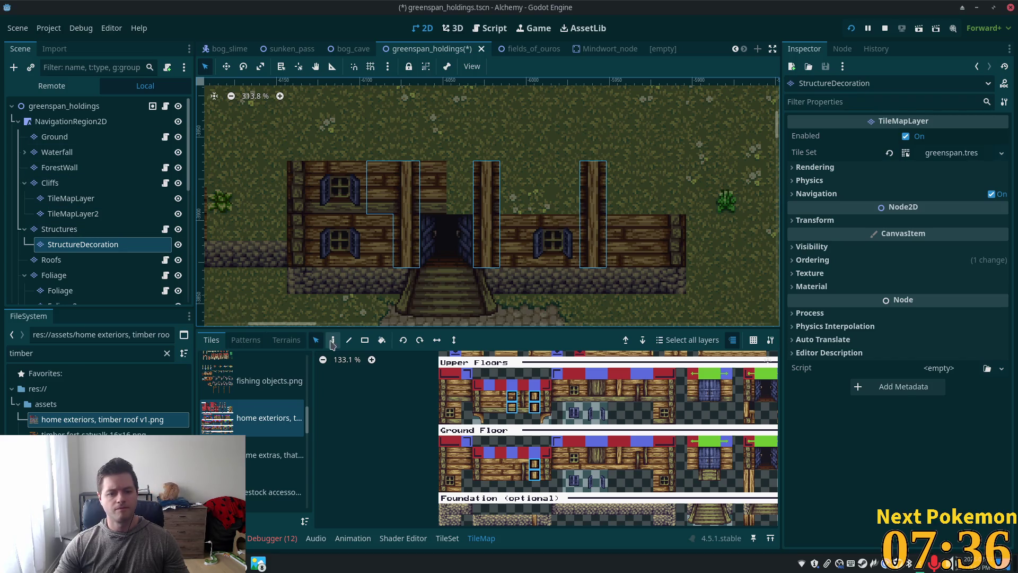
click(60, 229)
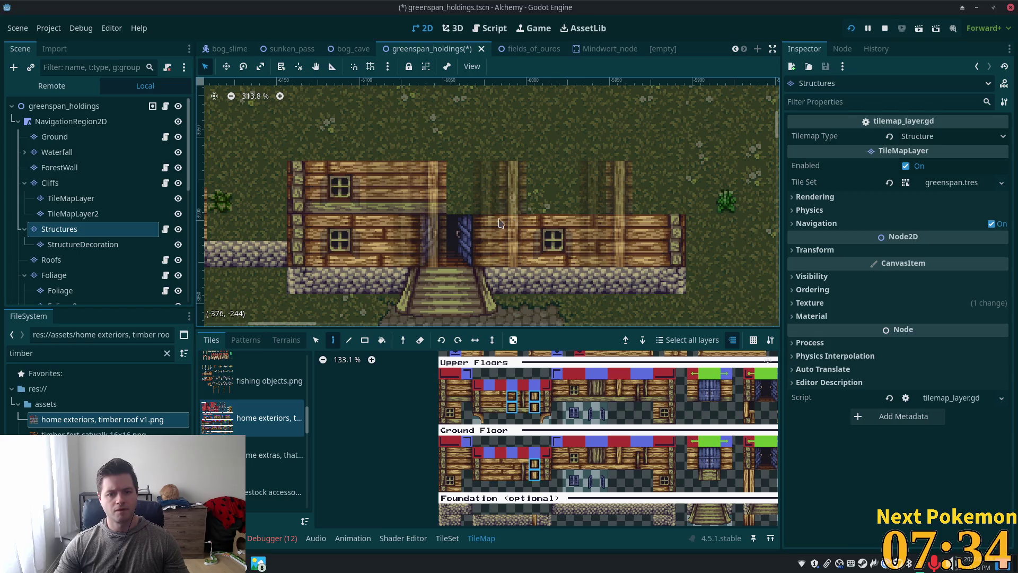
click(83, 244)
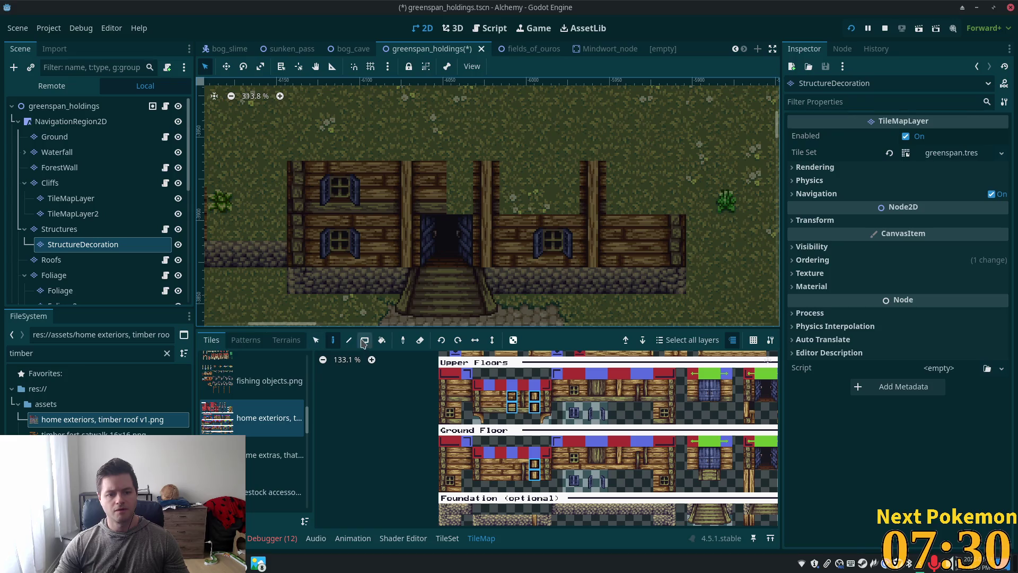
click(535, 408)
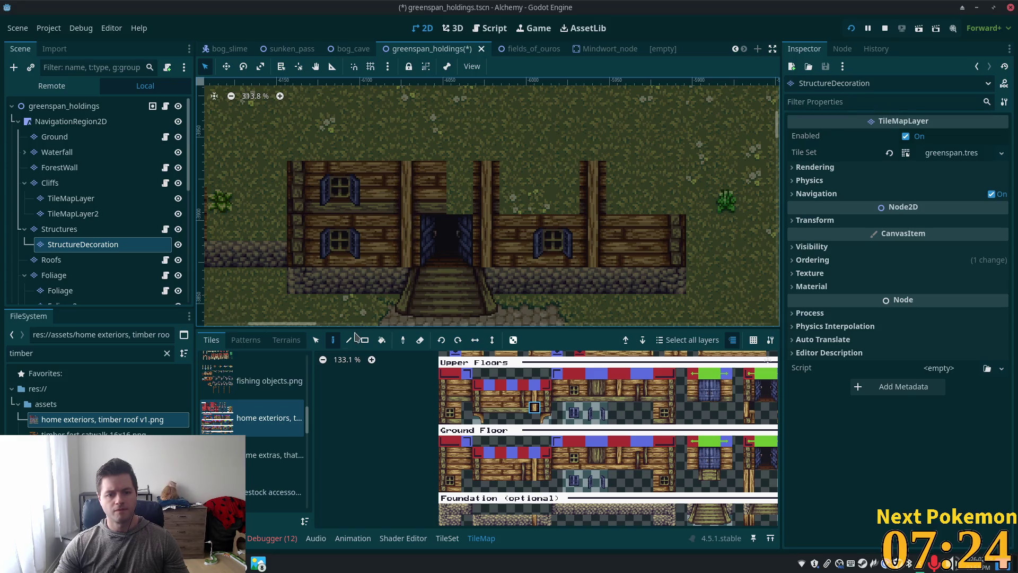
mouse_move(383, 169)
mouse_down()
mouse_move(446, 262)
mouse_move(520, 262)
mouse_up()
drag(584, 178, 632, 266)
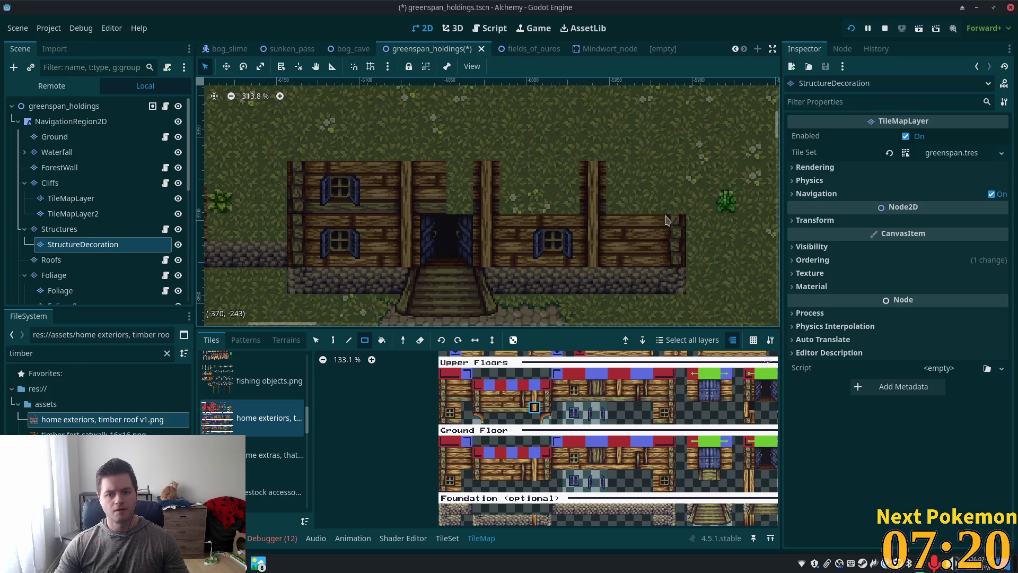
click(316, 340)
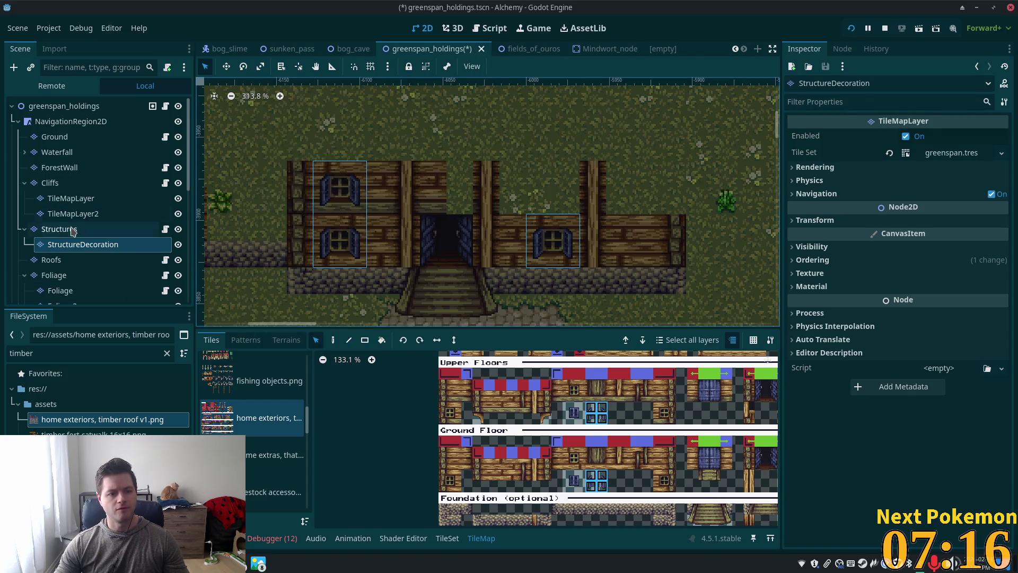
click(75, 229)
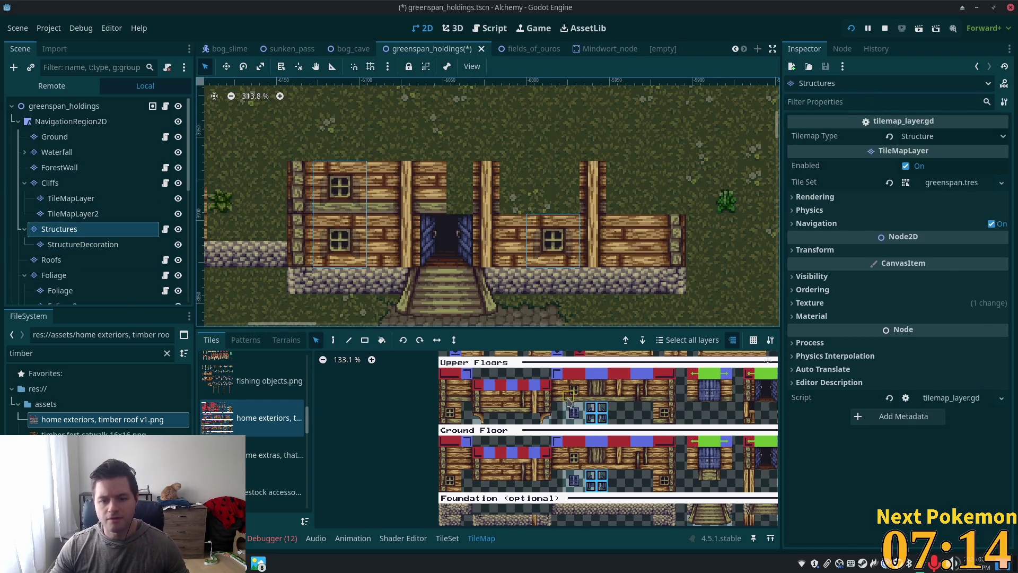
click(557, 386)
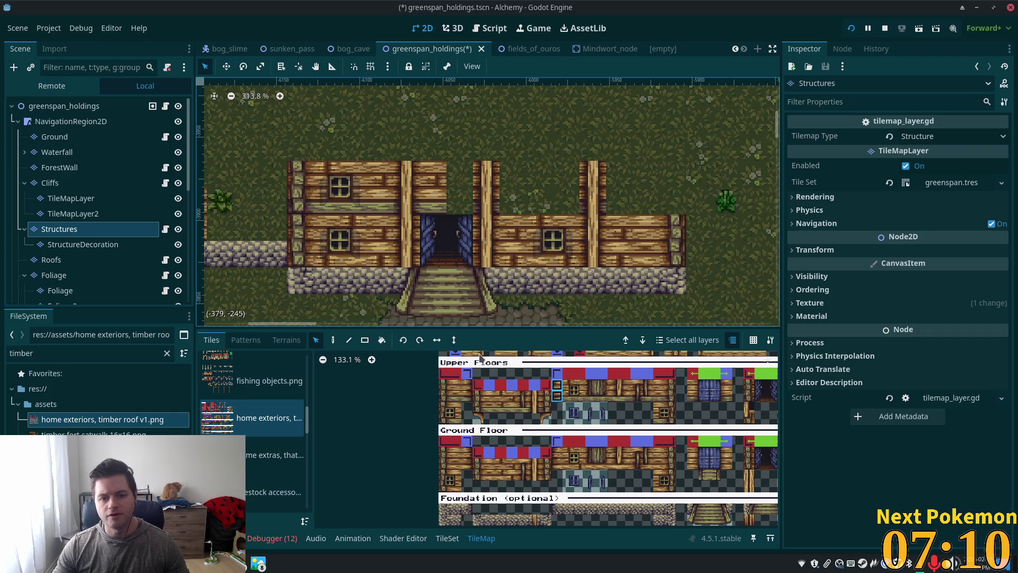
Paint a door post to the right of the doorway.
click(334, 341)
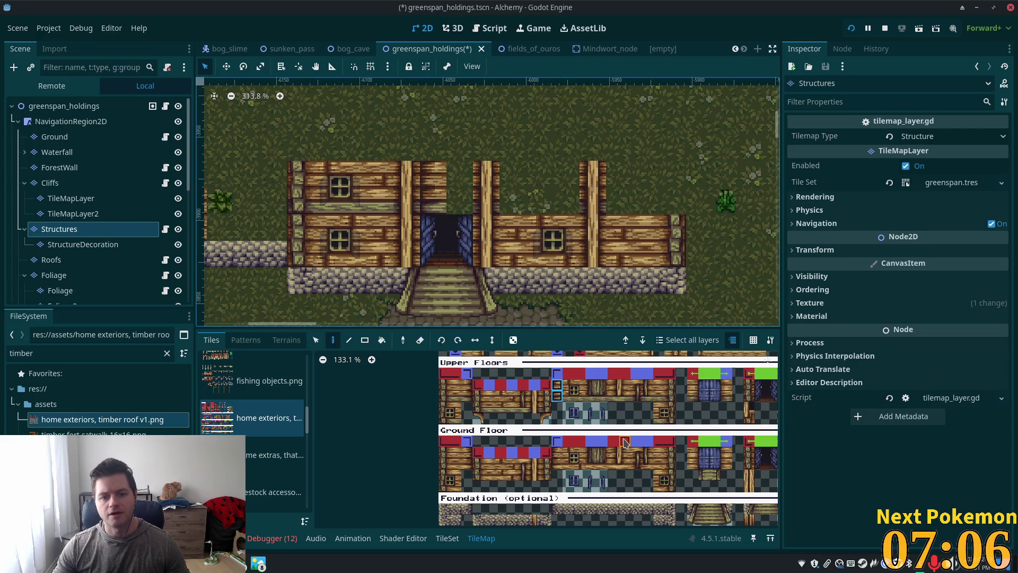
key(ctrl+equal)
key(ctrl+equal)
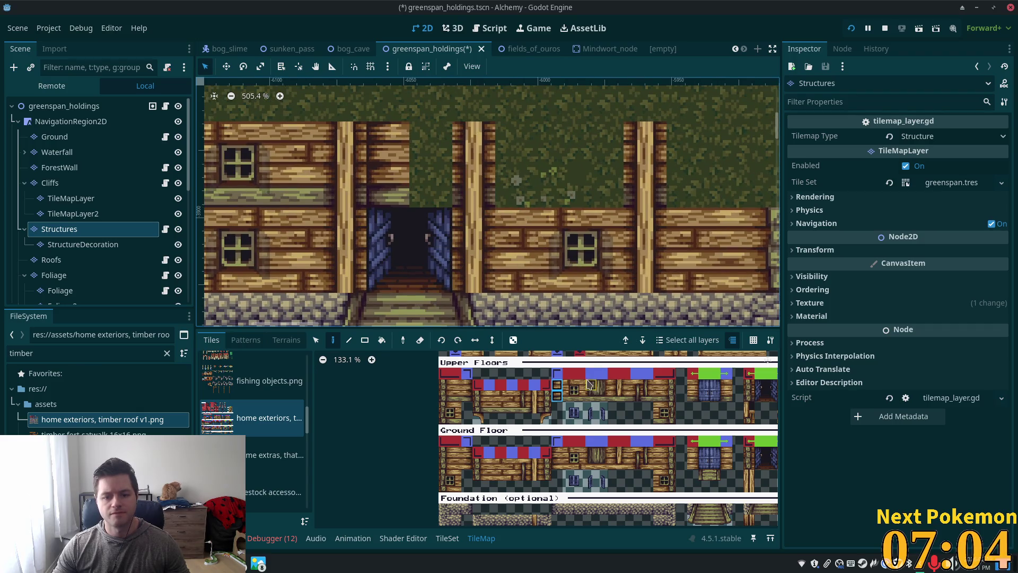
scroll(522, 403, up, 3)
drag(553, 422, 578, 467)
scroll(573, 467, down, 3)
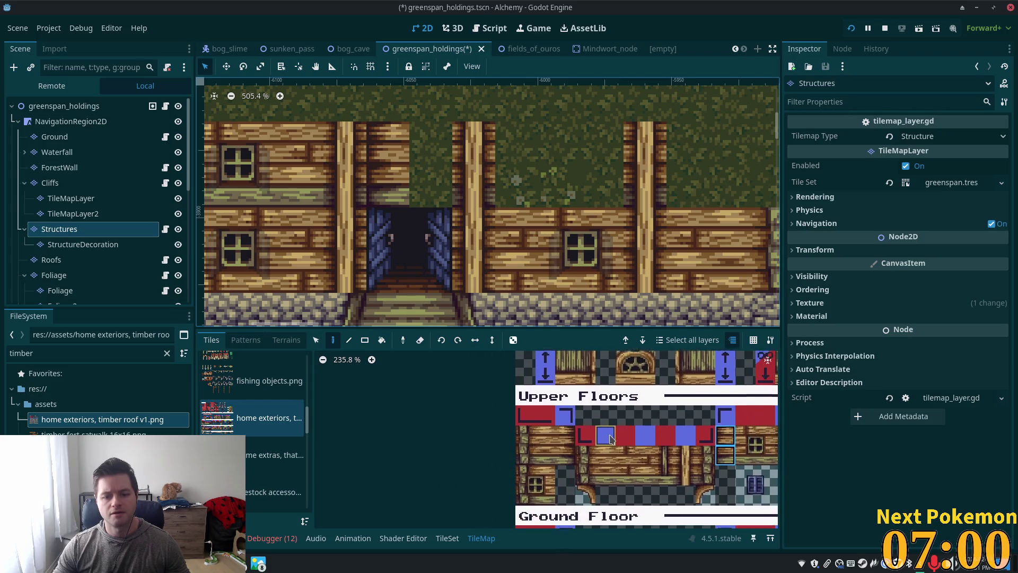
scroll(523, 248, down, 3)
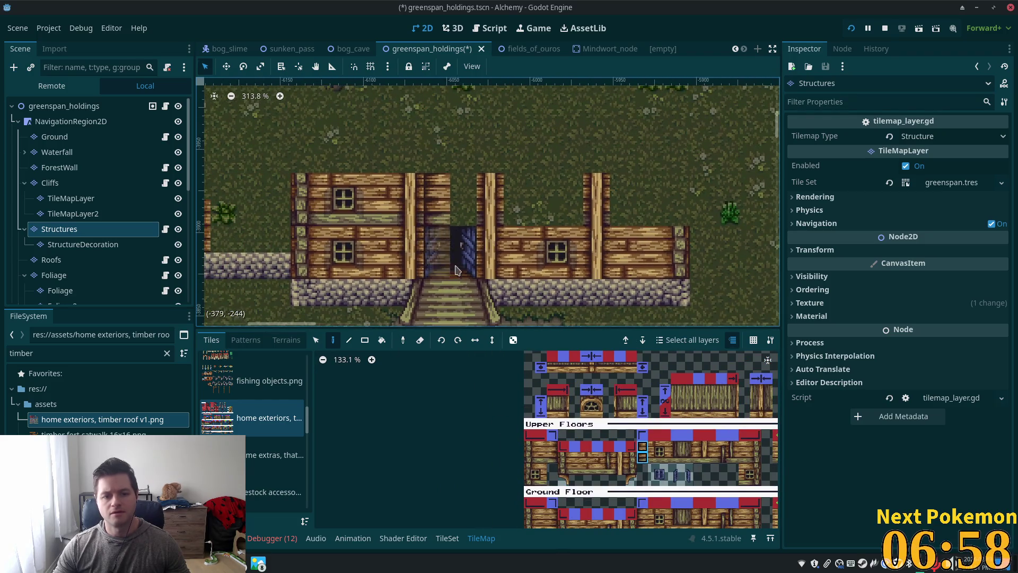
scroll(573, 468, down, 2)
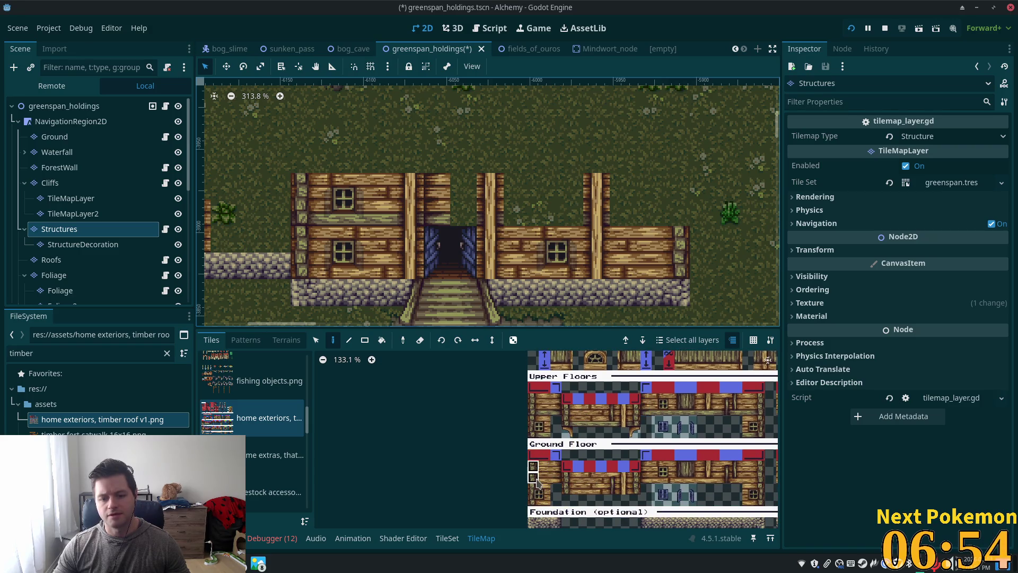
click(488, 280)
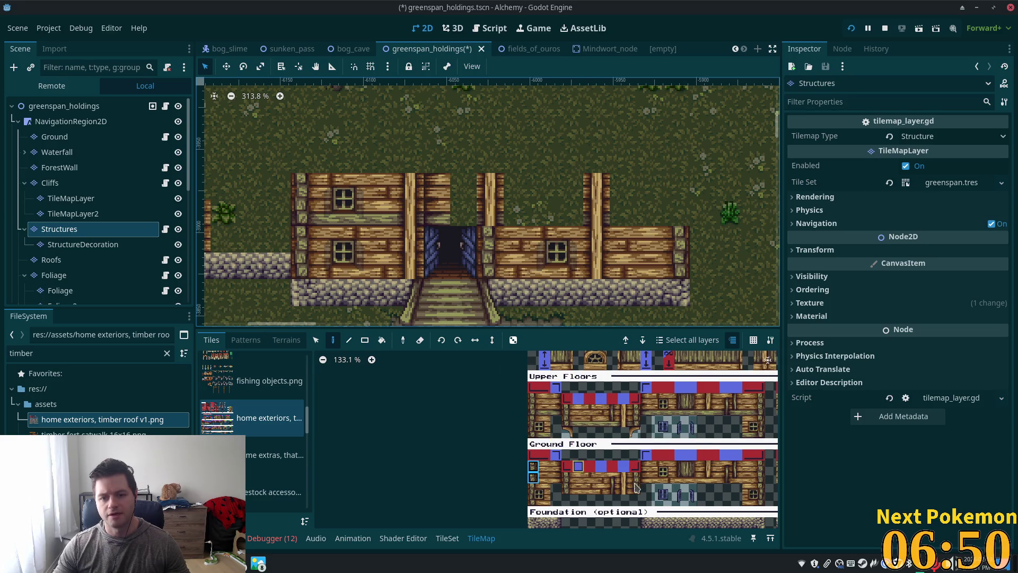
Paint a two-tile post column left of the door, replacing the beam, and redo the right post.
click(640, 416)
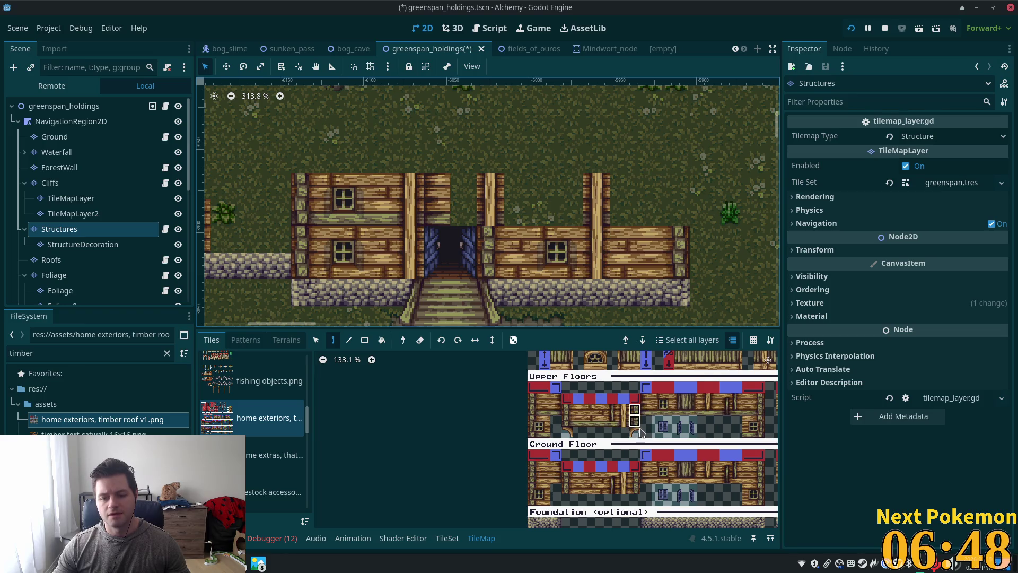
click(635, 492)
click(411, 252)
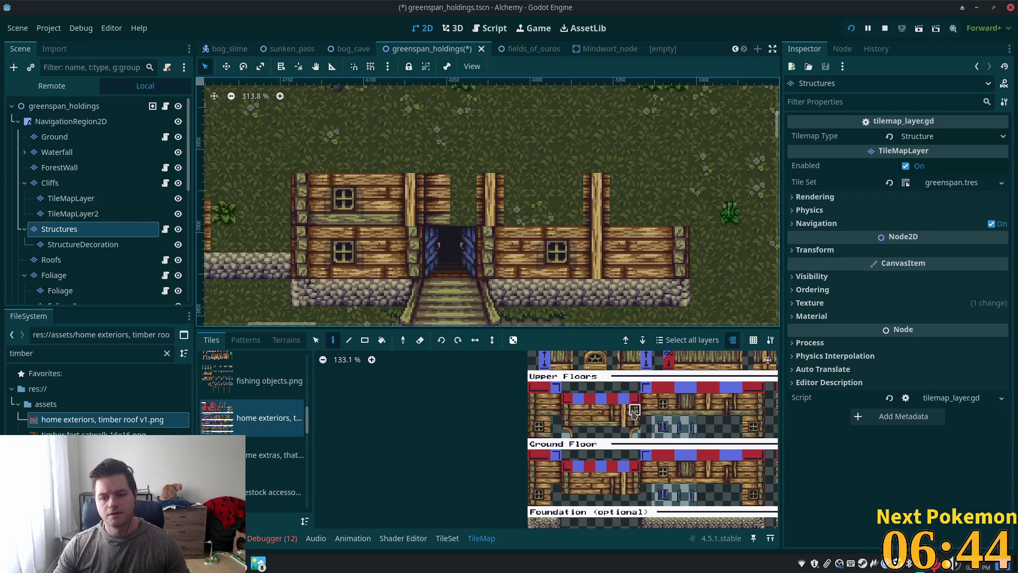
click(411, 190)
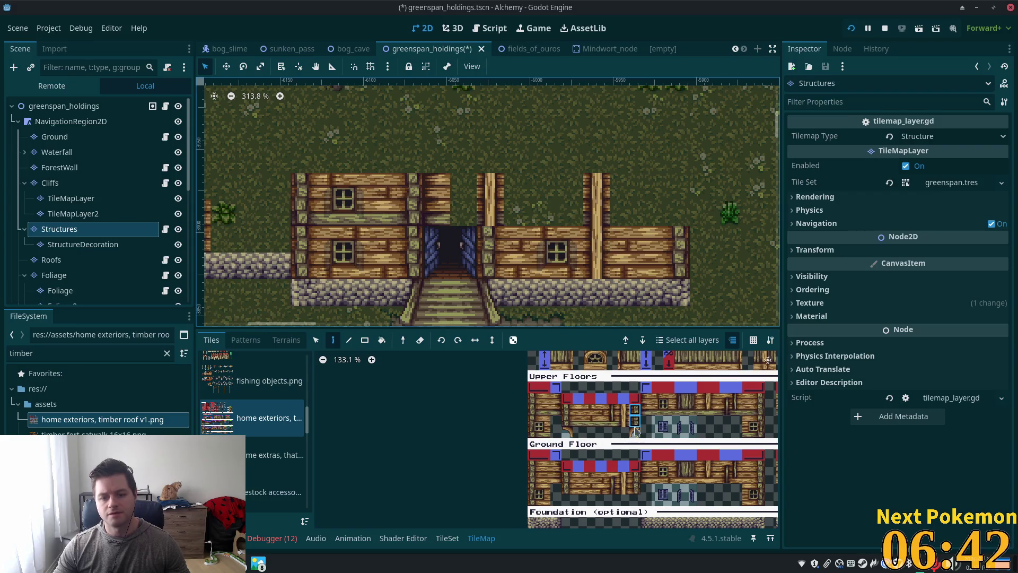
drag(615, 424, 588, 431)
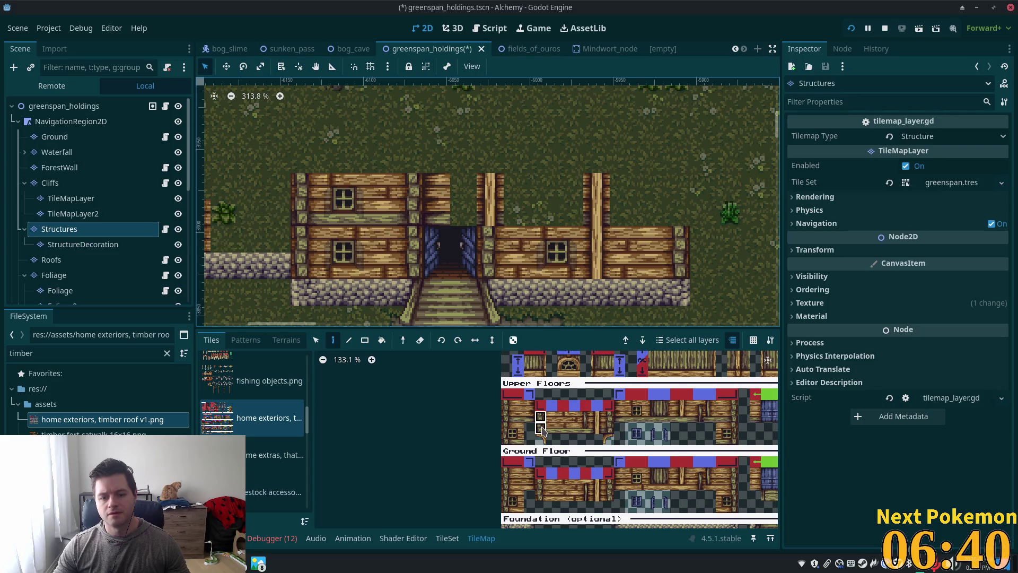
click(544, 432)
click(507, 207)
scroll(507, 207, up, 4)
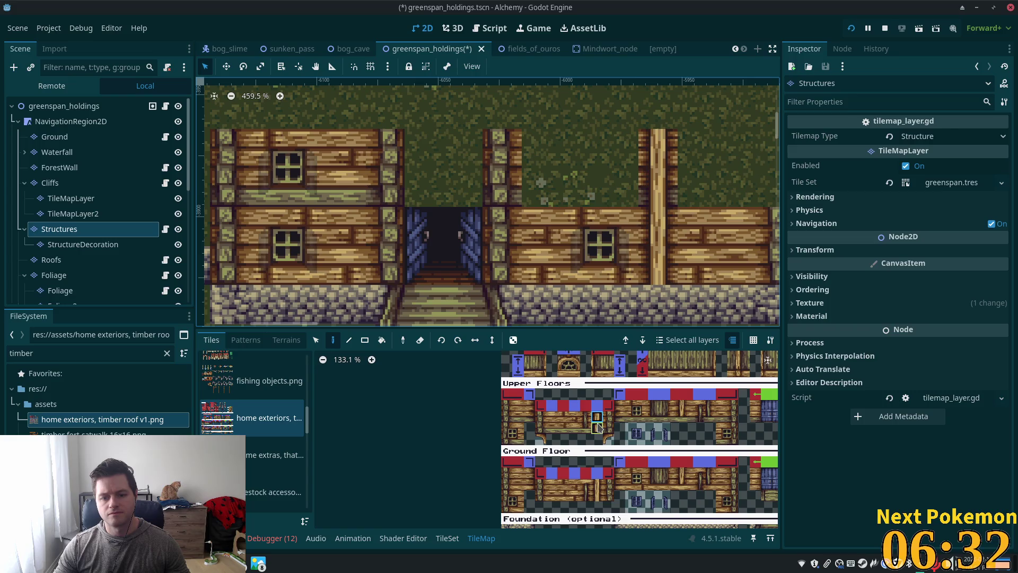
Undo the stray post and paint two-tile timber wall pieces above and left of the doorway.
click(415, 161)
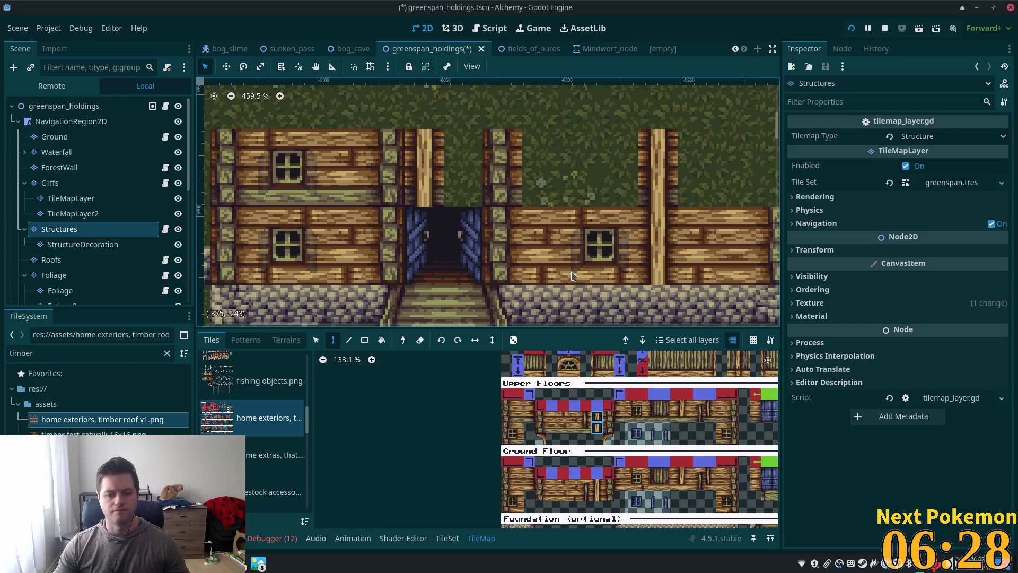
key(ctrl+z)
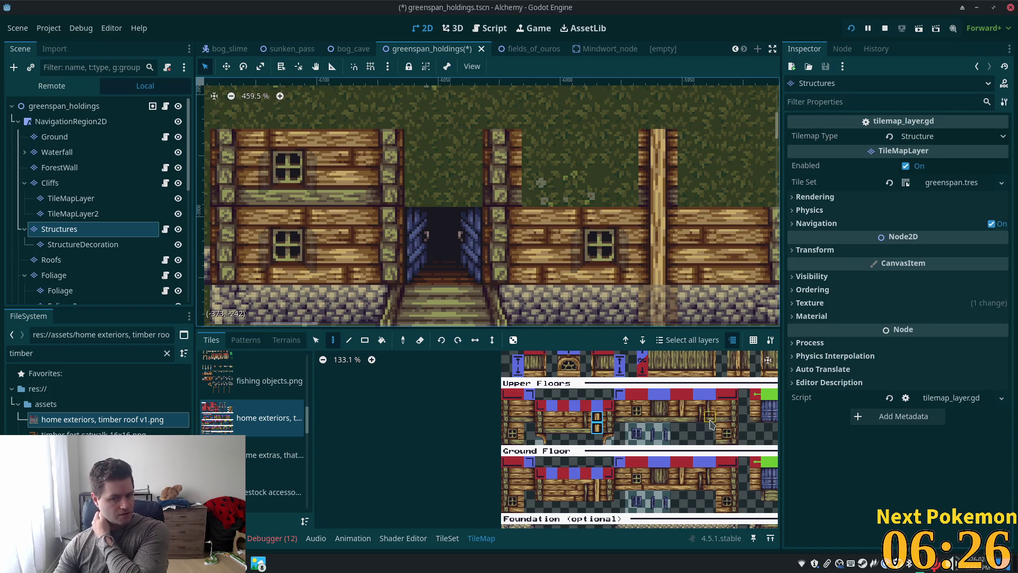
scroll(724, 427, up, 4)
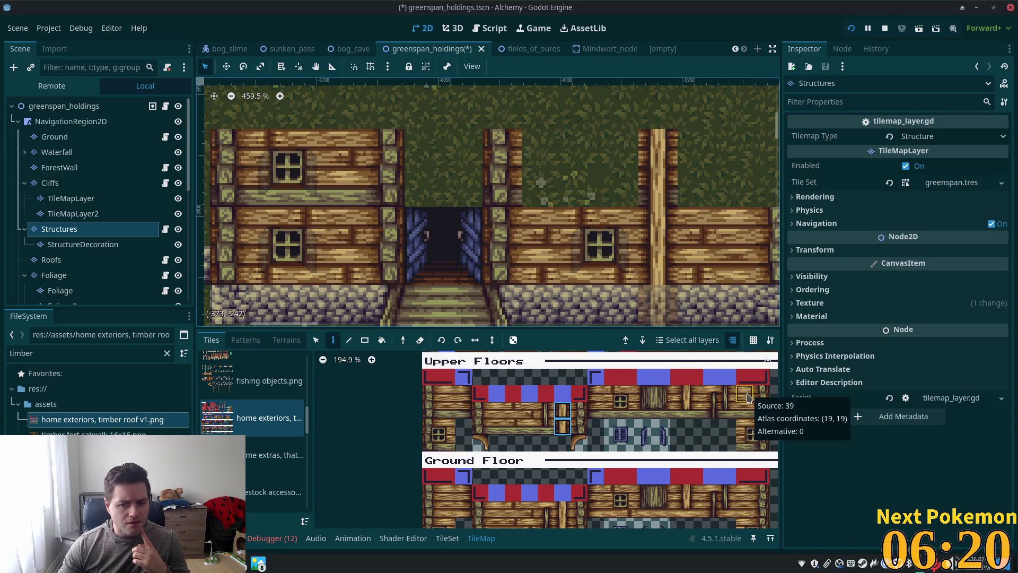
drag(748, 394, 745, 411)
click(454, 163)
click(425, 160)
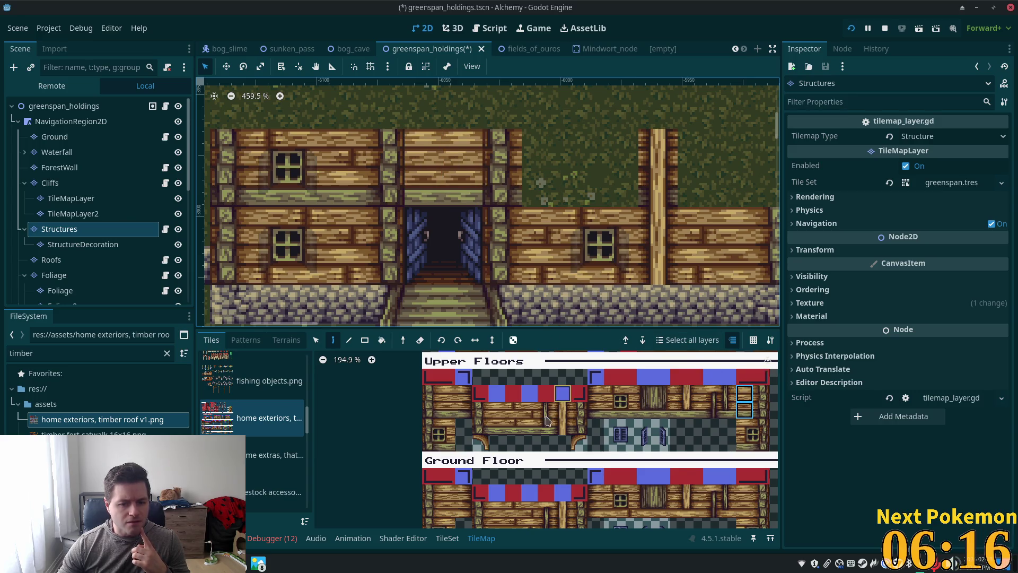
Replace the wall above the left door post with a neighbouring two-tile wall piece.
scroll(536, 431, up, 3)
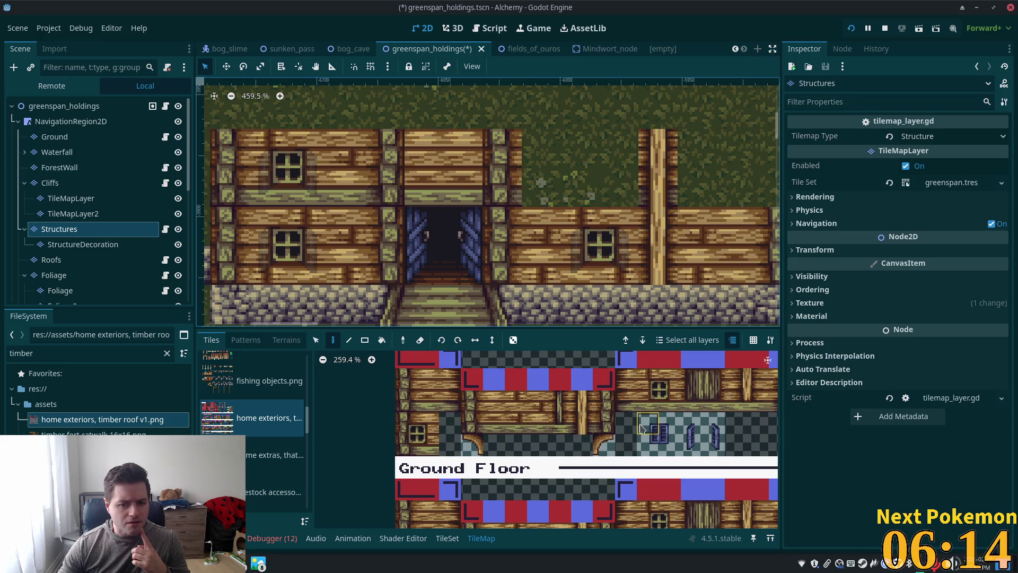
scroll(657, 432, down, 3)
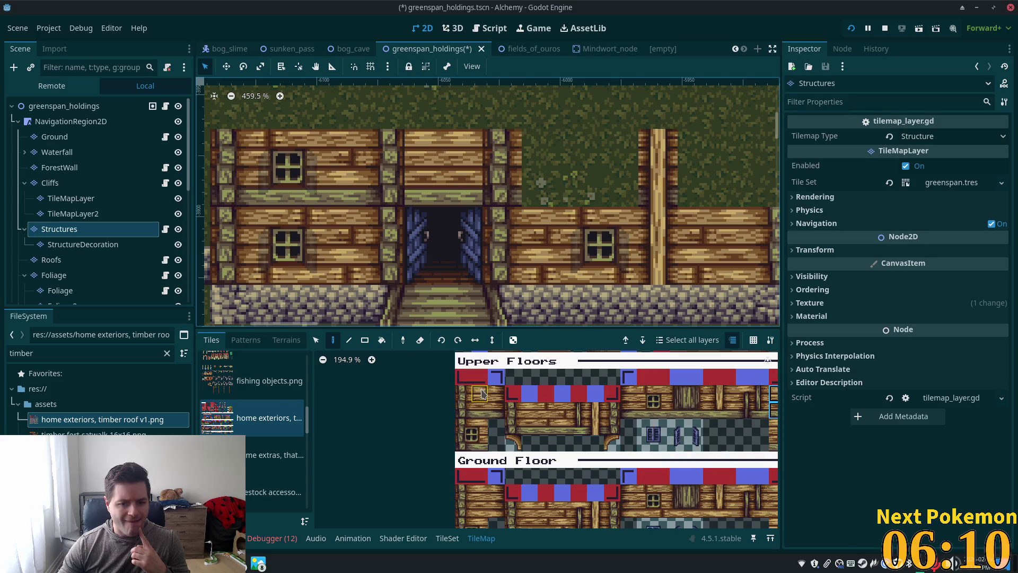
click(485, 408)
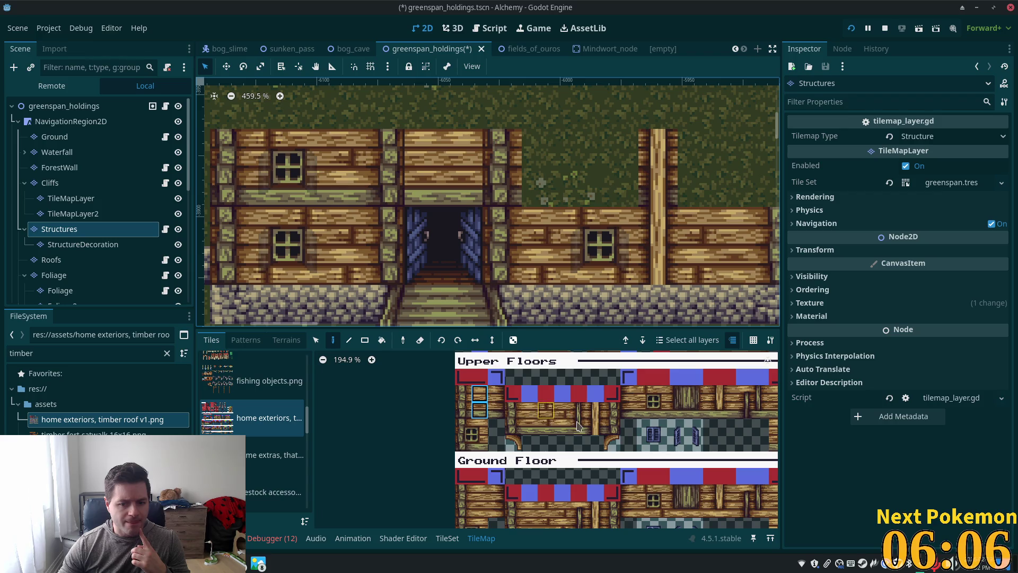
scroll(594, 398, right, 5)
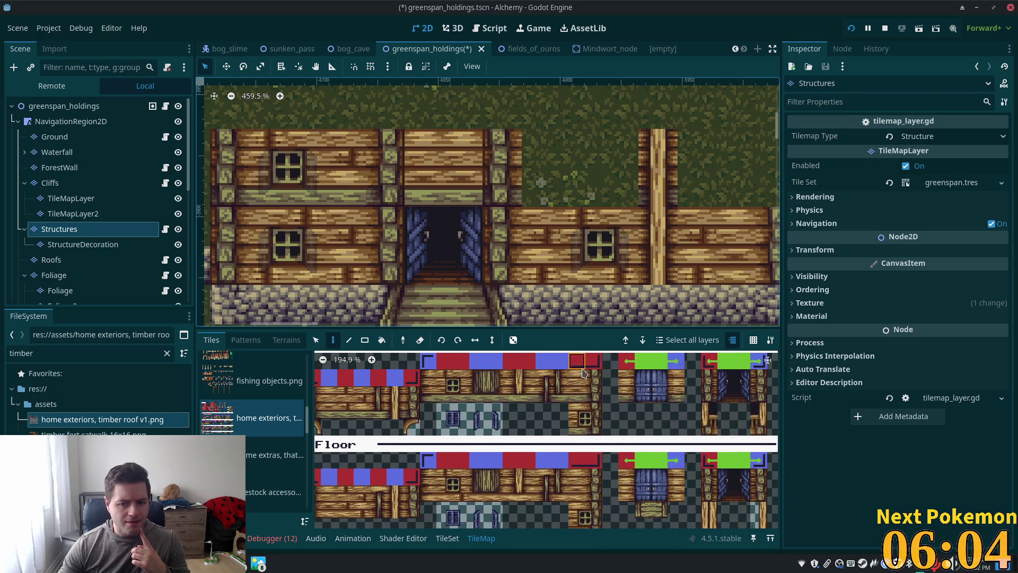
drag(580, 383, 580, 395)
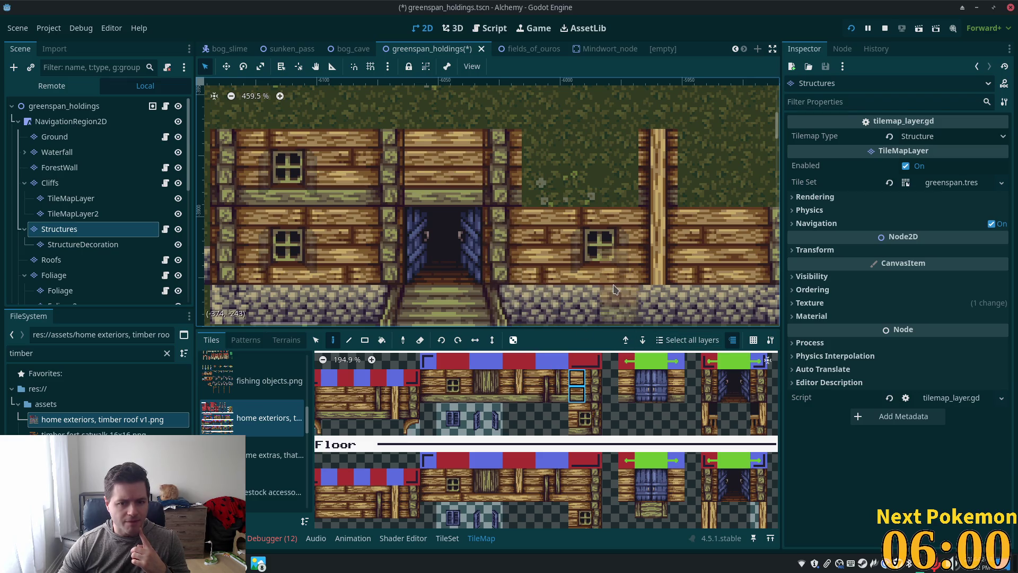
click(594, 386)
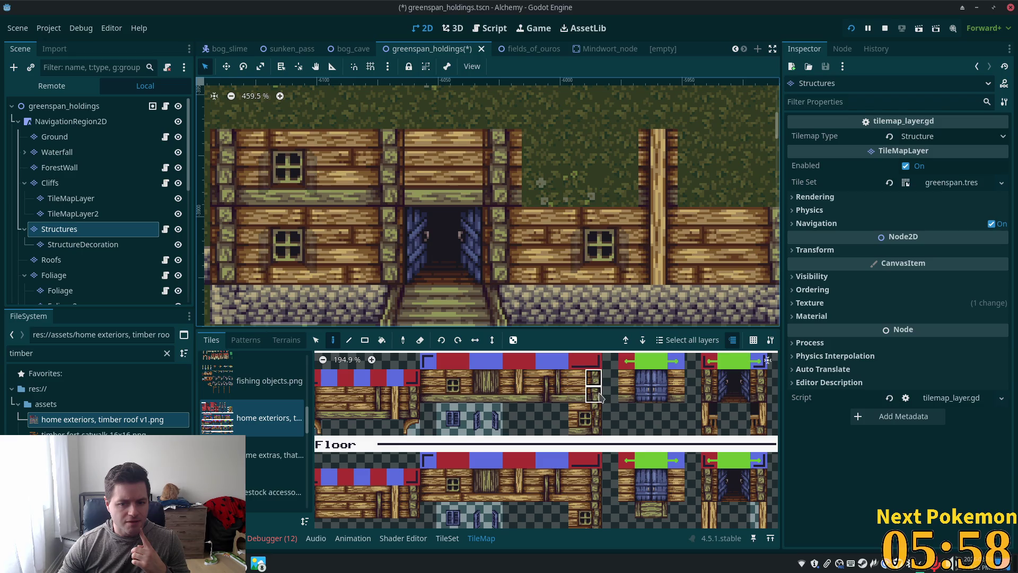
click(506, 168)
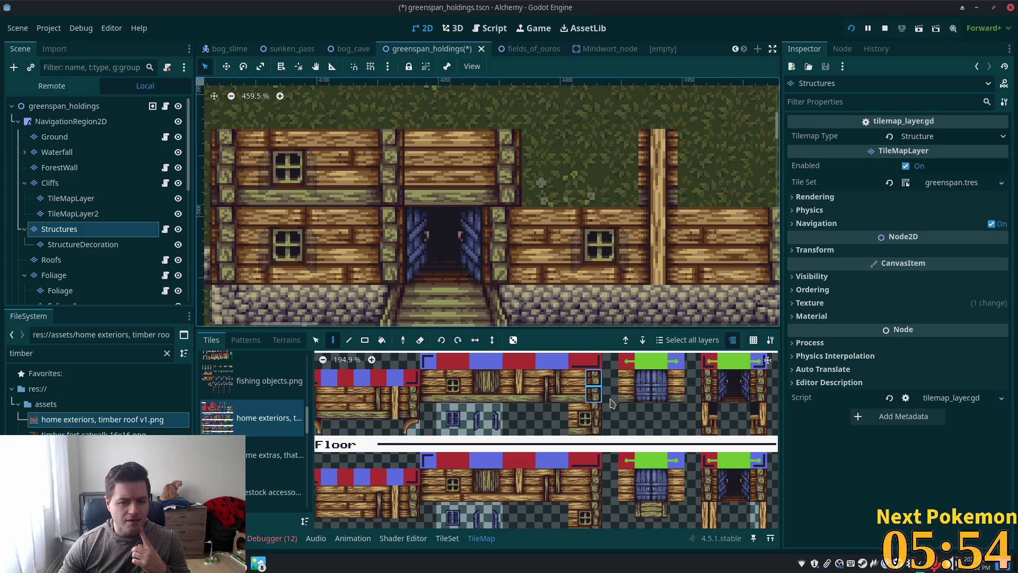
Paint a vertical post into the upper-storey wall and pick the next wall tiles.
scroll(467, 400, left, 3)
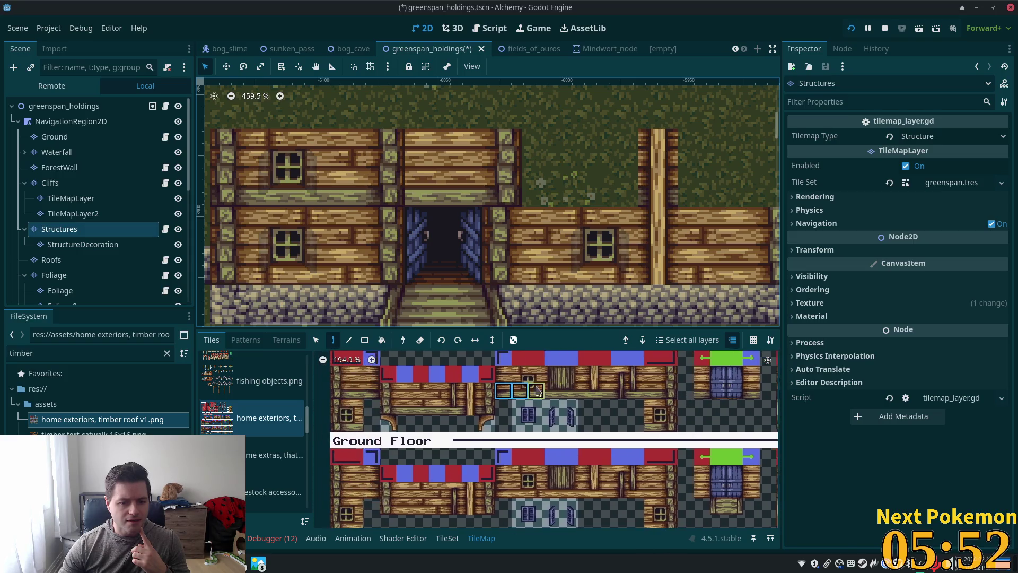
drag(389, 392, 392, 414)
click(385, 175)
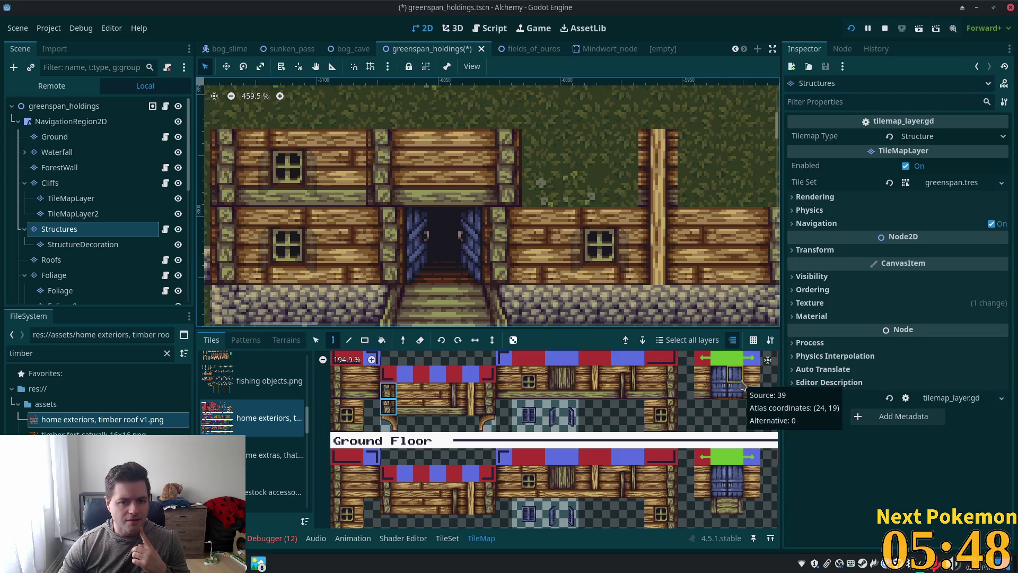
click(338, 379)
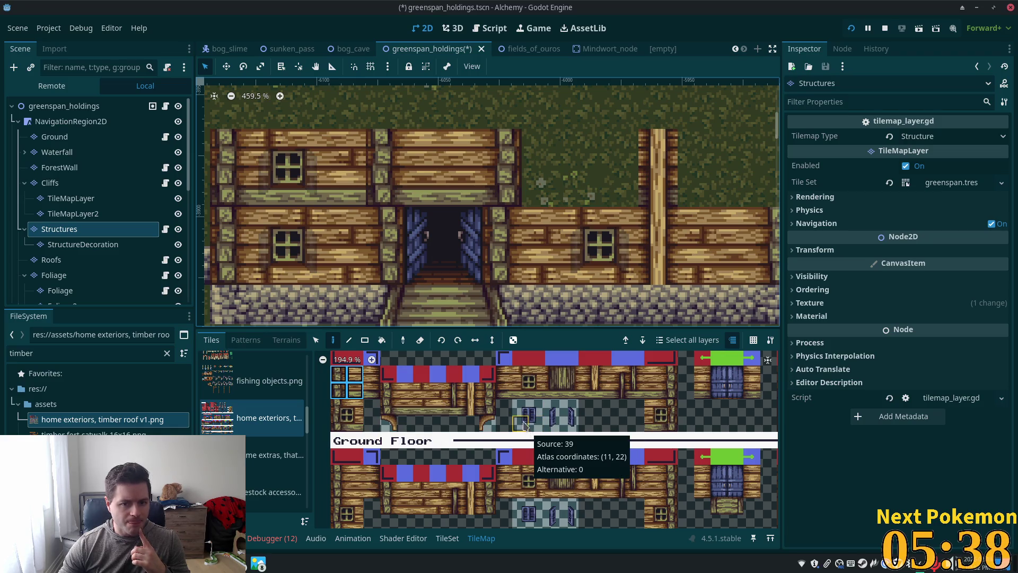
scroll(508, 377, down, 1)
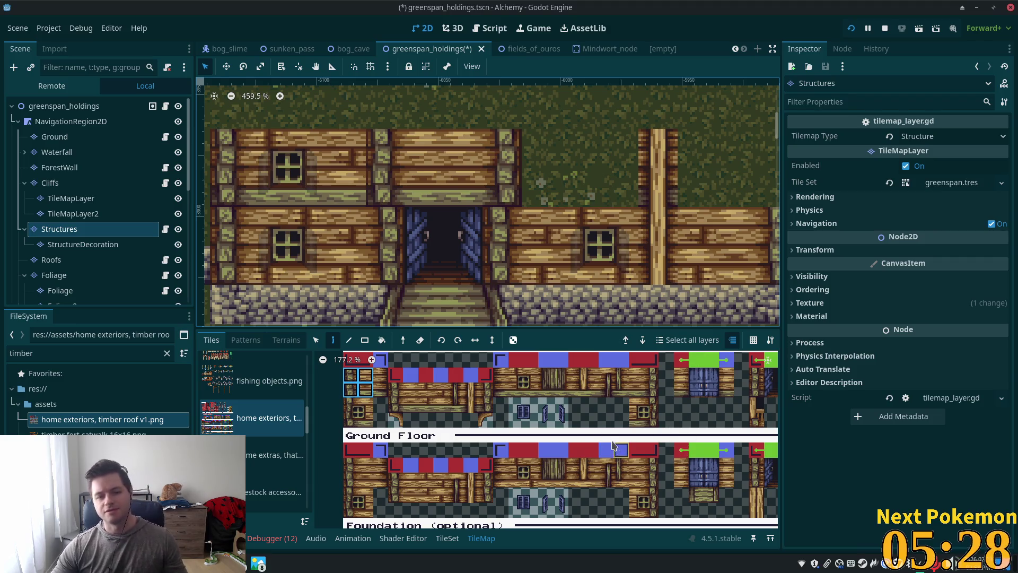
click(581, 377)
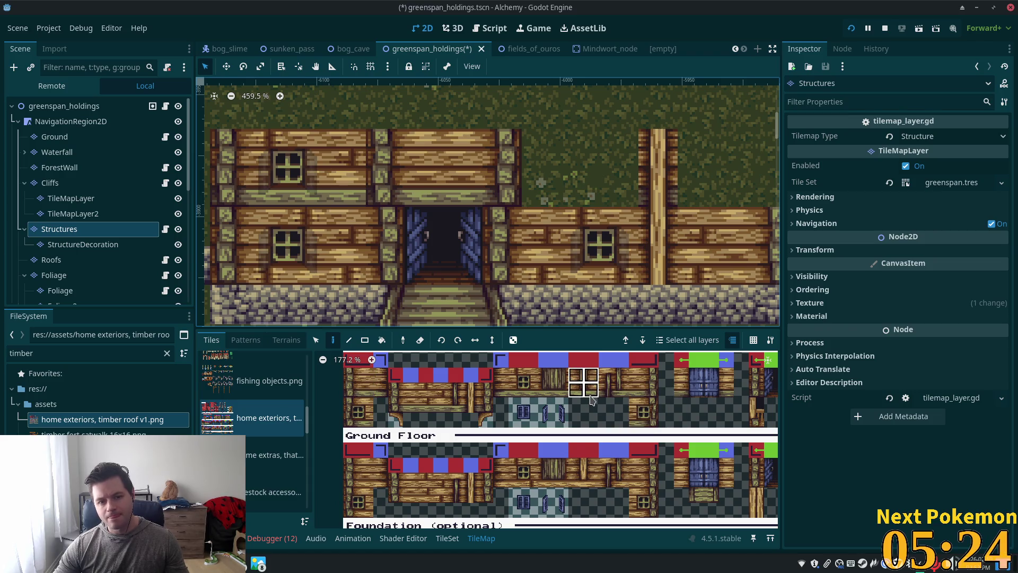
Paint two 2x2 post-and-beam blocks and a 3x2 timber wall block right of the doorway.
drag(593, 401, 592, 399)
click(393, 169)
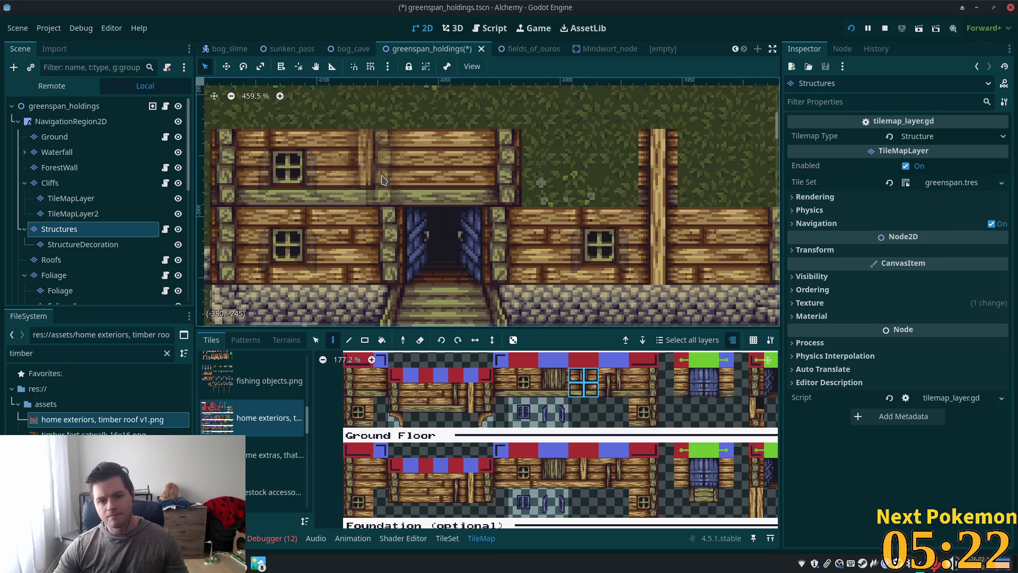
click(489, 179)
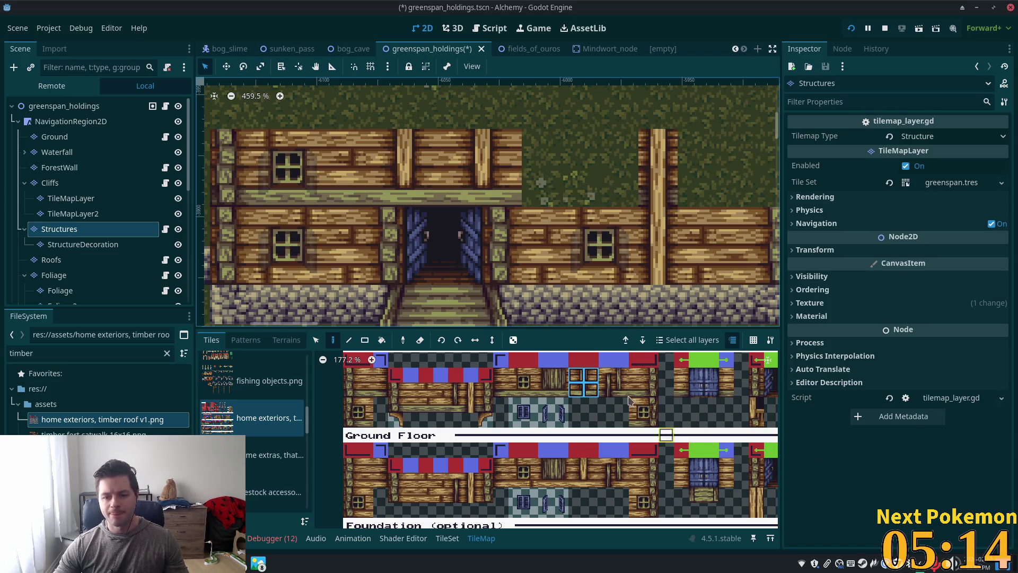
mouse_move(414, 396)
mouse_down()
mouse_move(412, 406)
mouse_move(444, 407)
mouse_up()
click(581, 168)
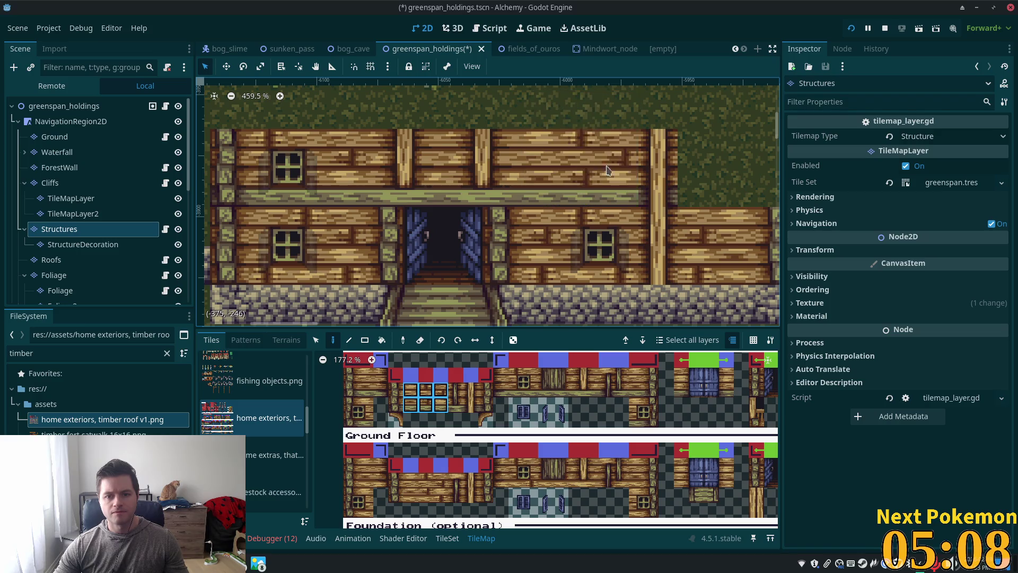
scroll(581, 161, down, 5)
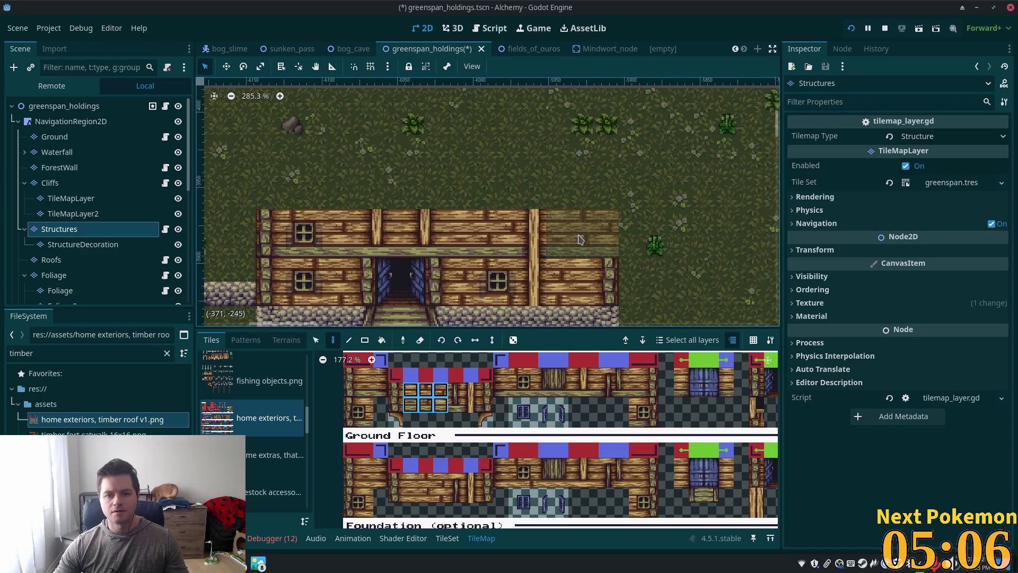
drag(648, 380, 648, 395)
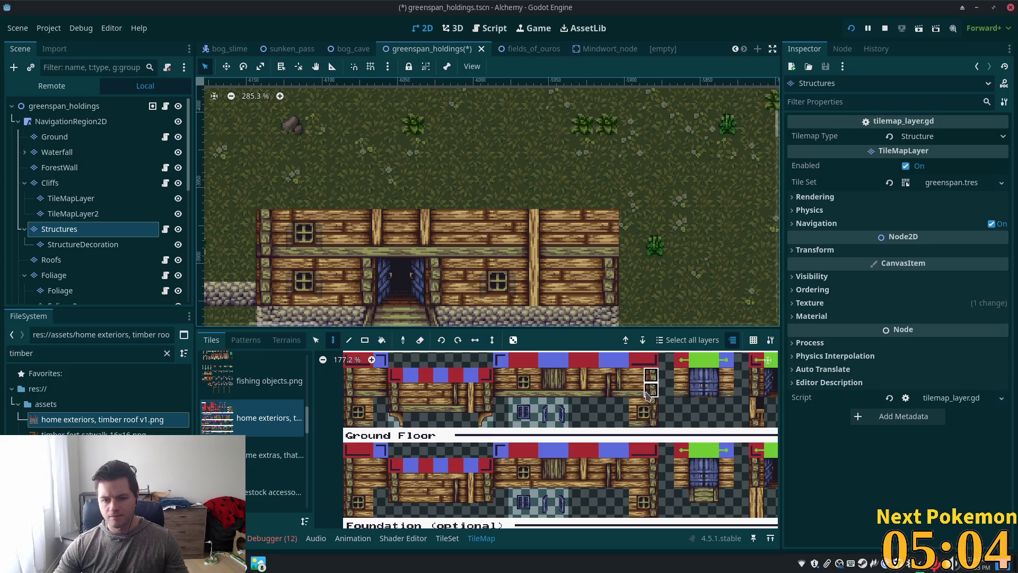
scroll(599, 238, down, 3)
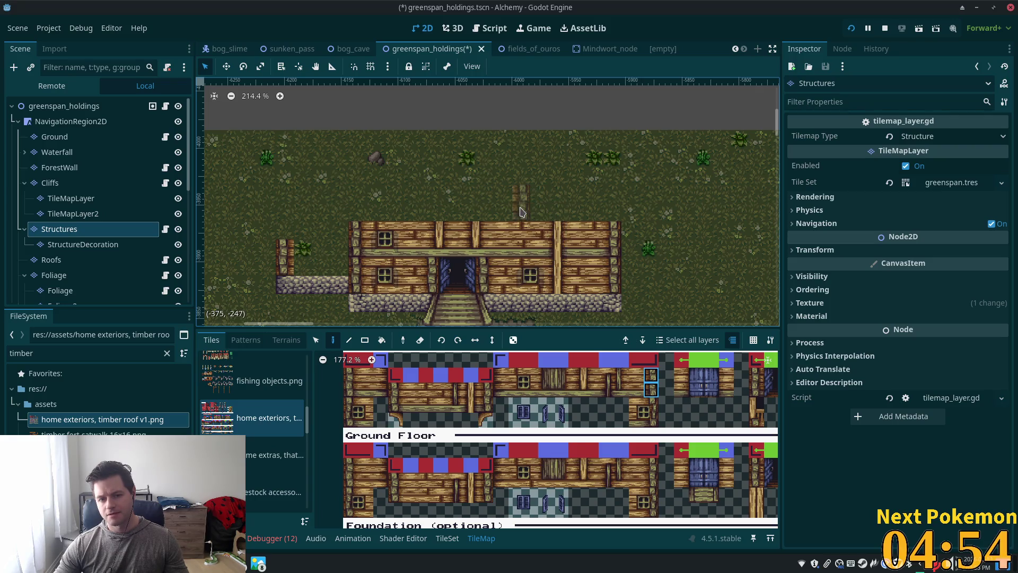
scroll(551, 374, down, 3)
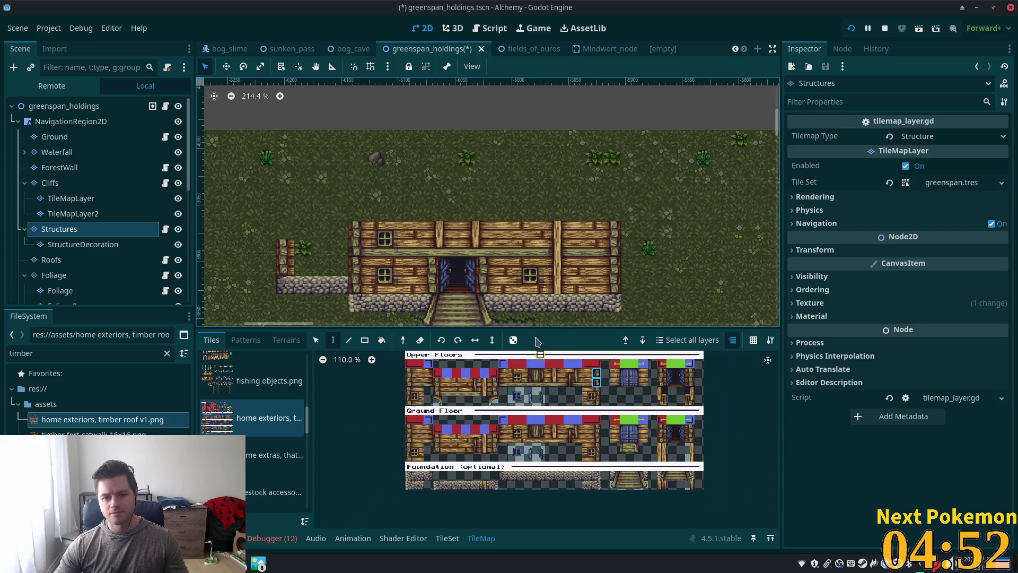
scroll(505, 303, down, 3)
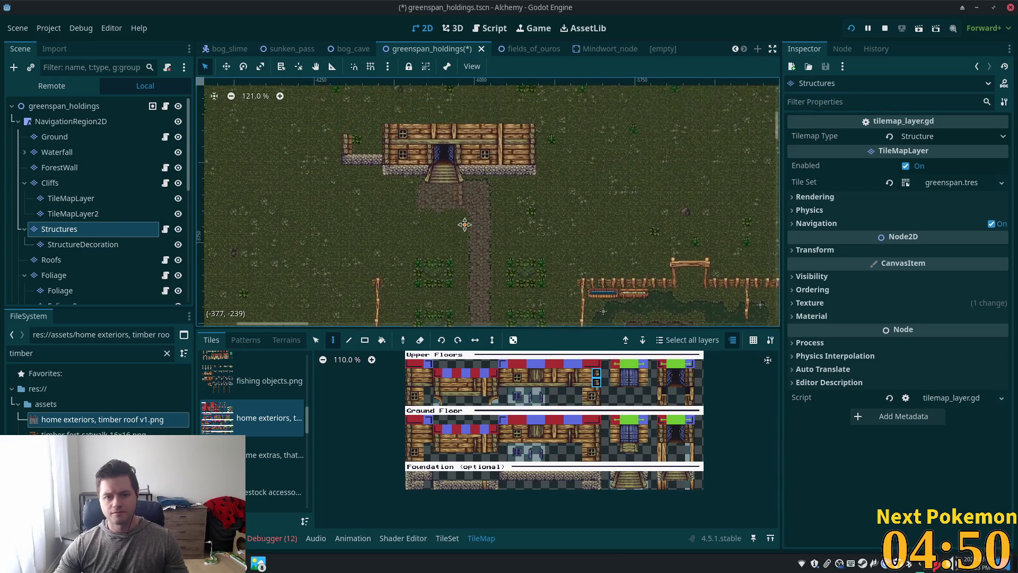
scroll(451, 201, up, 5)
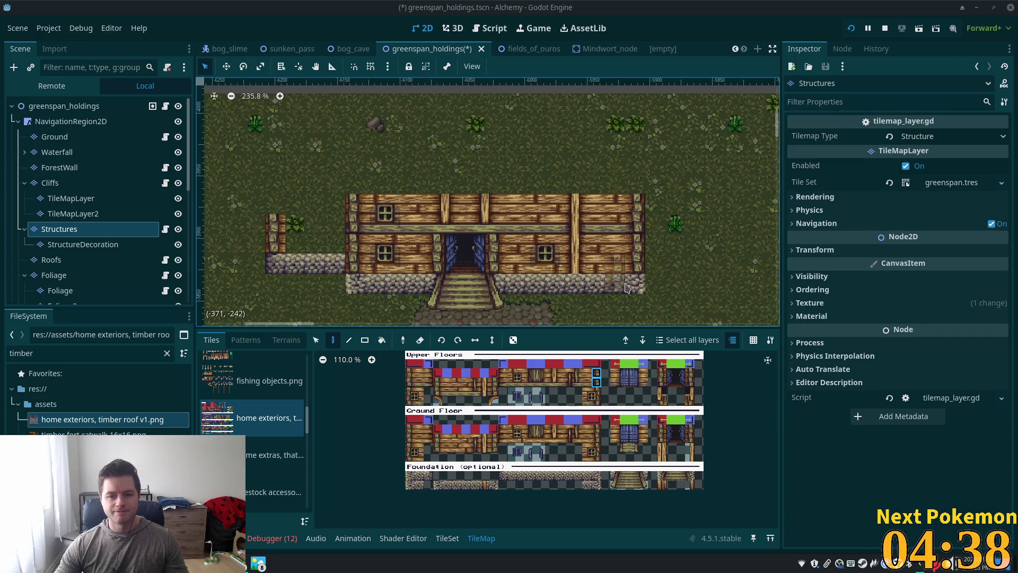
Pick a single attic tile in the atlas and scroll to the Rooftop section.
scroll(544, 399, up, 4)
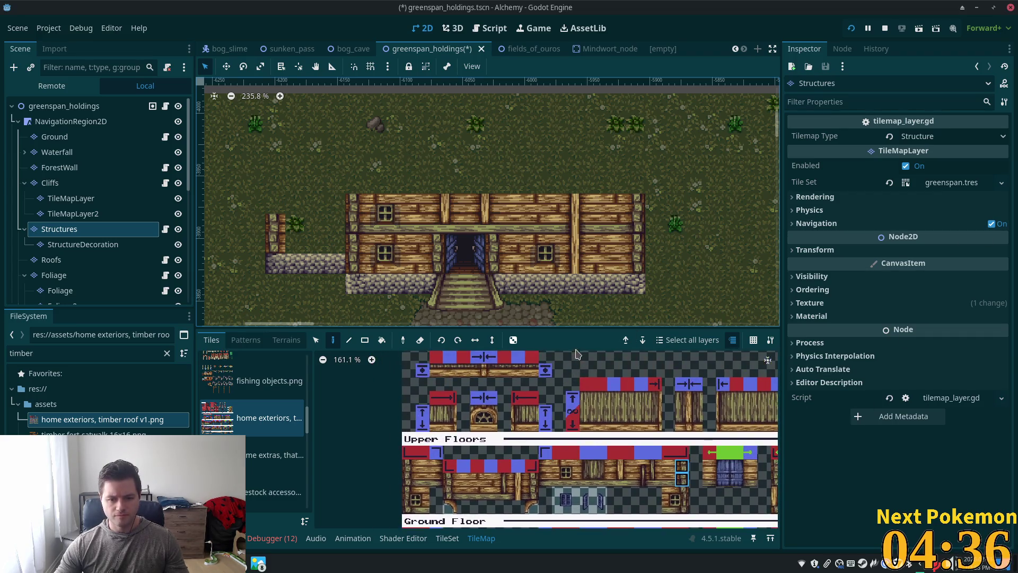
scroll(575, 427, up, 2)
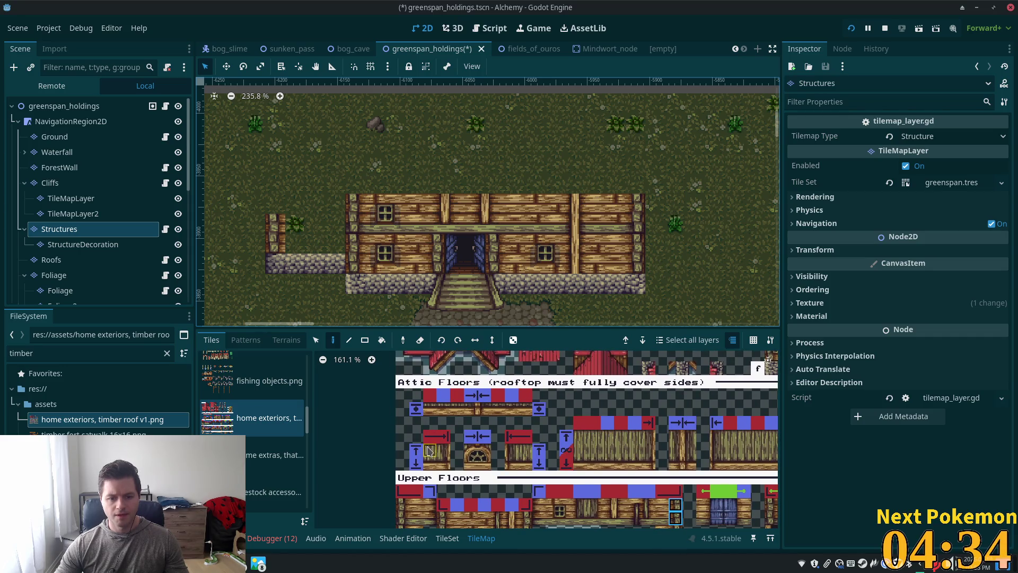
drag(439, 465, 443, 468)
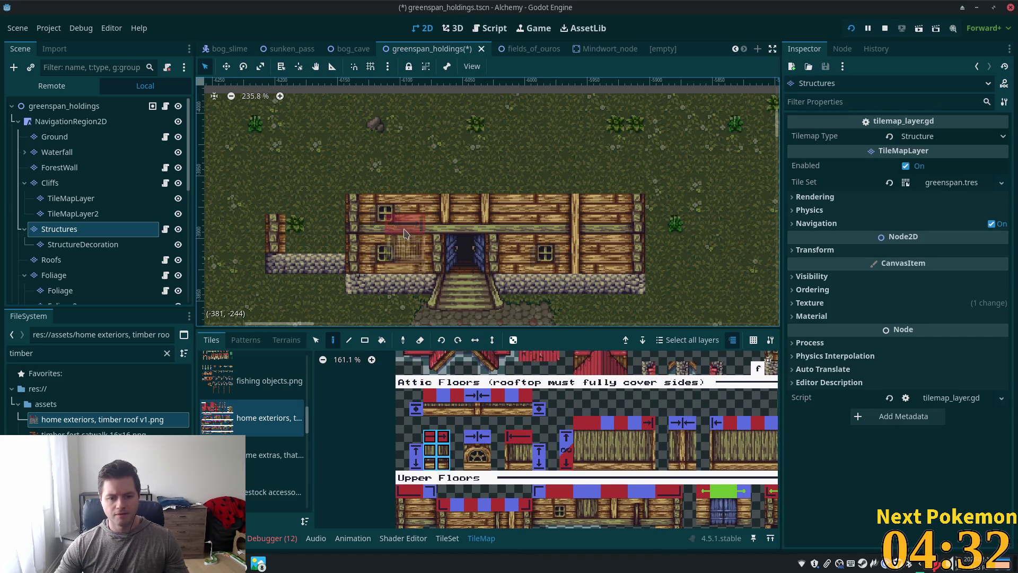
click(443, 463)
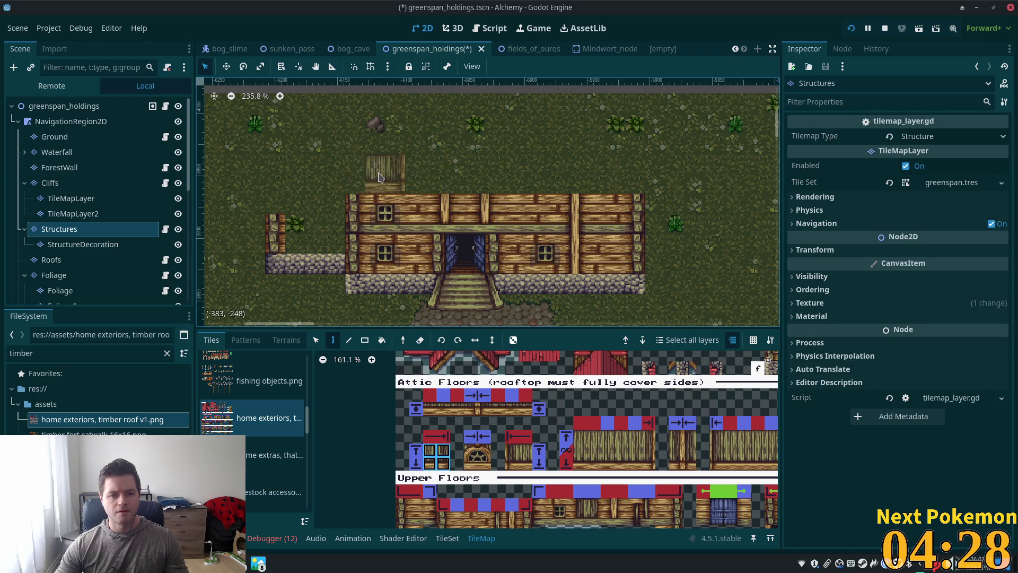
scroll(317, 173, up, 2)
scroll(596, 441, down, 2)
scroll(650, 453, down, 3)
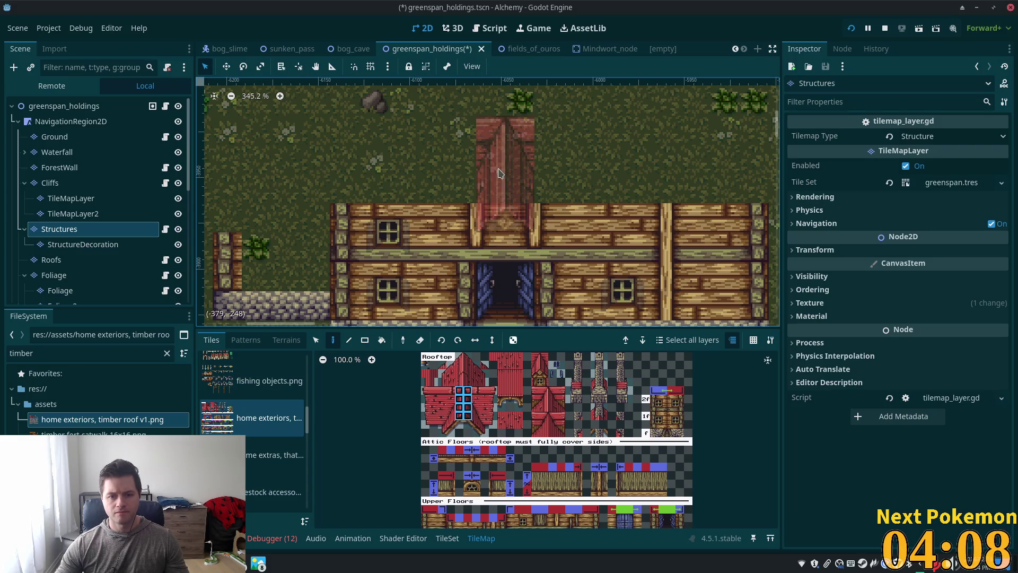
Paint red roof tiles above the house and lengthen the tower with two more.
click(503, 149)
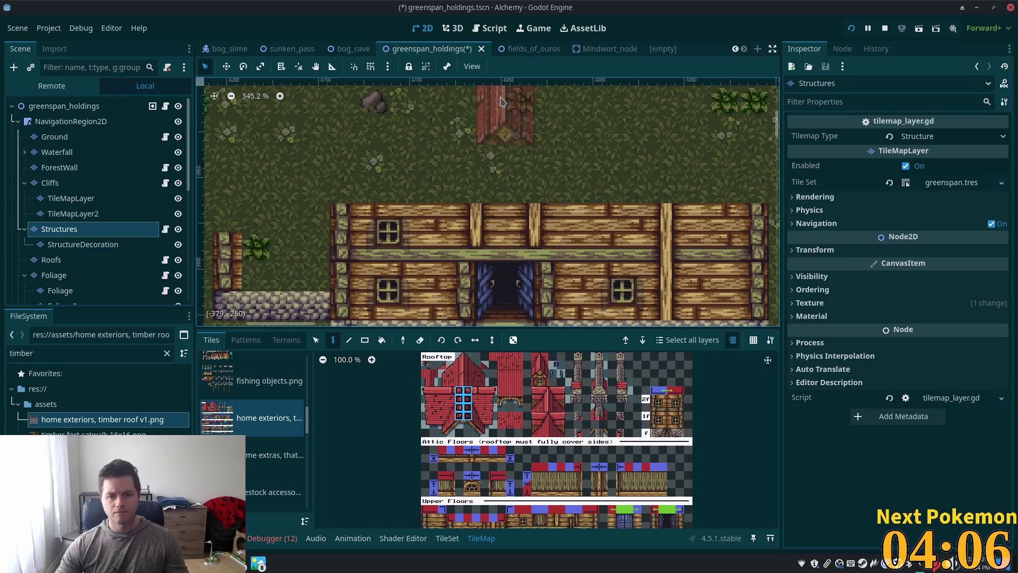
scroll(591, 198, down, 8)
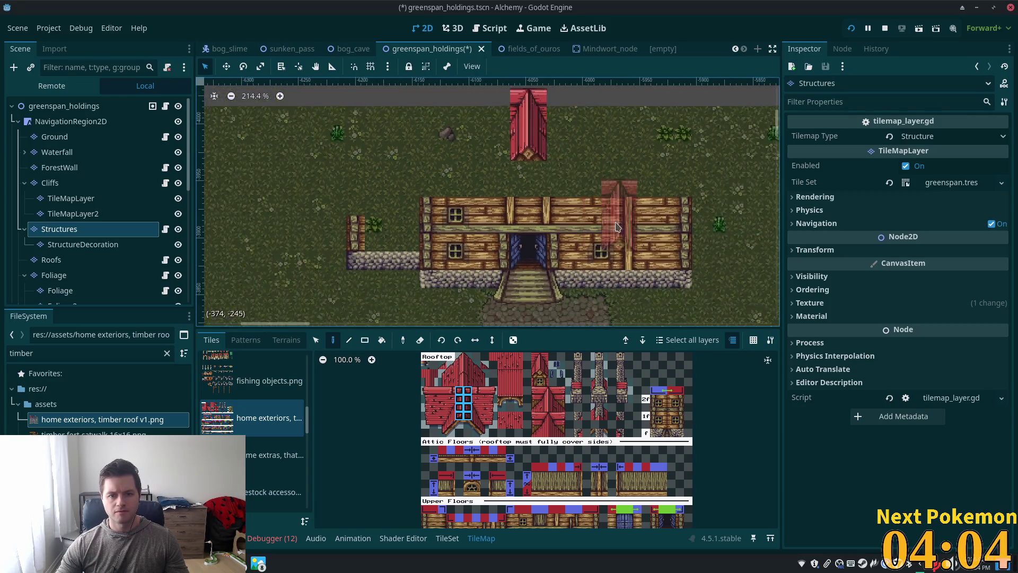
scroll(517, 323, up, 4)
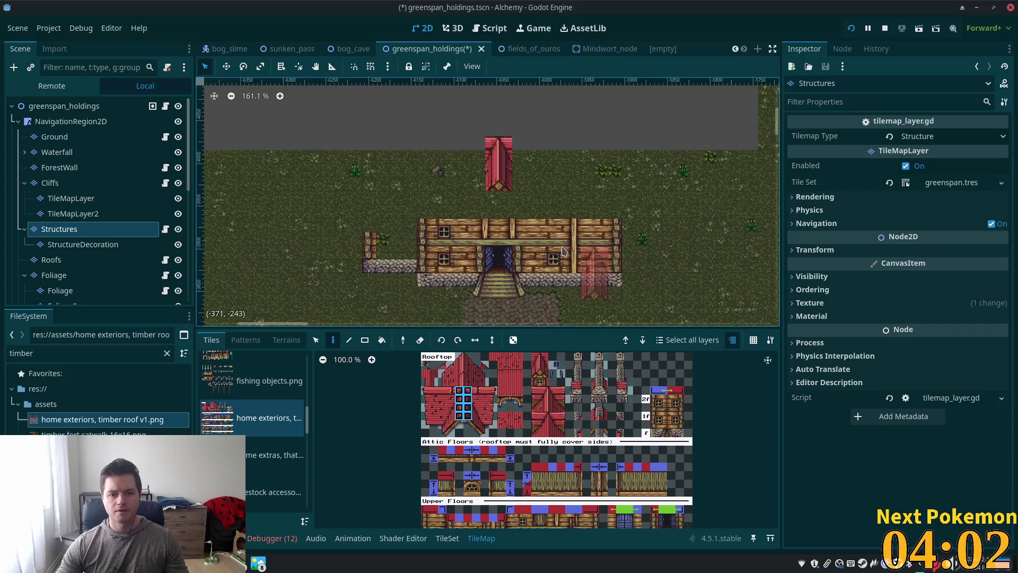
scroll(517, 323, up, 1)
scroll(564, 417, up, 4)
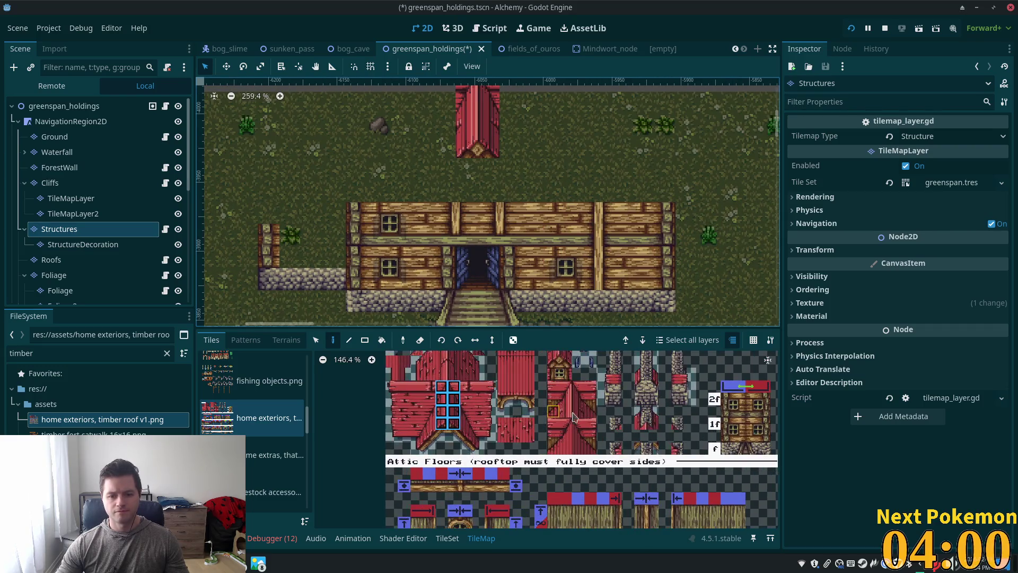
mouse_move(563, 372)
mouse_down()
mouse_move(577, 386)
mouse_move(566, 374)
mouse_up()
click(478, 169)
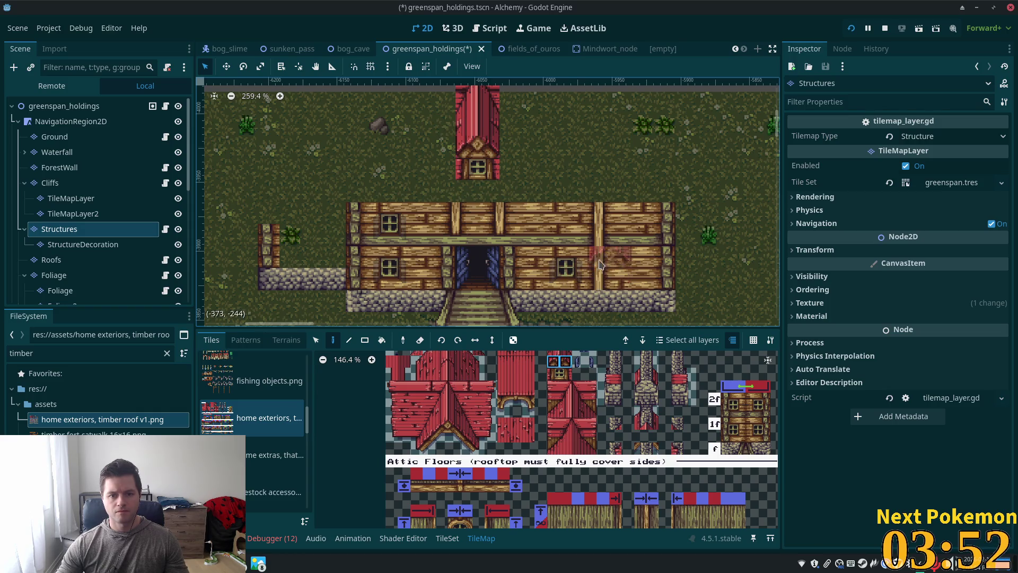
Paint a two-tile red roof piece to the right of the tower.
scroll(573, 240, down, 1)
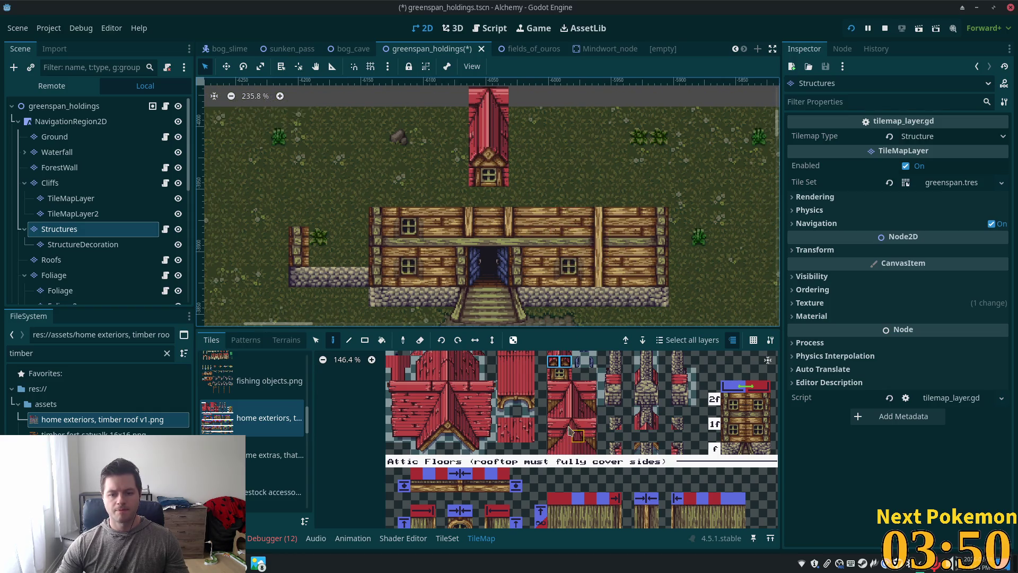
scroll(543, 411, up, 4)
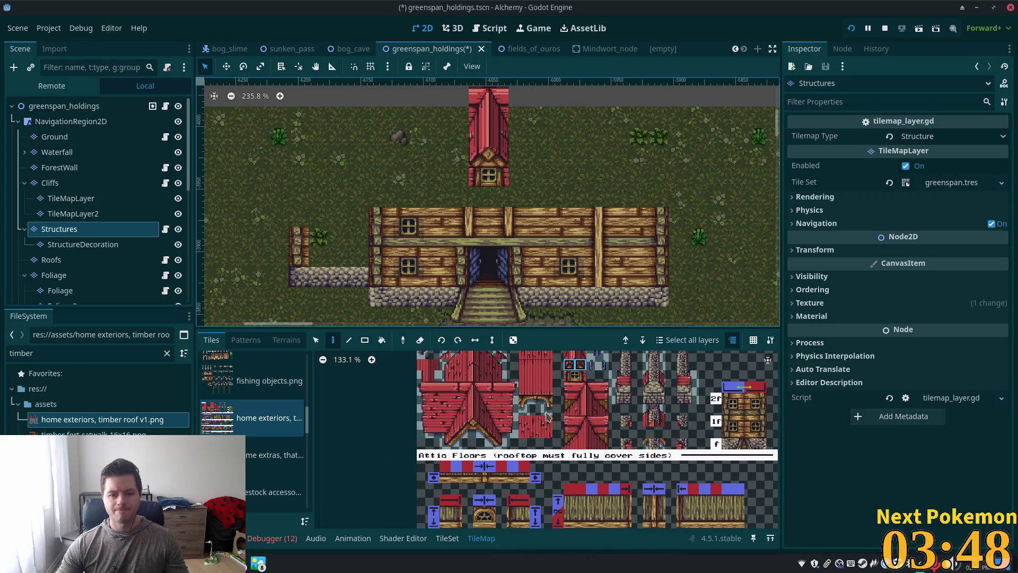
click(466, 427)
drag(479, 447, 487, 460)
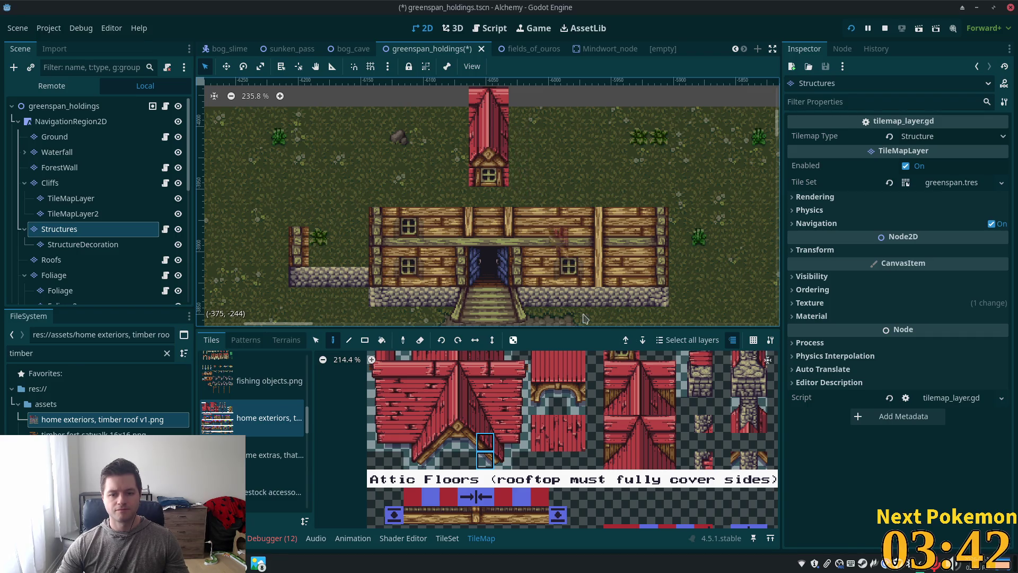
scroll(623, 443, down, 3)
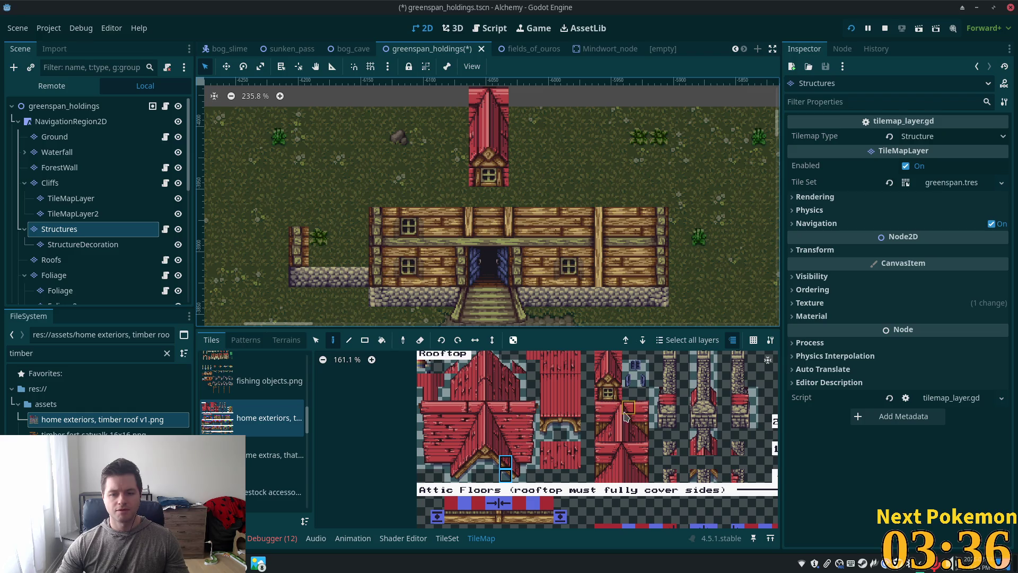
scroll(623, 411, down, 1)
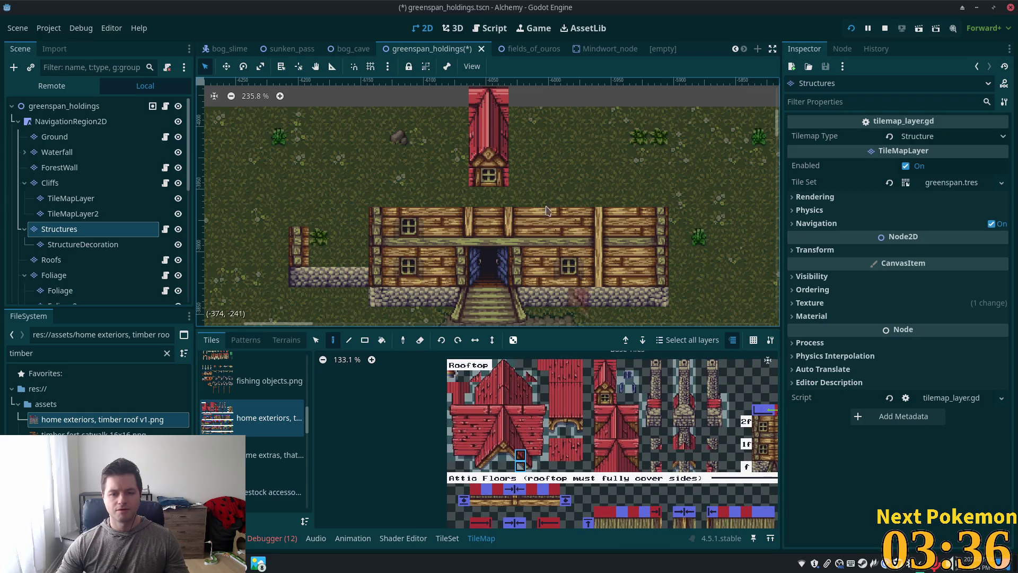
click(520, 186)
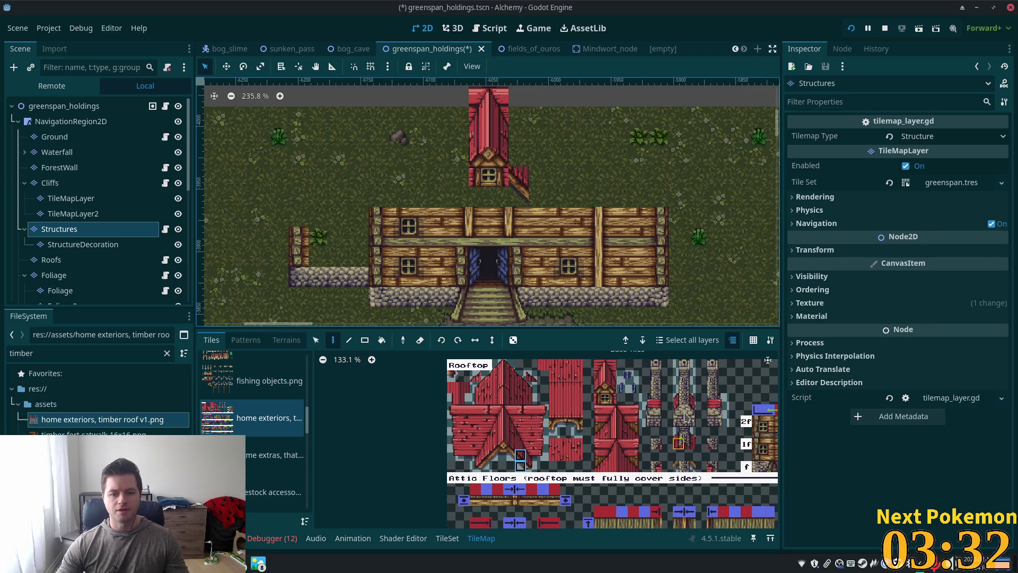
Try the arched window tile and a 2x2 Rooftop block from the atlas.
scroll(600, 447, down, 2)
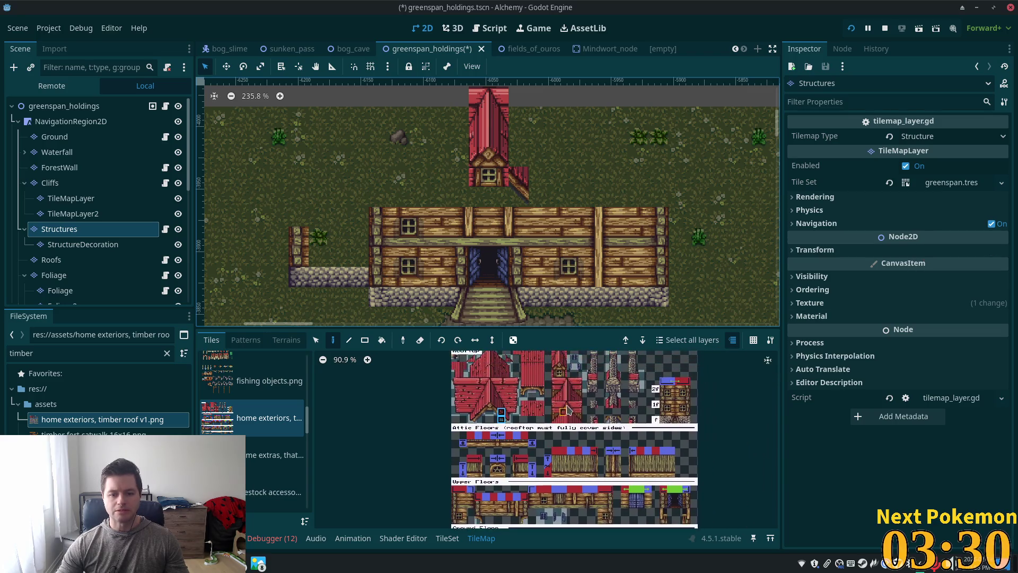
click(501, 471)
scroll(599, 400, up, 4)
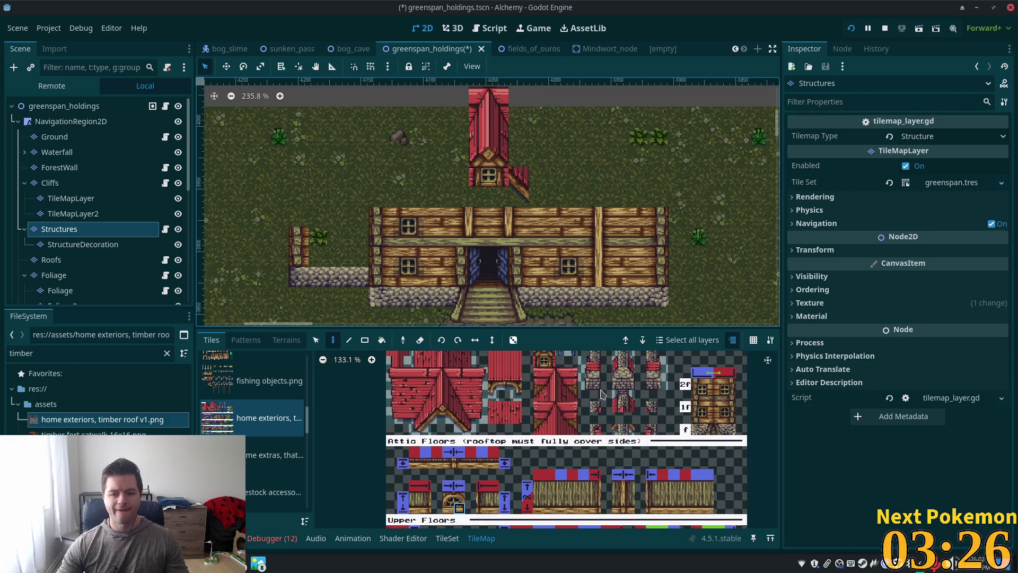
scroll(616, 411, up, 2)
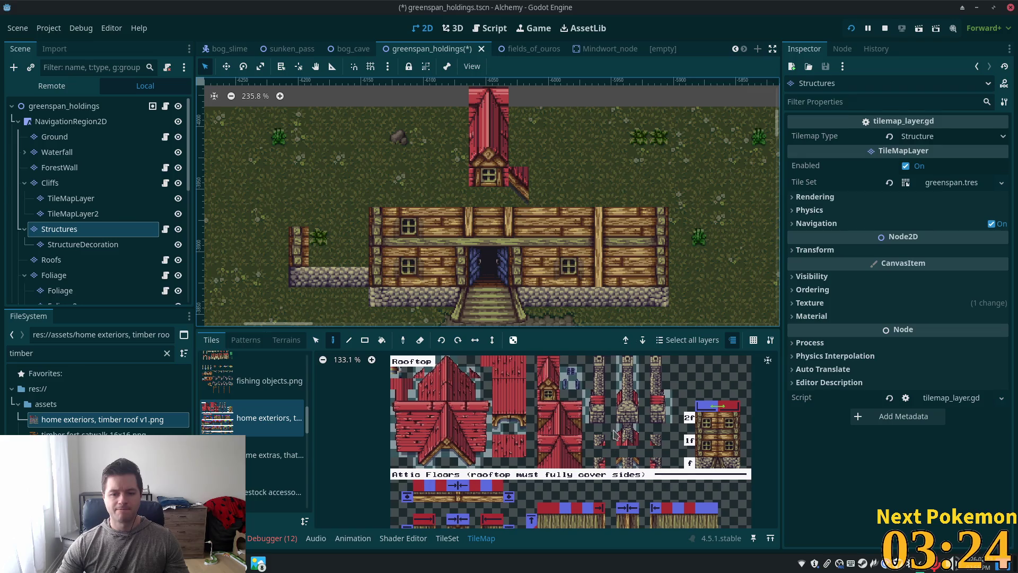
click(635, 463)
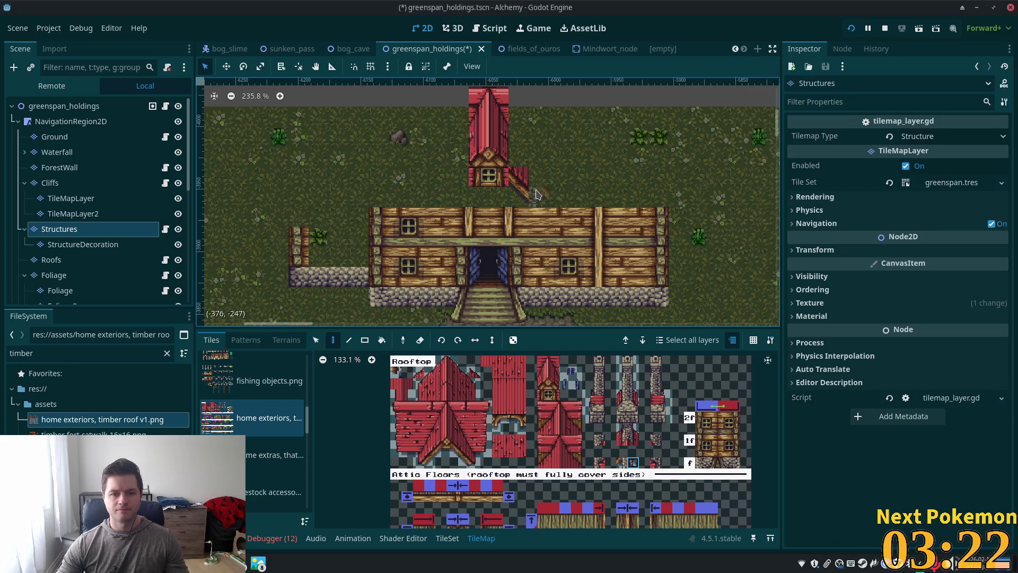
scroll(615, 408, up, 2)
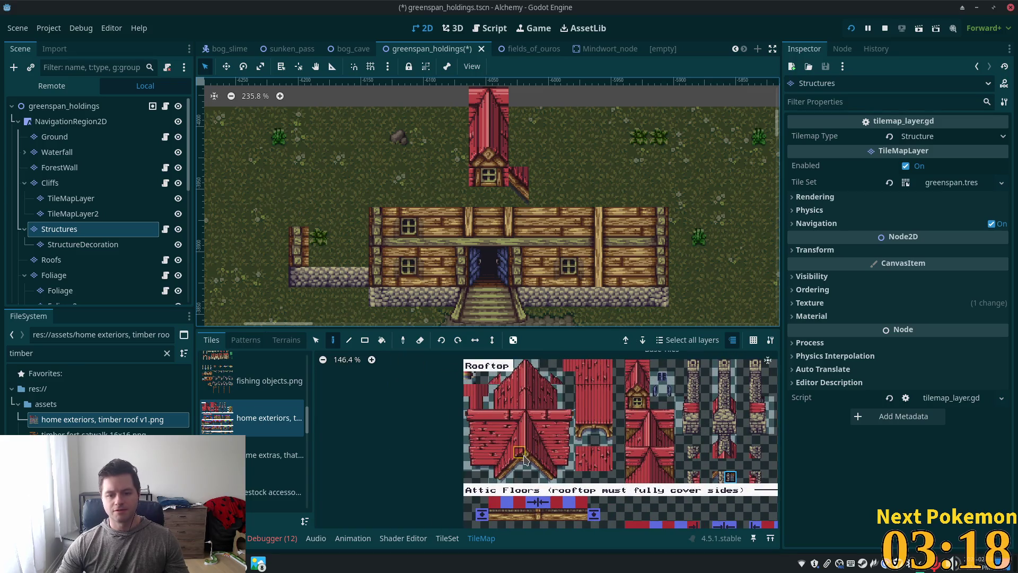
drag(531, 457, 520, 465)
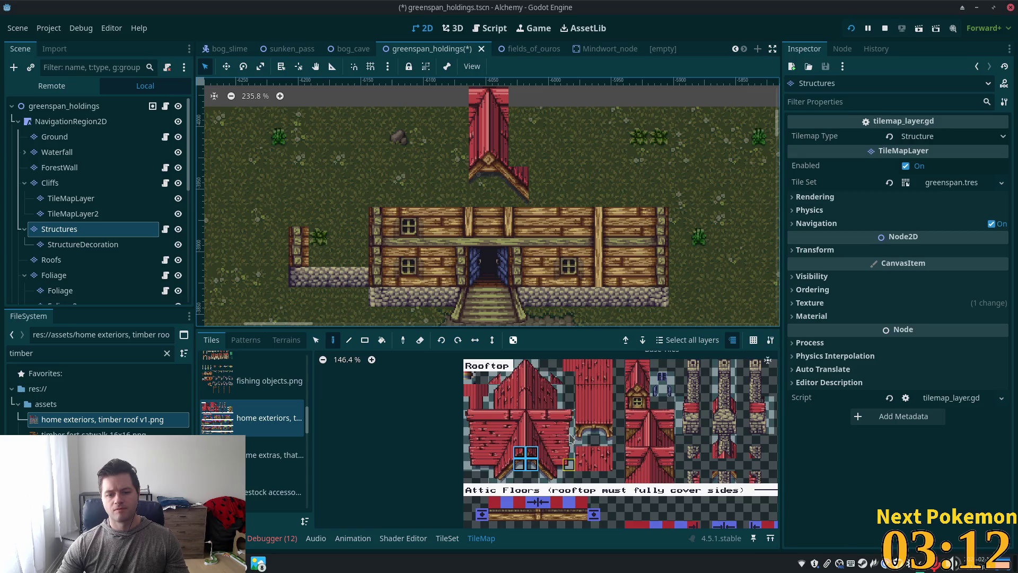
Erase the red tower roof above the house and switch to the Roofs layer.
scroll(573, 439, down, 2)
scroll(573, 439, down, 3)
mouse_move(523, 183)
mouse_down()
mouse_move(479, 141)
mouse_move(488, 117)
mouse_move(477, 96)
mouse_up()
click(103, 260)
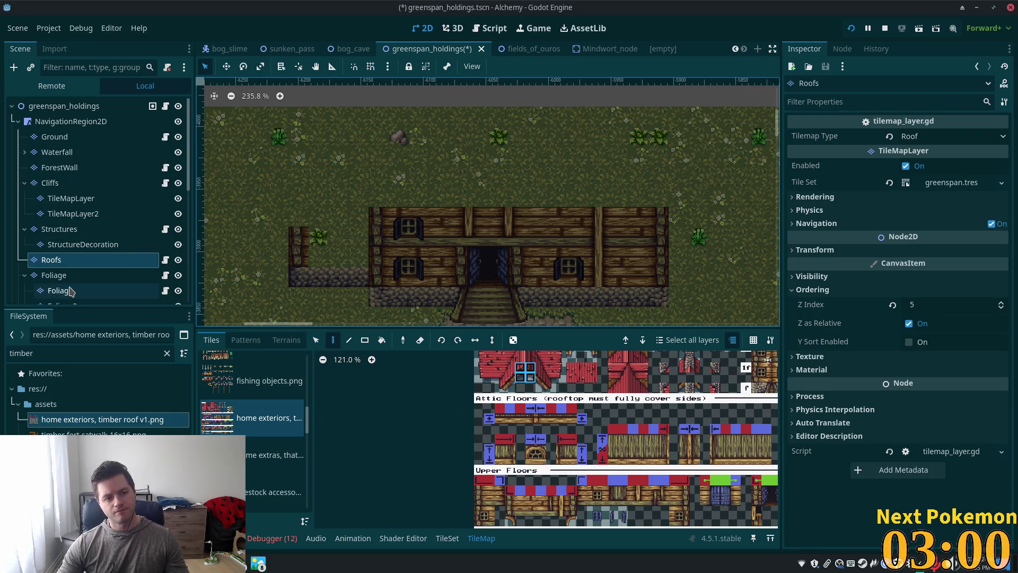
Return to the Structures layer and place an arched attic window atop the house.
click(59, 229)
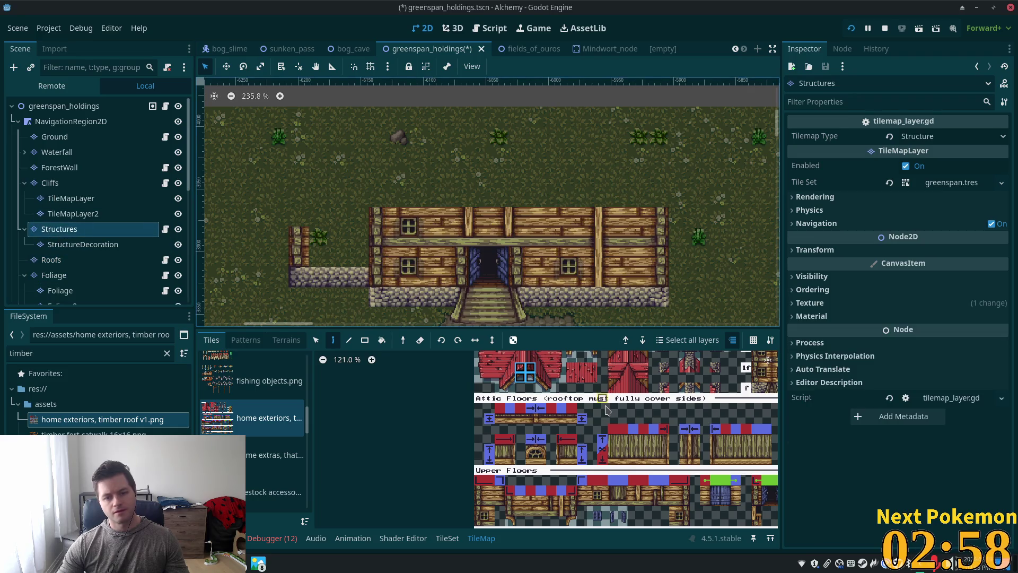
click(531, 452)
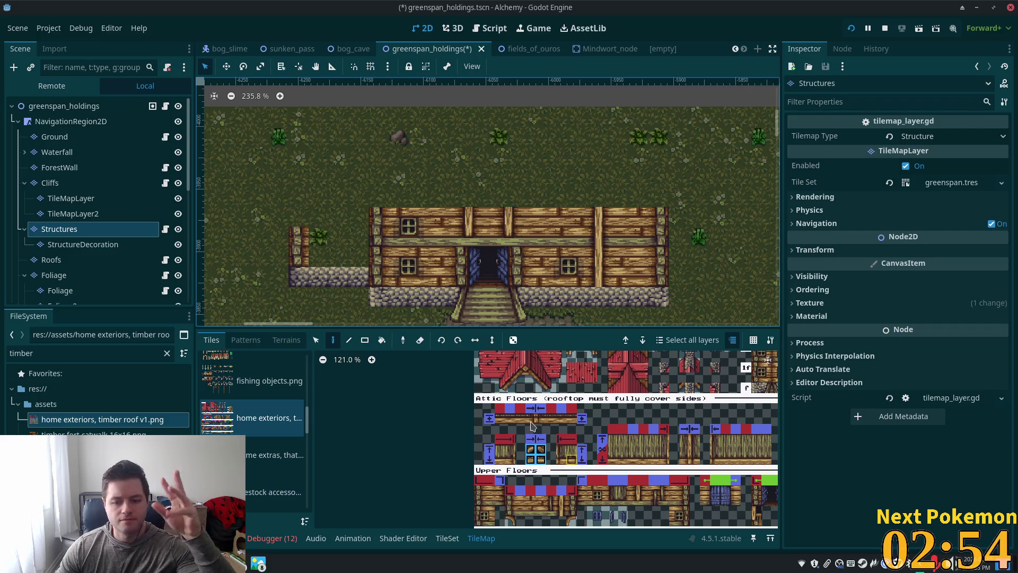
click(489, 191)
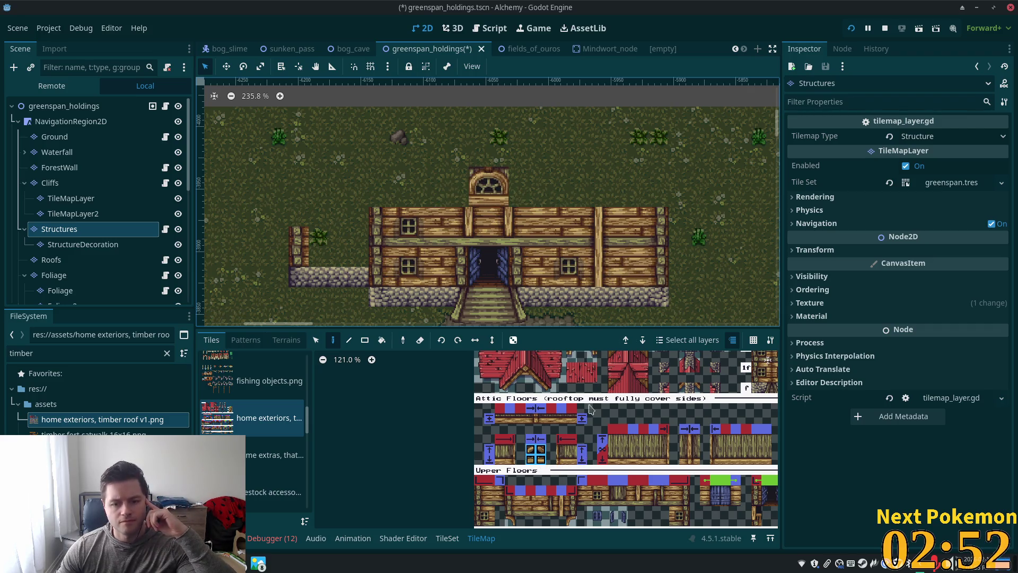
Paint a 2x2 timber wall block beside the attic window and pick a two-tile wall column.
scroll(625, 406, up, 4)
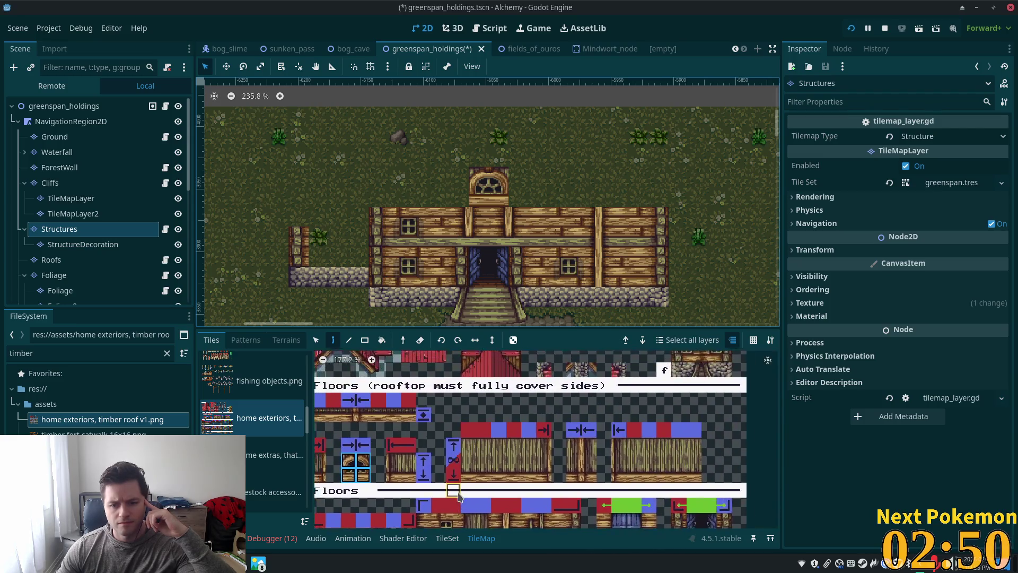
click(504, 476)
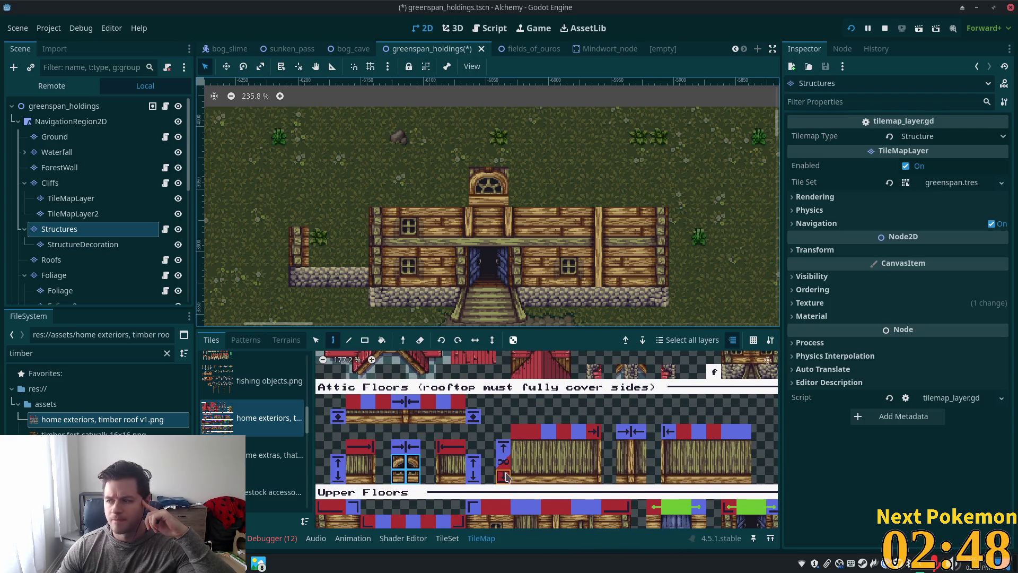
drag(445, 461, 459, 477)
click(530, 185)
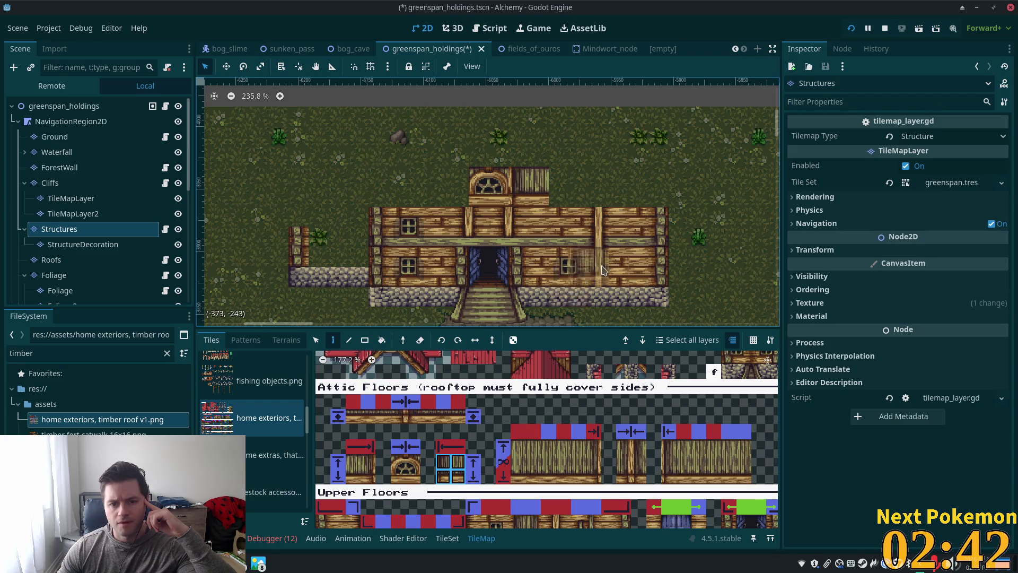
mouse_move(517, 446)
mouse_down()
mouse_move(552, 473)
mouse_move(533, 477)
mouse_up()
click(534, 462)
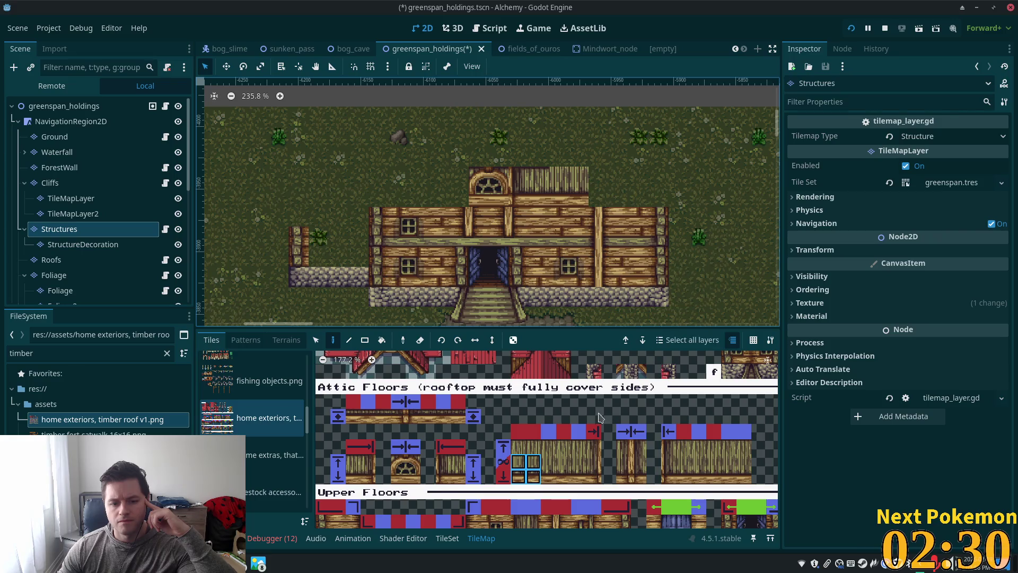
drag(458, 461, 458, 478)
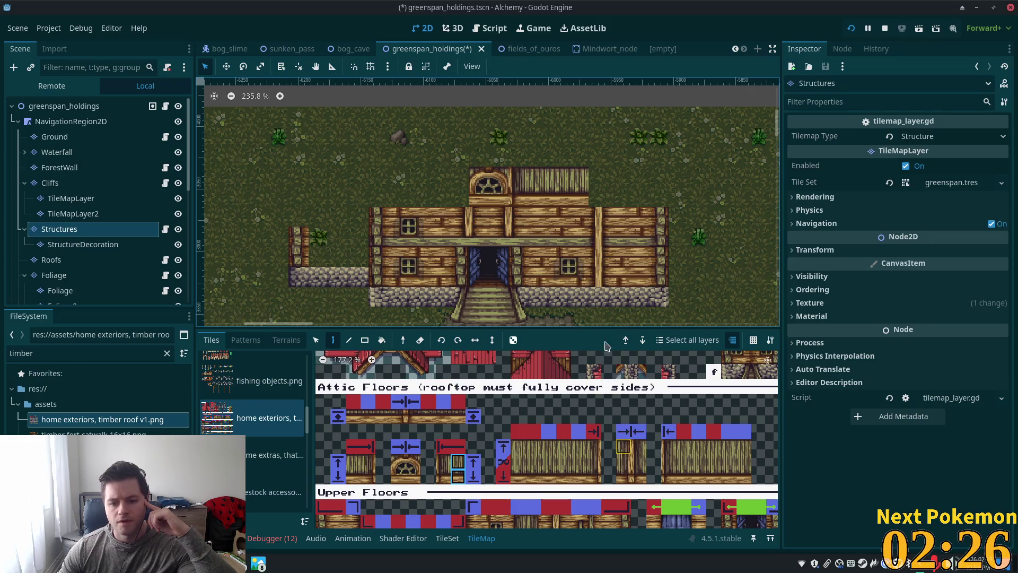
scroll(568, 215, down, 2)
scroll(572, 256, up, 1)
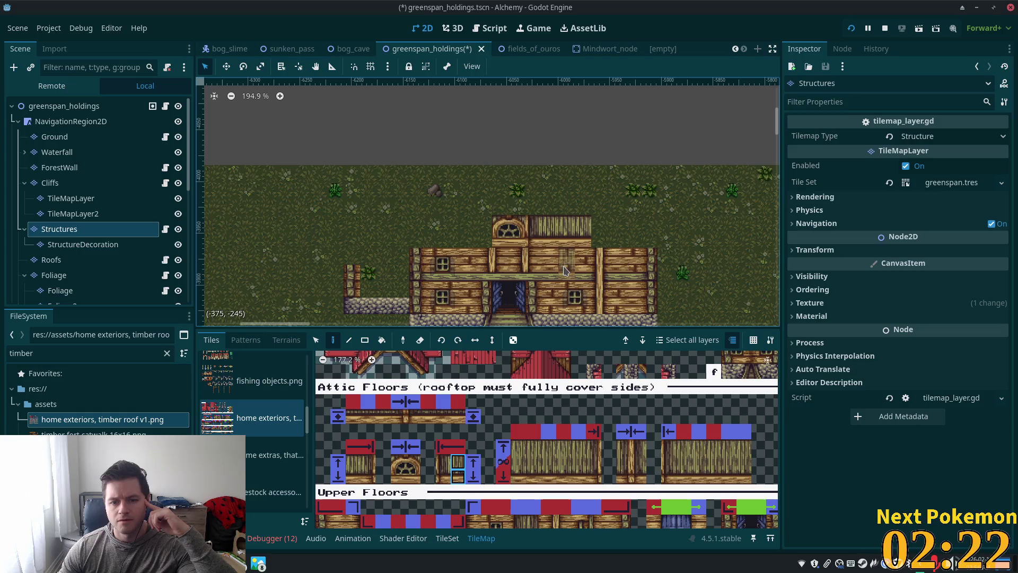
Select a row of attic floor tiles, after first trying a 6x3 roof block.
scroll(560, 507, up, 3)
scroll(561, 506, up, 3)
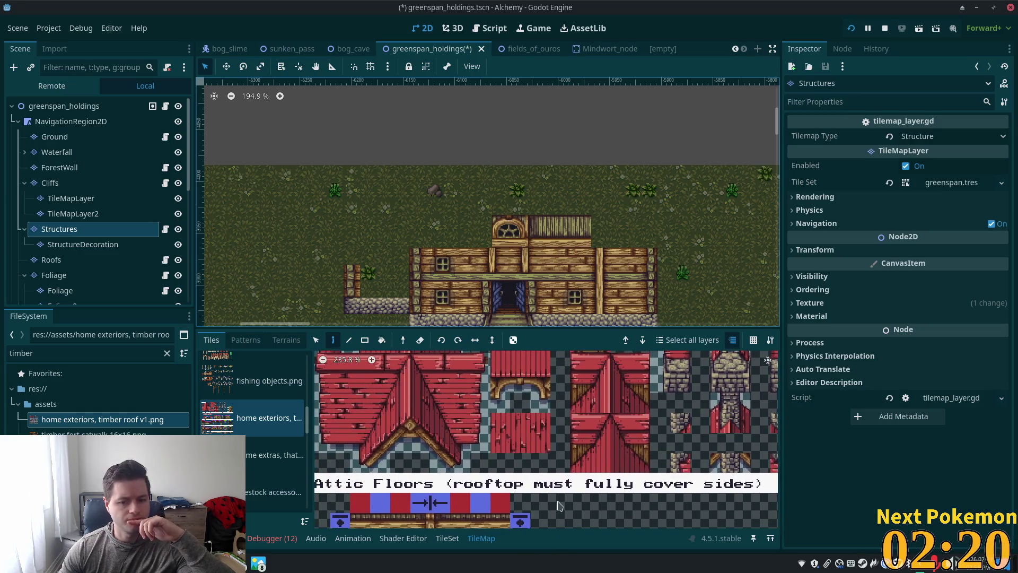
scroll(560, 506, down, 2)
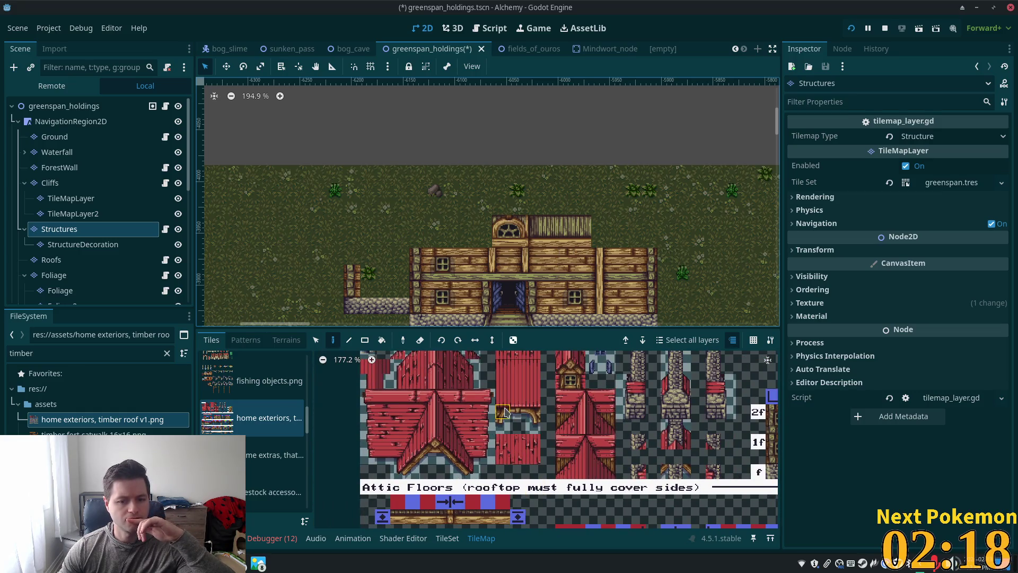
click(403, 458)
mouse_move(397, 442)
mouse_down()
mouse_move(438, 471)
mouse_move(473, 476)
mouse_up()
scroll(530, 425, down, 4)
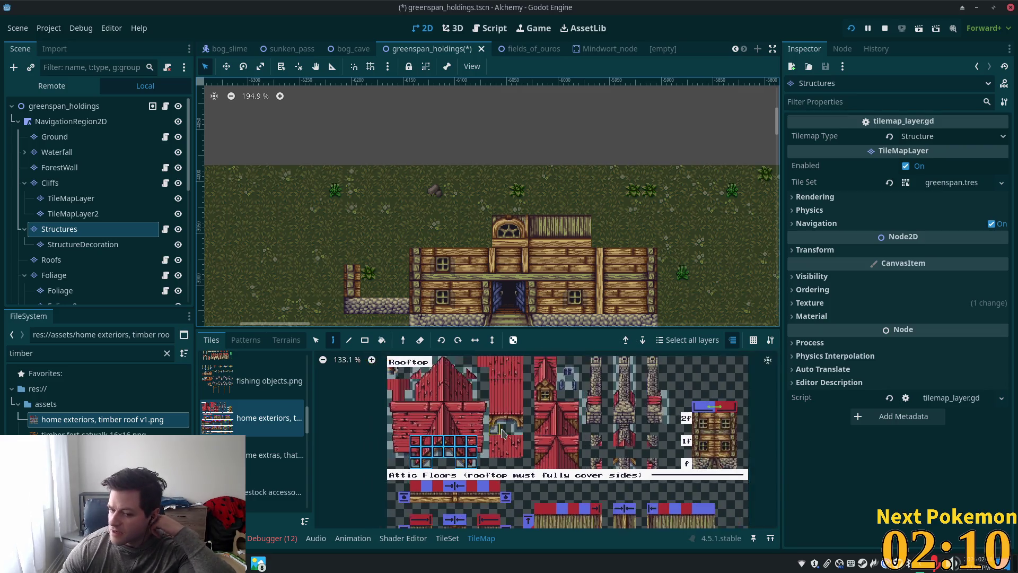
scroll(536, 409, down, 2)
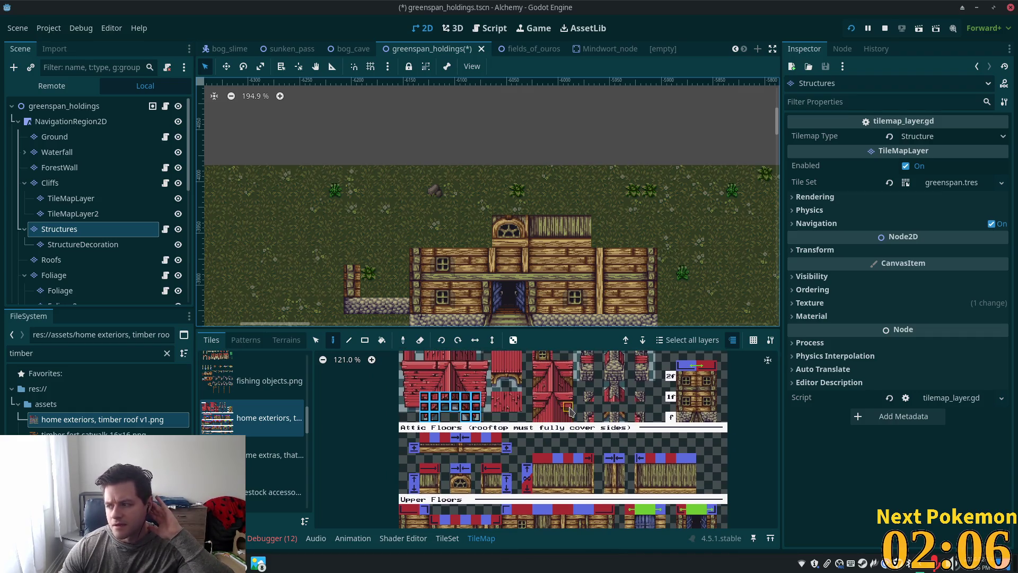
drag(427, 449, 501, 449)
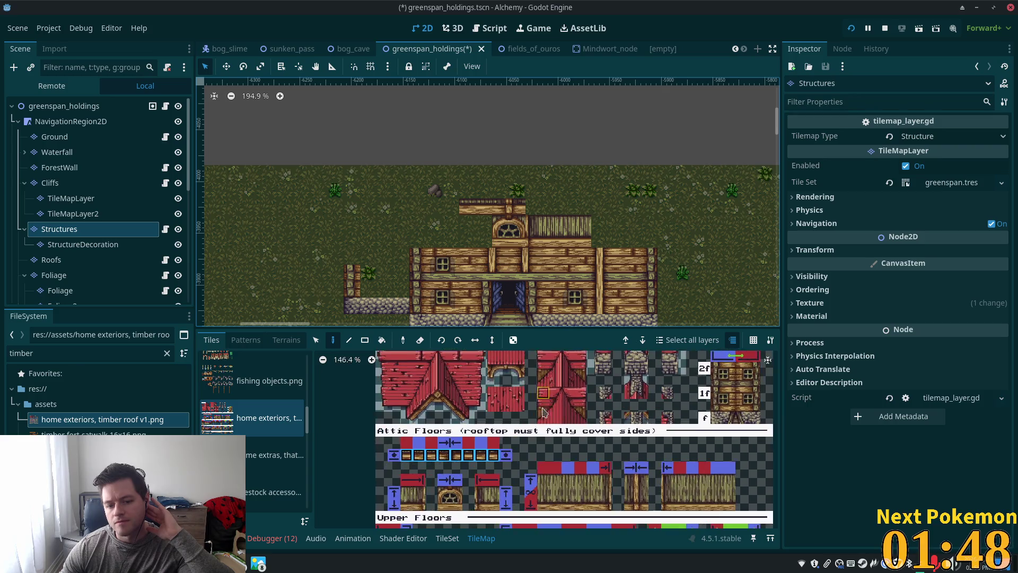
Pick stacked red roof tiles and the bottom roof row, then move to the Roofs layer.
ctrl+scroll(523, 424, up, 1)
scroll(530, 477, down, 4)
scroll(536, 528, up, 1)
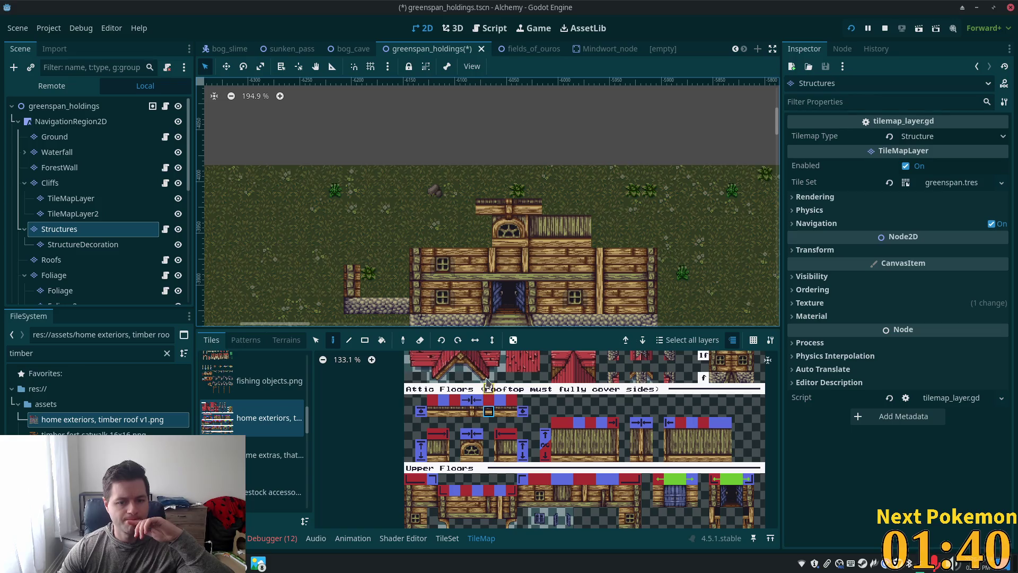
scroll(456, 376, up, 2)
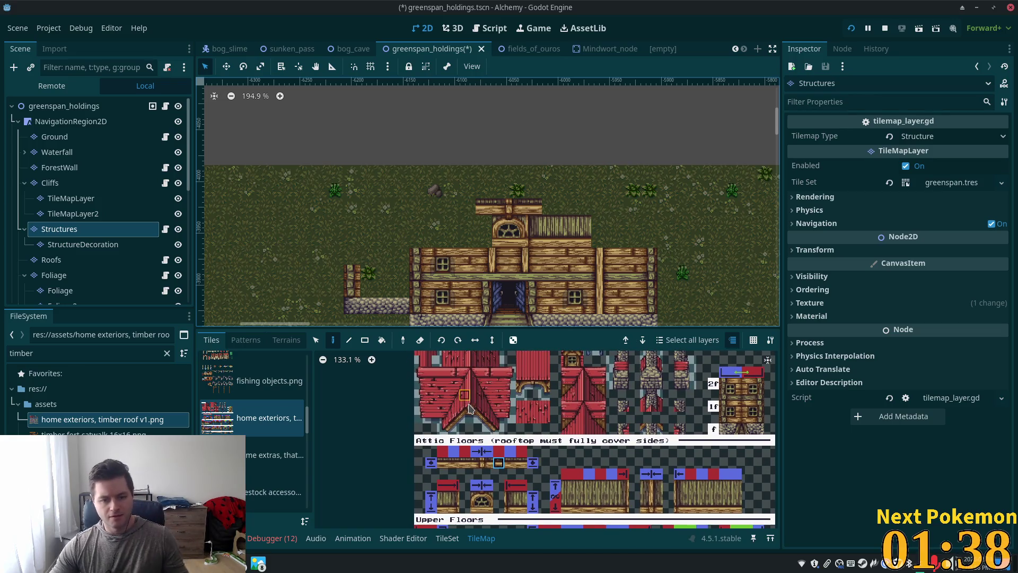
drag(468, 399, 471, 409)
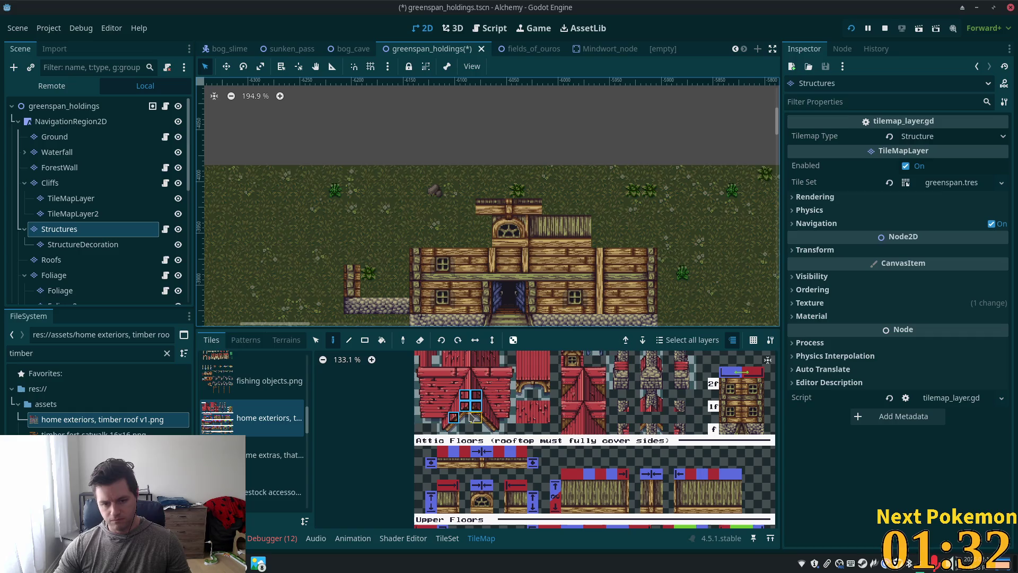
drag(468, 417, 489, 419)
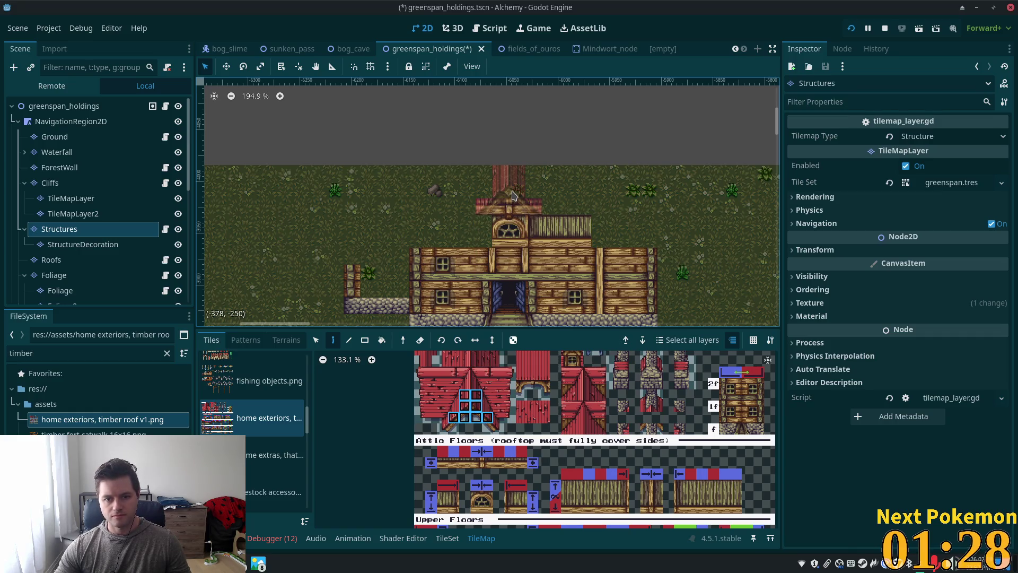
click(53, 260)
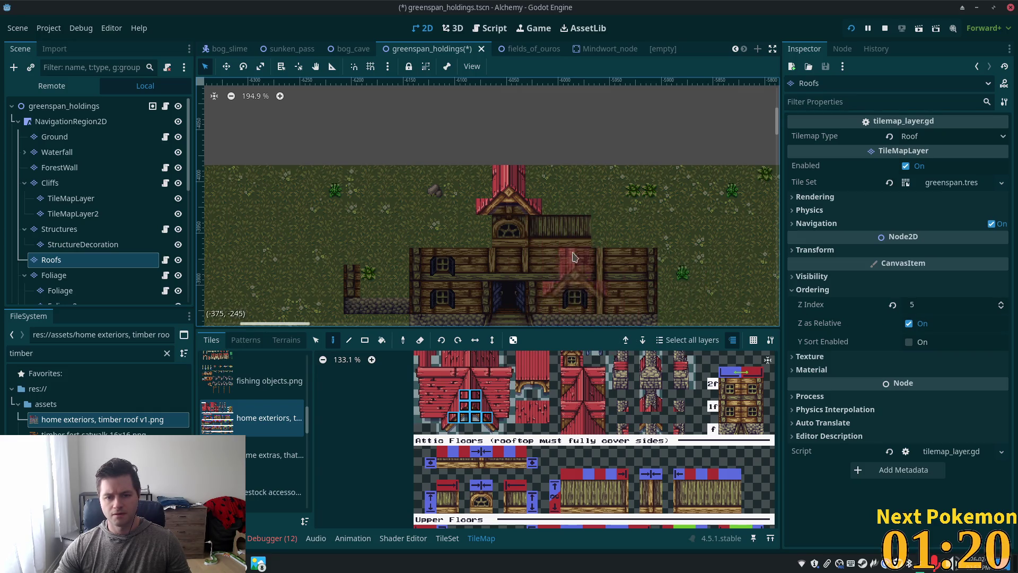
Paint stacked red roof tiles upward over the attic to form the gabled roof and tower.
click(489, 427)
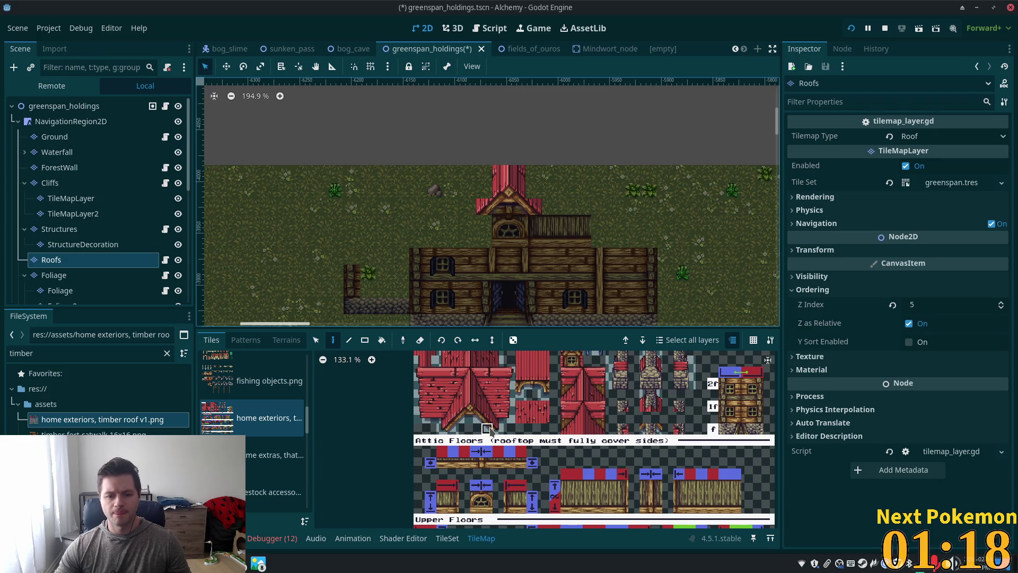
drag(488, 427, 486, 417)
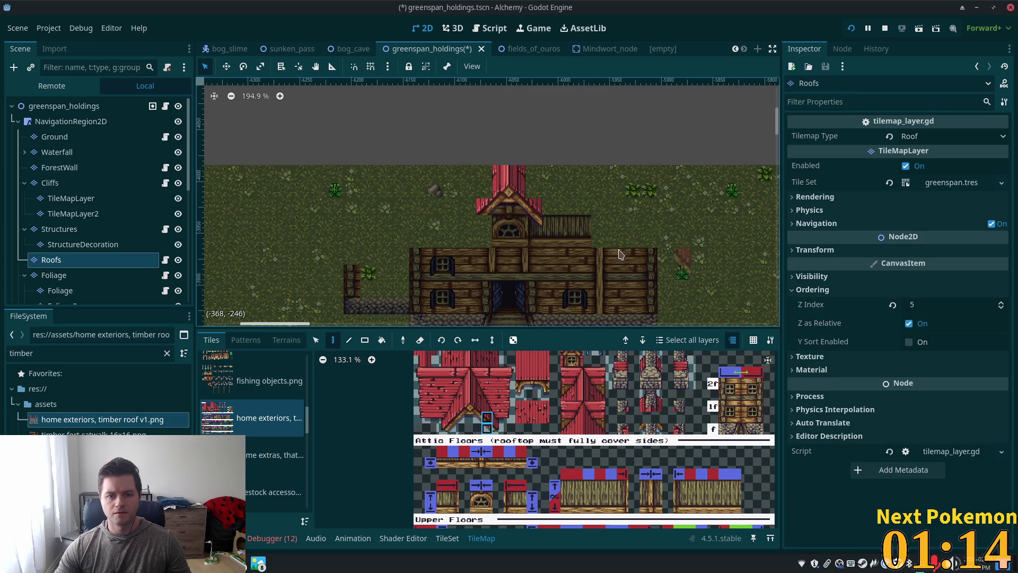
scroll(482, 399, down, 3)
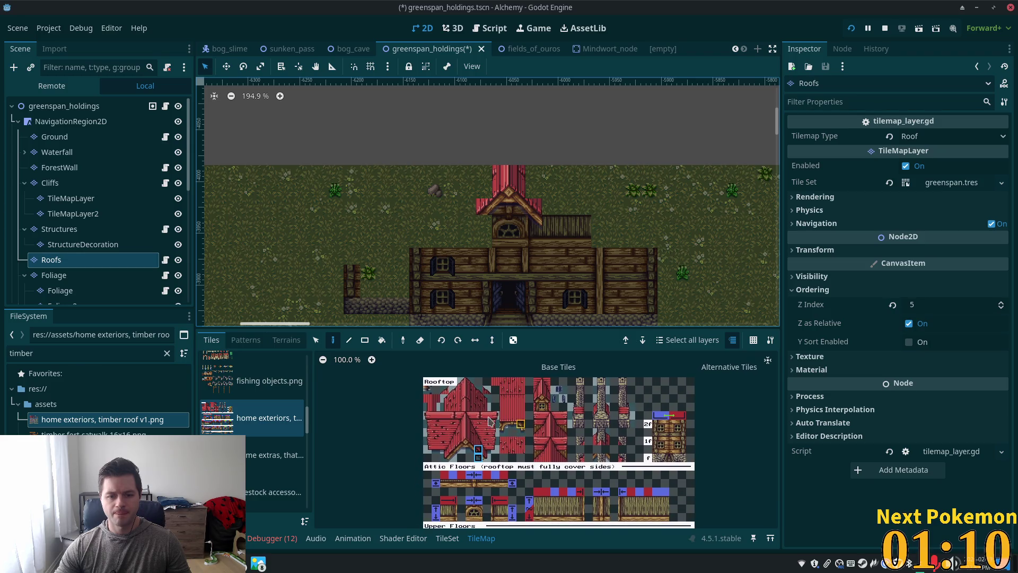
click(476, 401)
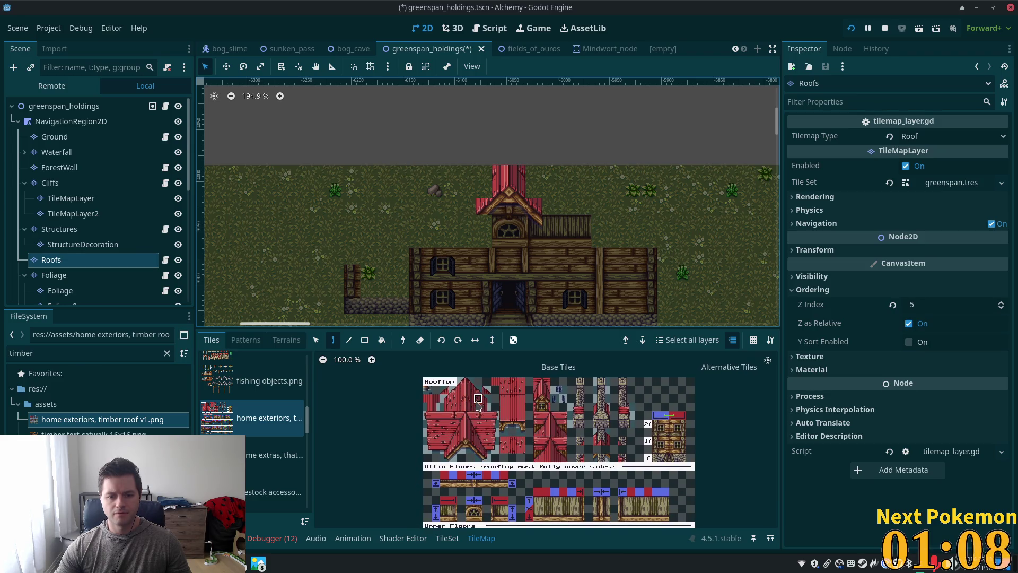
drag(479, 412, 479, 410)
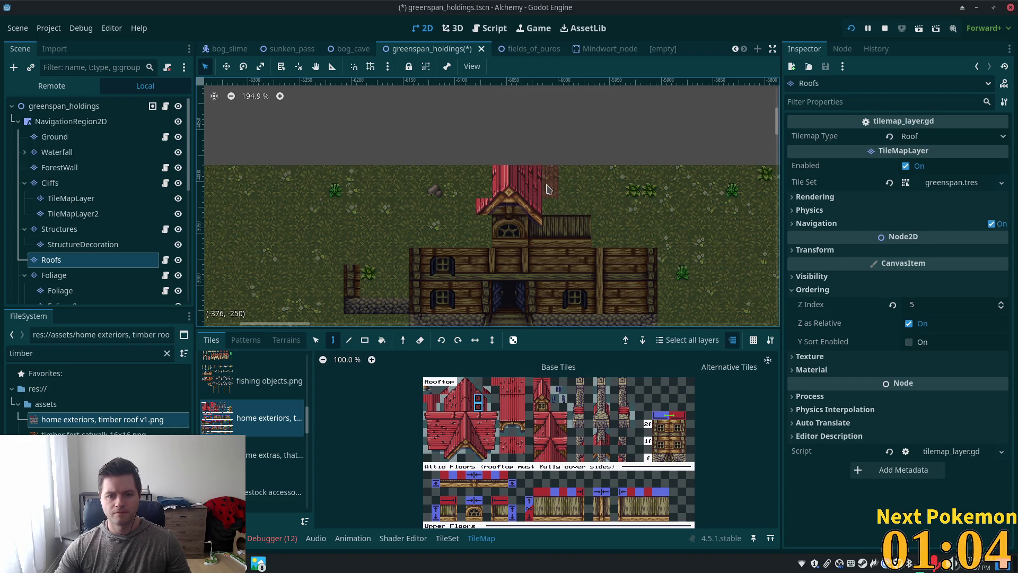
drag(548, 200, 553, 175)
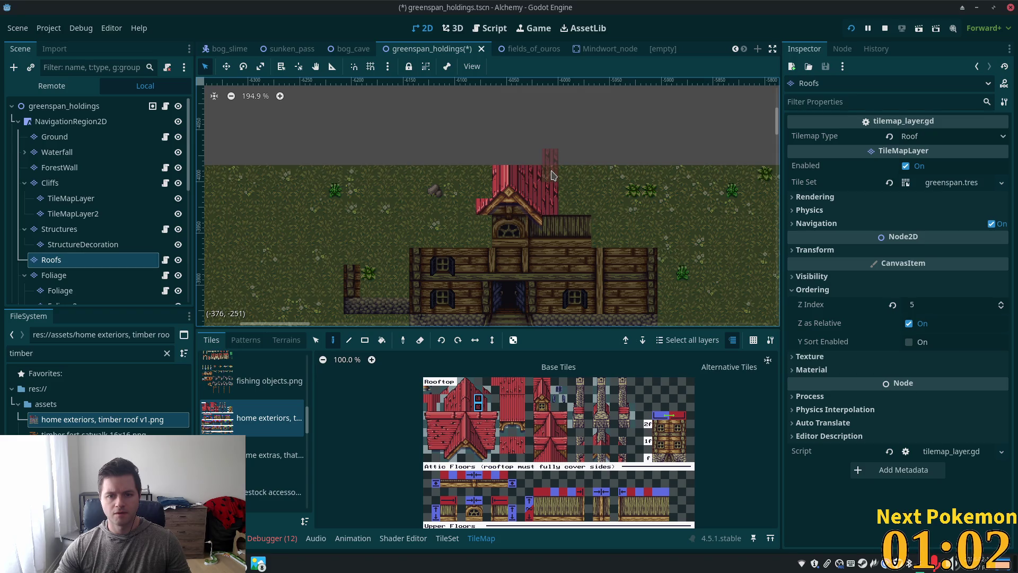
click(553, 175)
drag(583, 257, 581, 211)
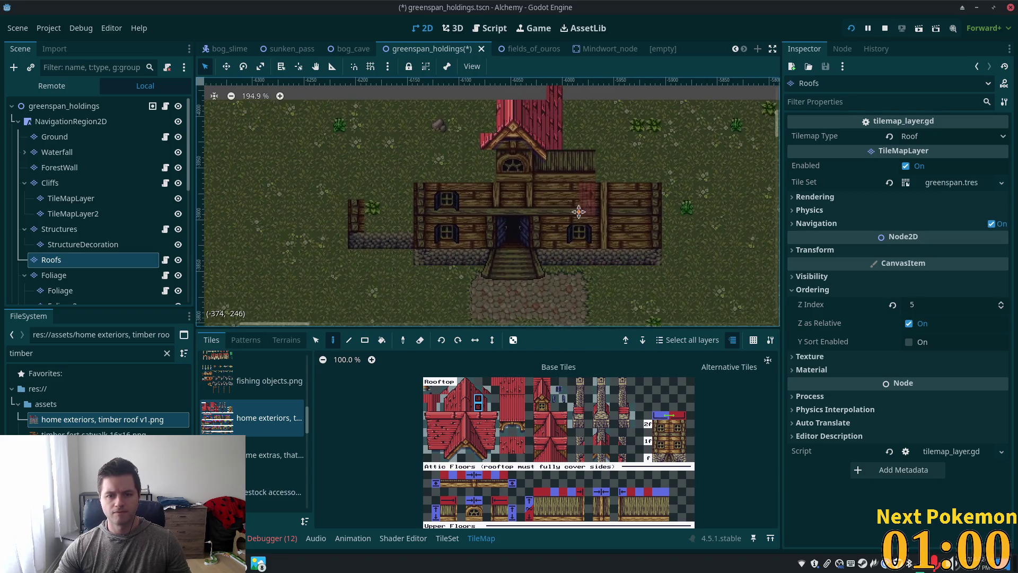
scroll(602, 220, up, 1)
scroll(521, 415, up, 3)
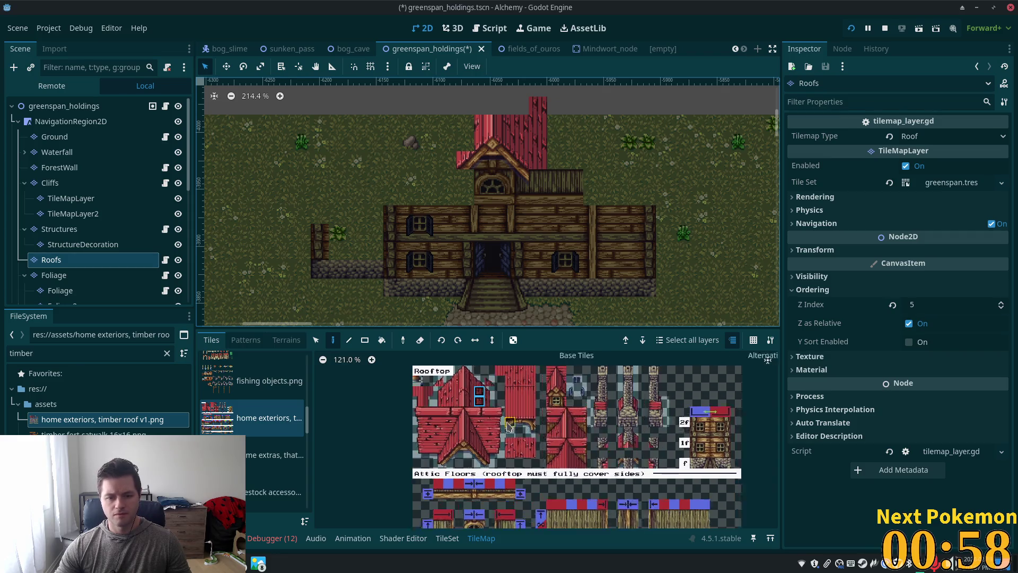
mouse_move(526, 422)
mouse_down()
mouse_move(512, 409)
mouse_move(537, 423)
mouse_move(522, 432)
mouse_up()
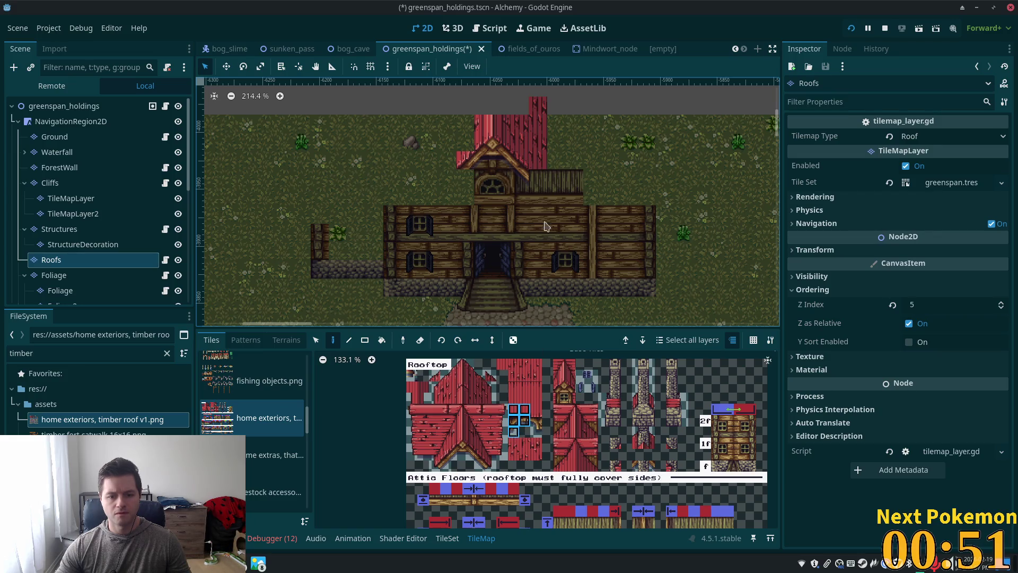
Paint red roof tiles right of the attic and extend them with a roof edge tile.
click(550, 178)
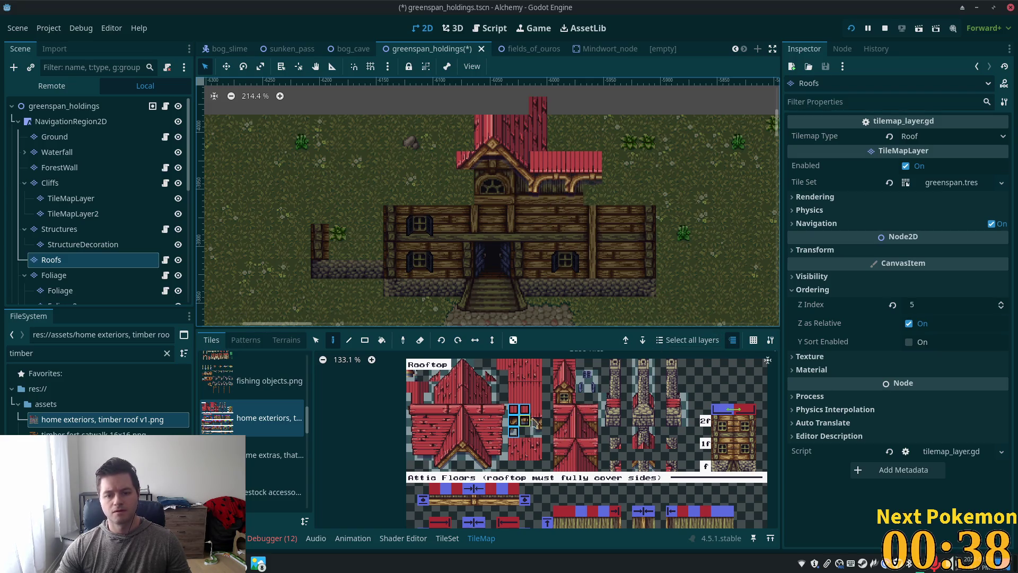
click(536, 412)
click(526, 412)
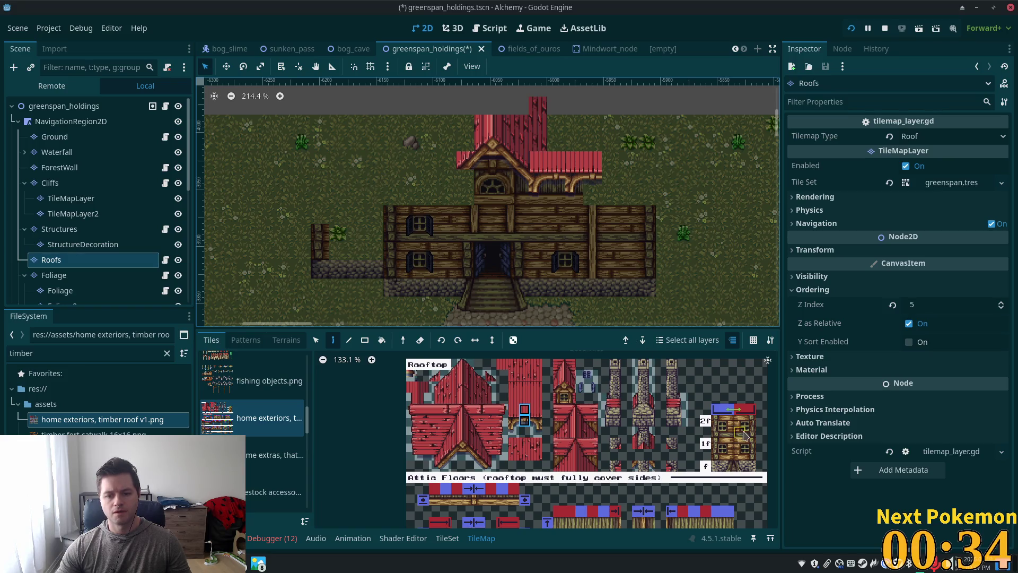
scroll(659, 428, down, 2)
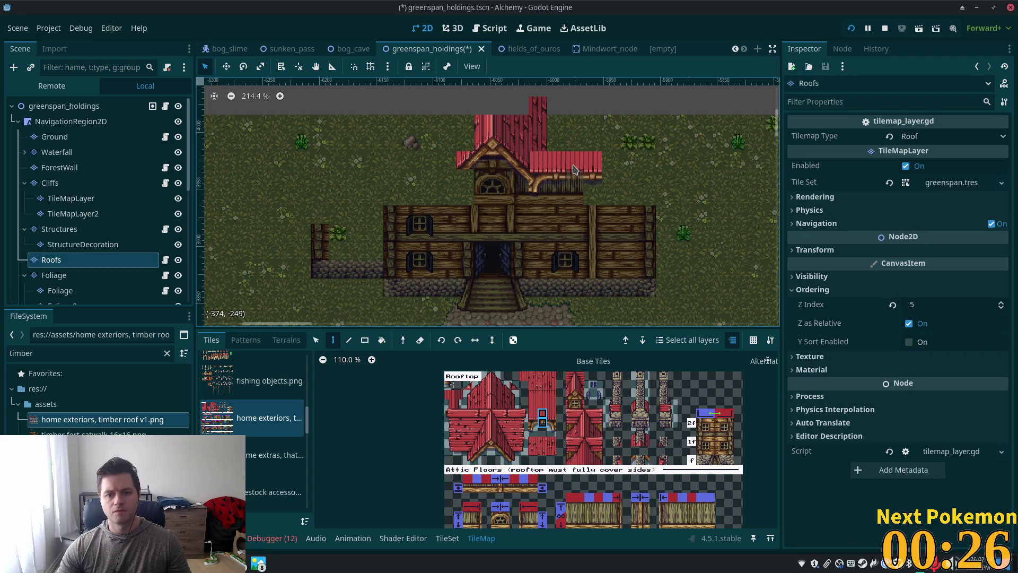
click(611, 162)
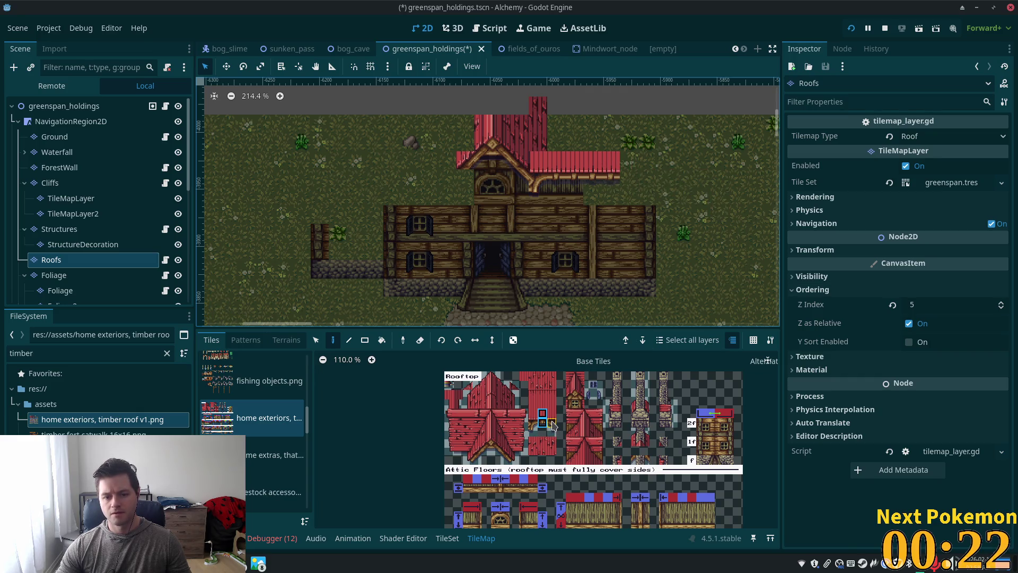
Add more stacked roof tiles and a sloping eave tile at the roof's right end.
drag(552, 425, 552, 415)
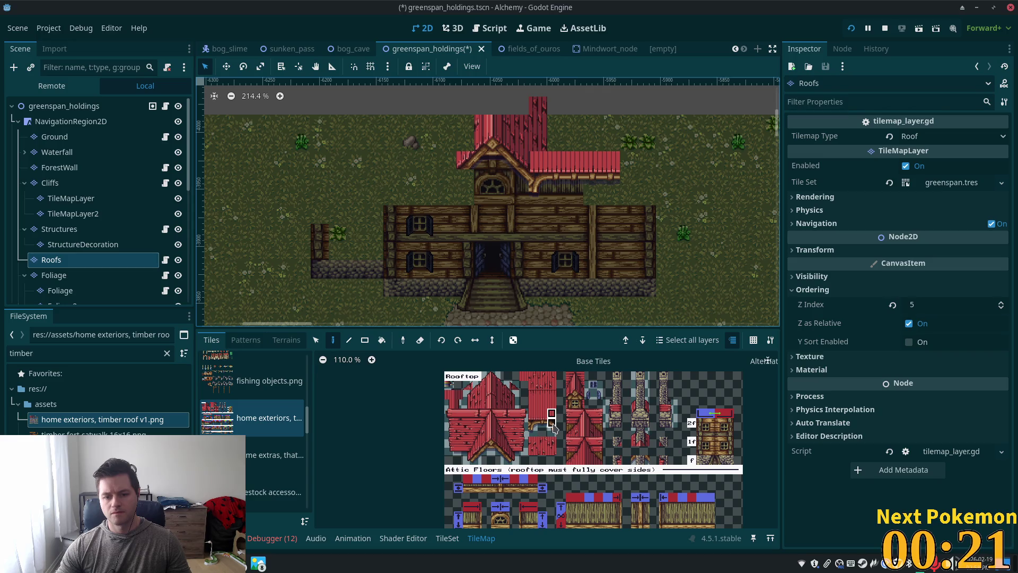
click(635, 174)
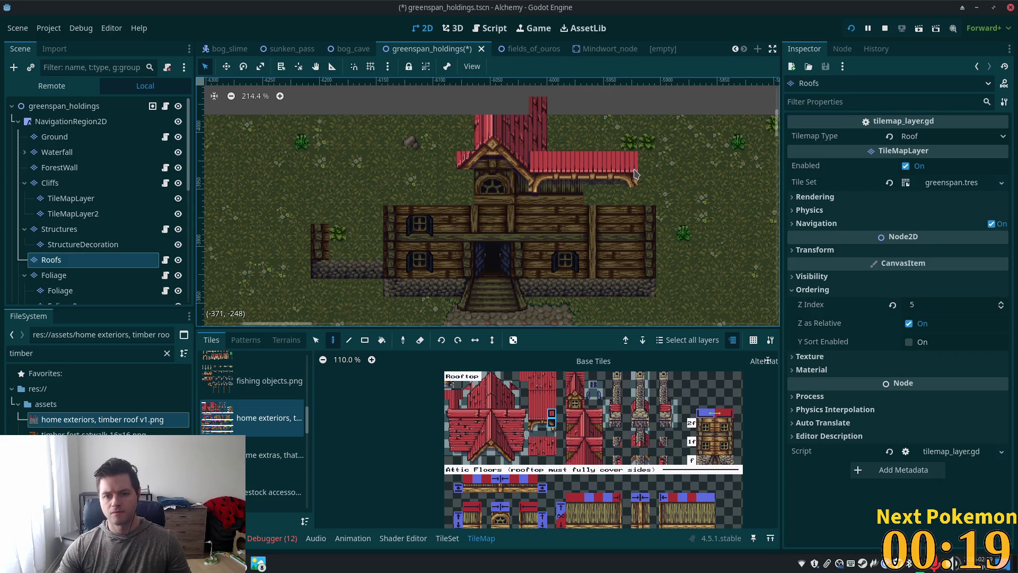
click(507, 455)
click(513, 459)
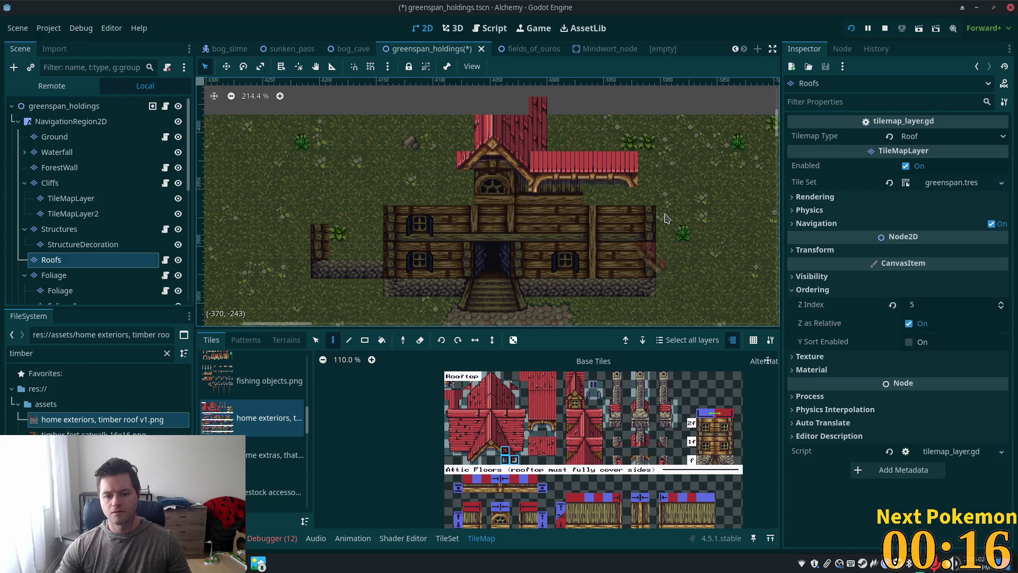
click(652, 187)
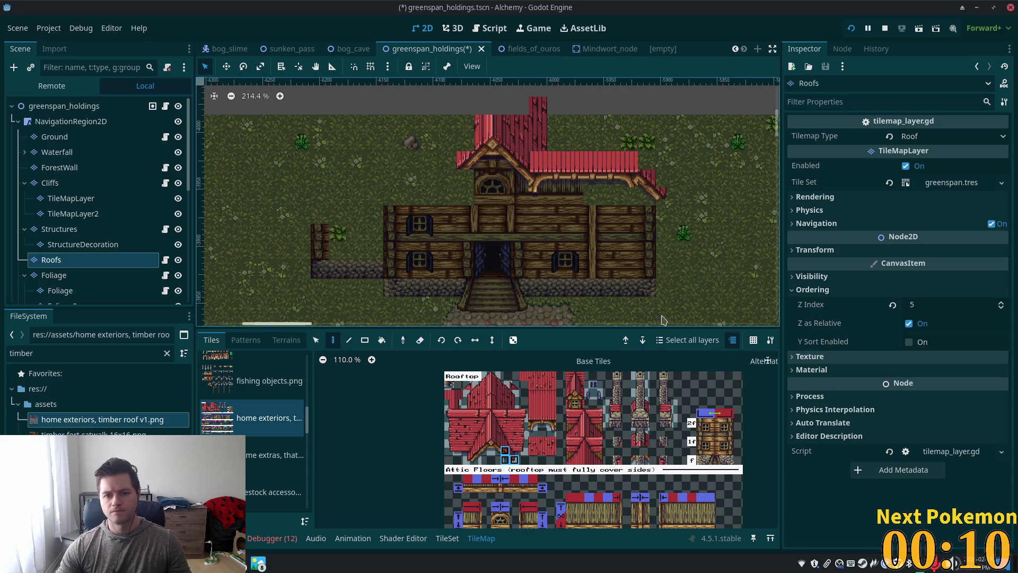
scroll(583, 212, down, 5)
scroll(583, 212, up, 4)
drag(617, 249, 620, 151)
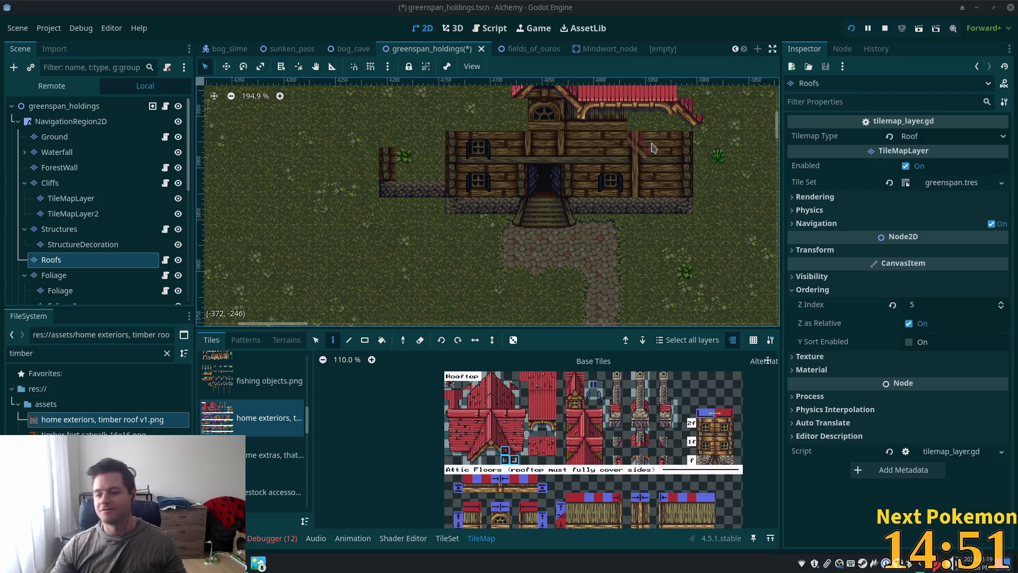
Select the Structures node in the Scene dock to edit the house-wall layer.
scroll(604, 152, up, 5)
scroll(604, 152, down, 8)
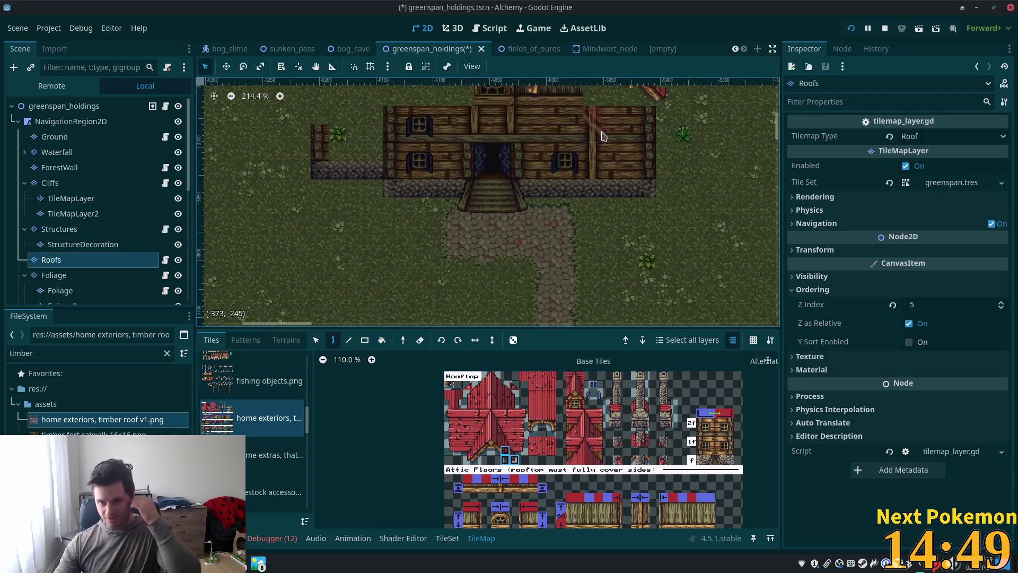
scroll(629, 300, up, 7)
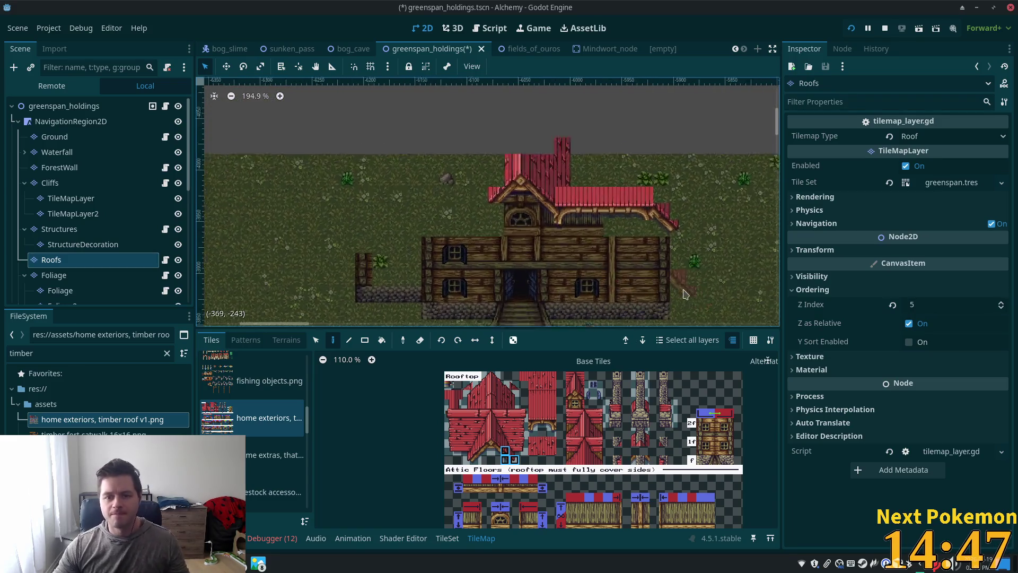
click(77, 234)
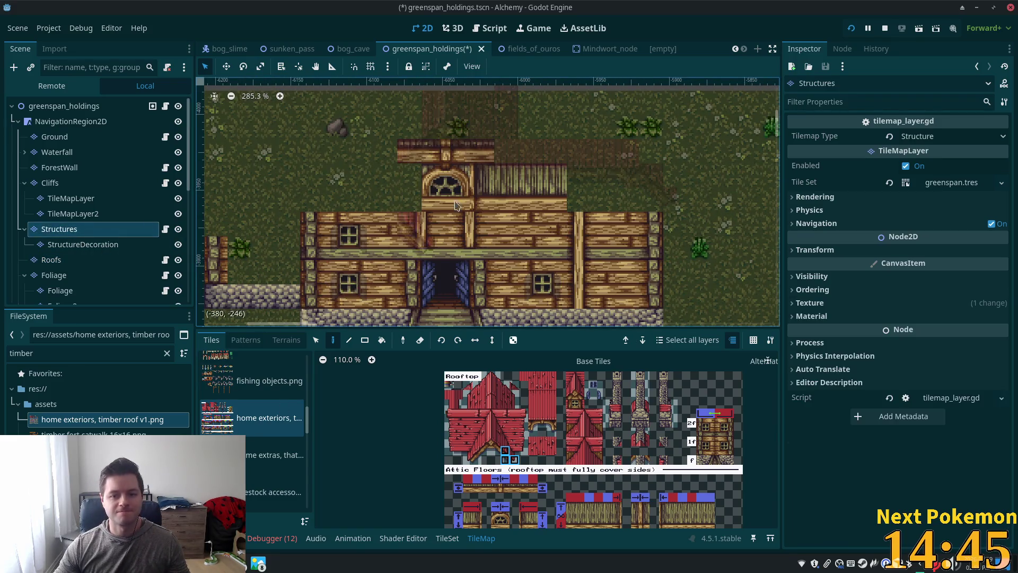
Paint a 2x2 attic wall block right of the arched window, then select the scene root.
click(541, 176)
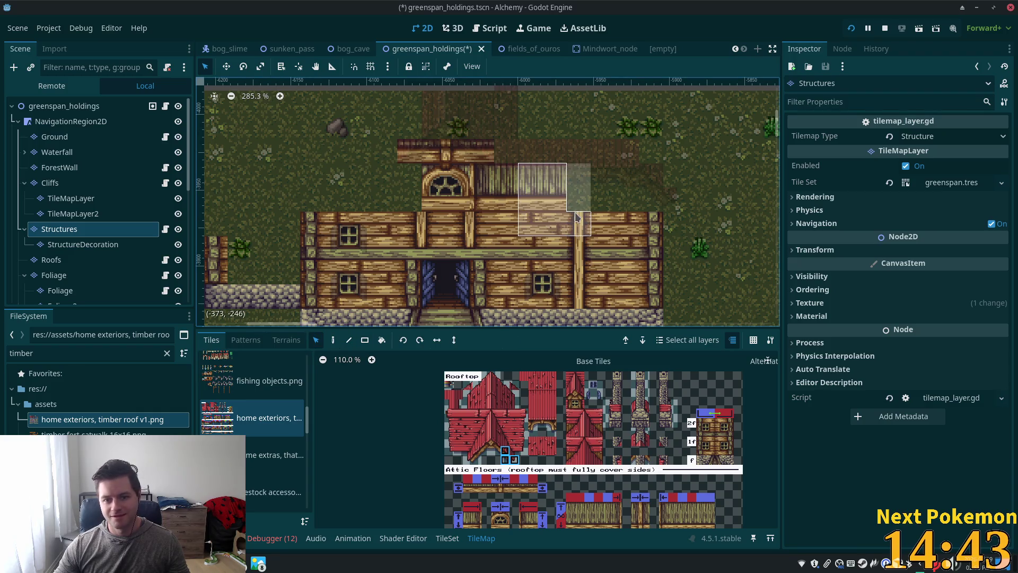
ctrl+scroll(651, 448, up, 1)
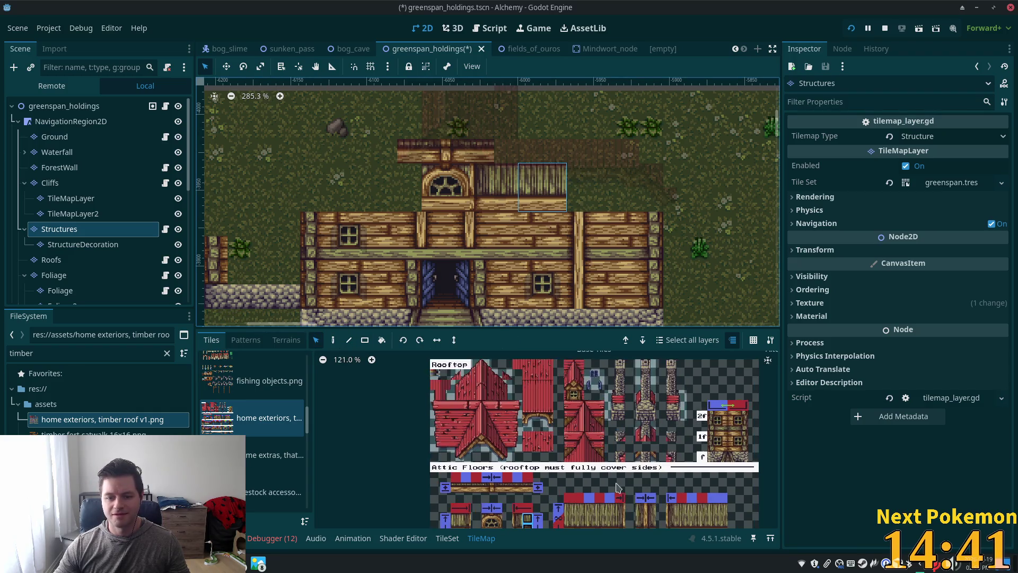
scroll(653, 451, down, 2)
ctrl+scroll(653, 454, up, 1)
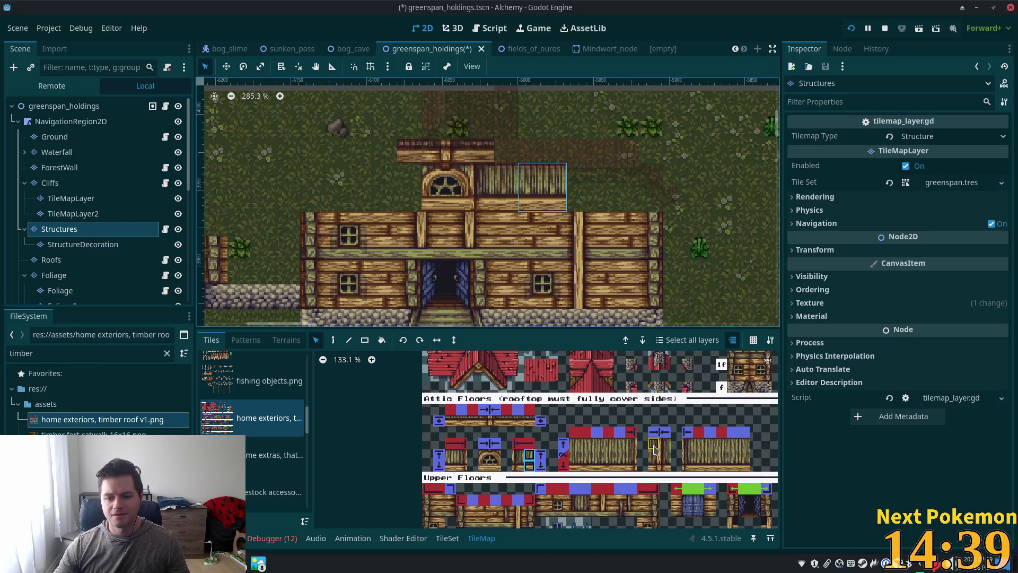
drag(662, 467, 664, 468)
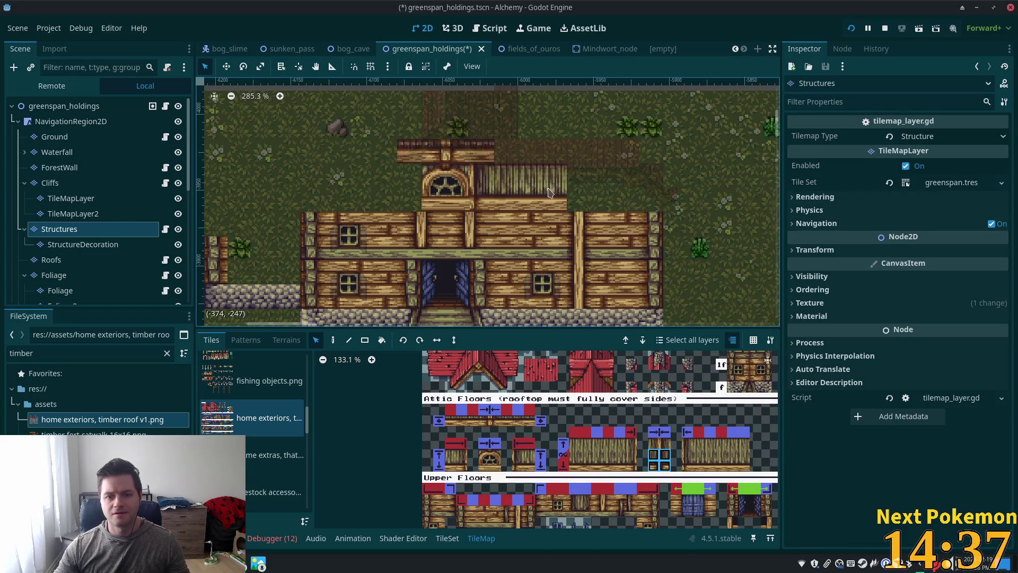
key(d)
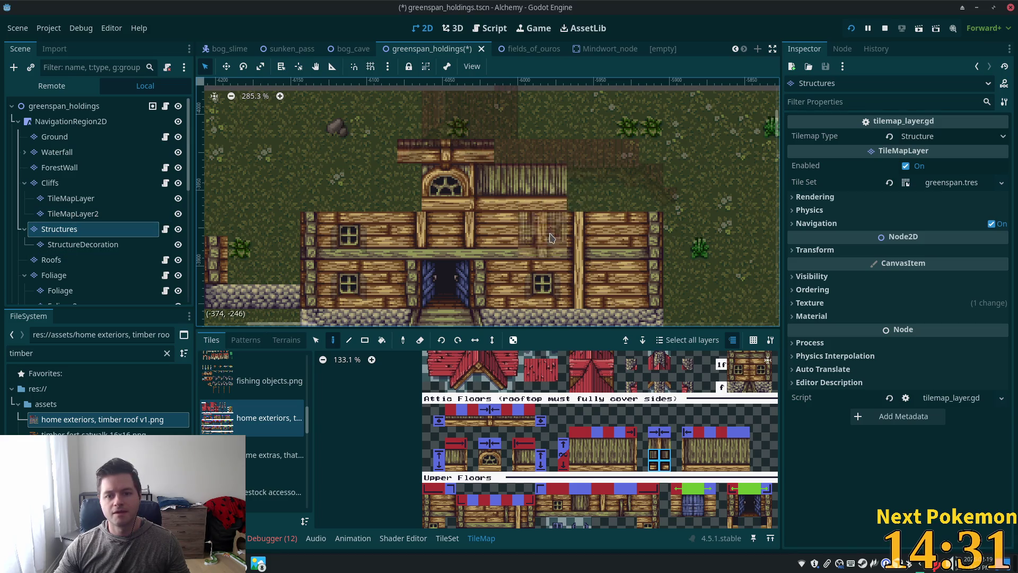
scroll(608, 240, up, 2)
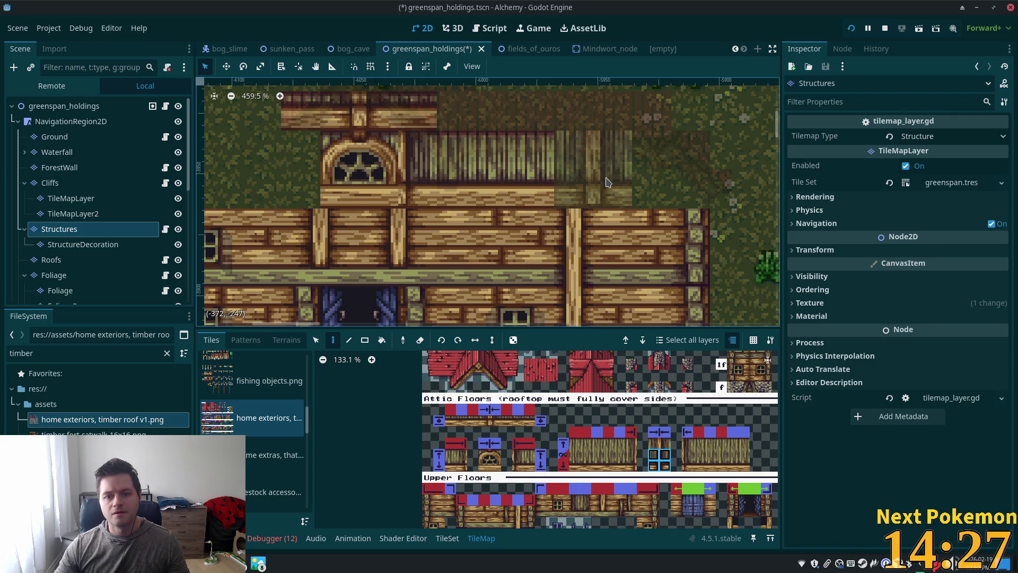
click(607, 182)
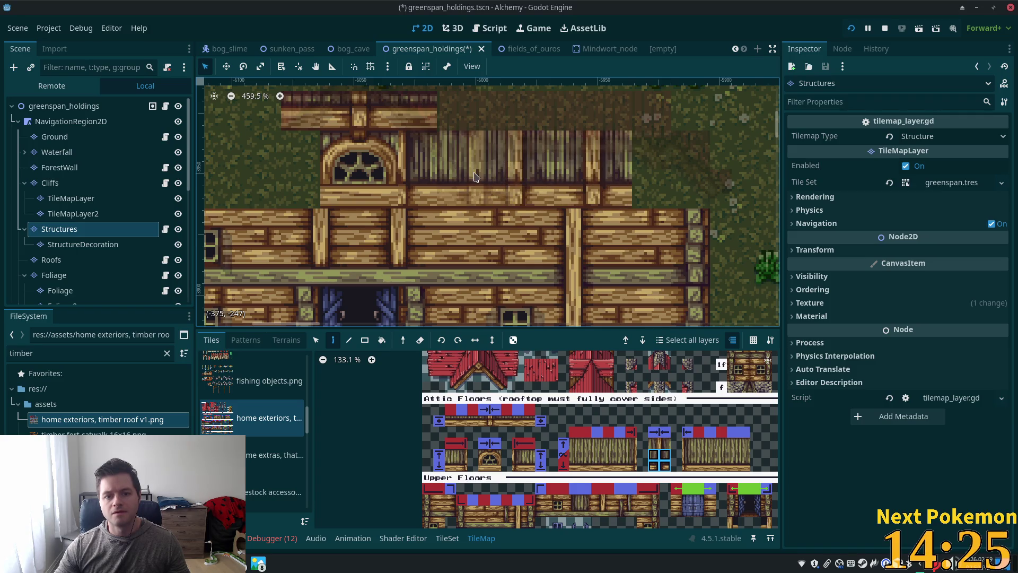
click(55, 137)
click(64, 106)
scroll(676, 372, down, 2)
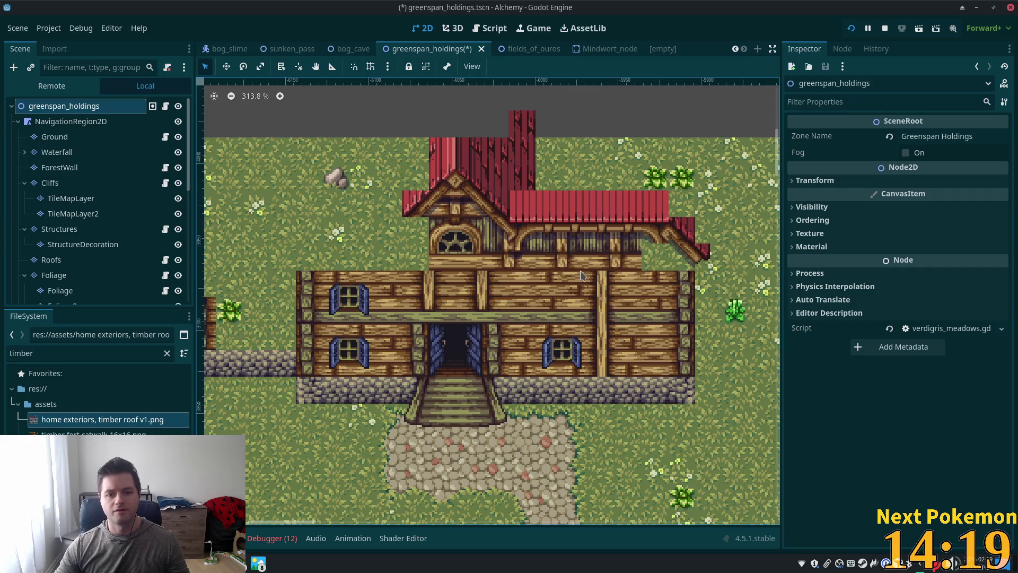
Undo the latest attic wall placements with Ctrl+Z and return to the Structures layer.
key(ctrl+z)
key(ctrl+z)
key(ctrl+z)
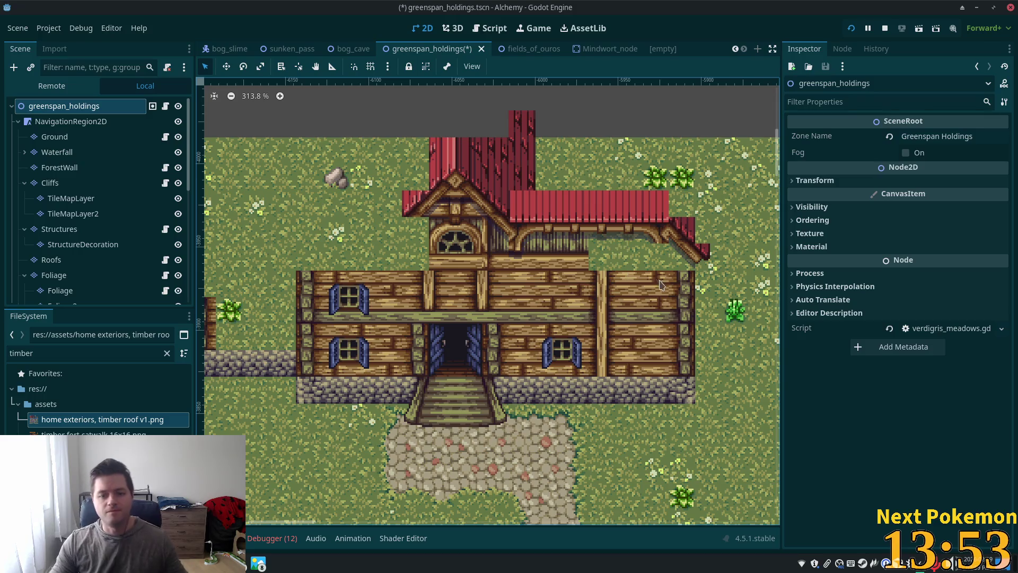
scroll(584, 297, down, 6)
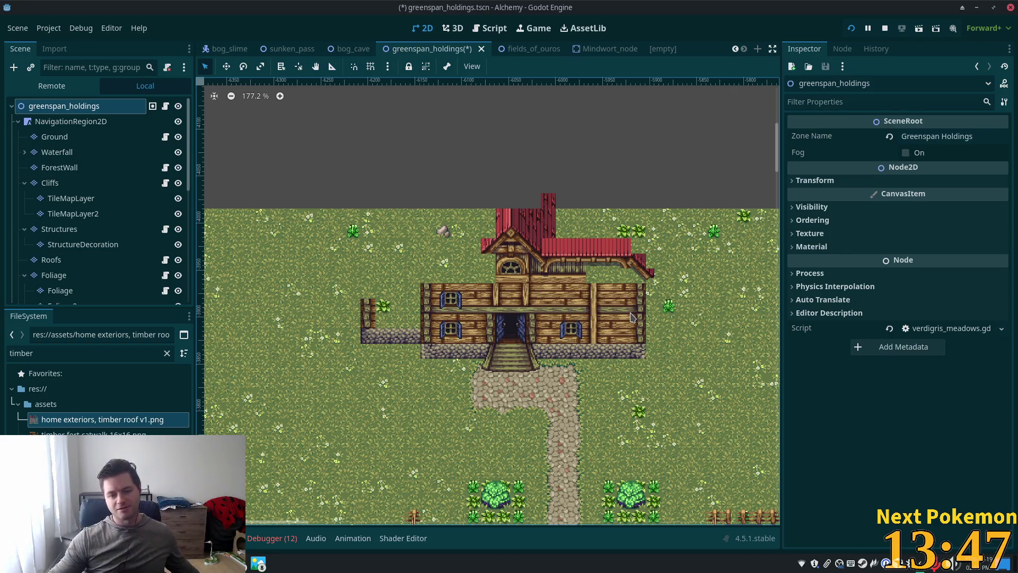
scroll(678, 383, up, 3)
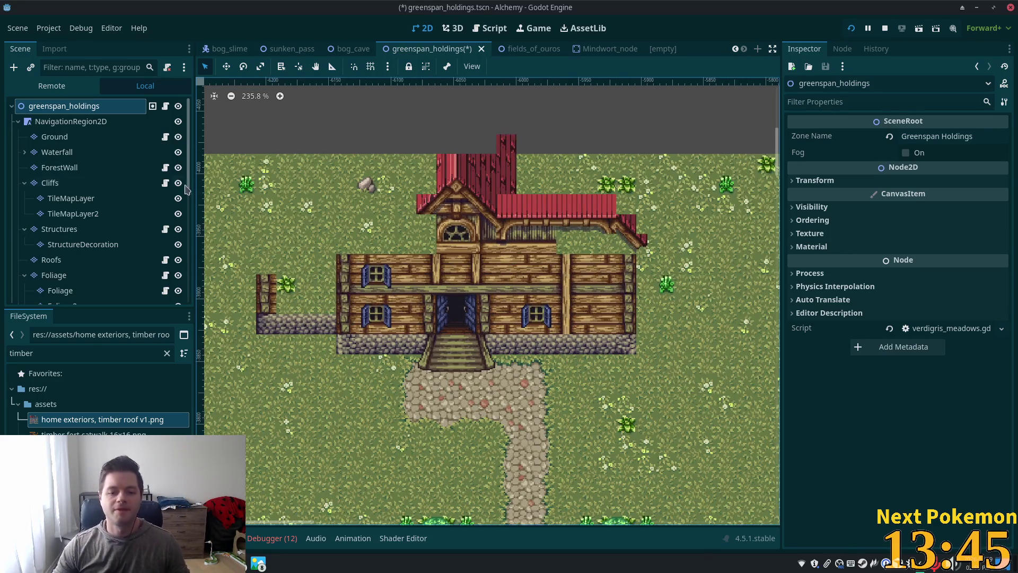
click(60, 229)
Move the house's right stone corner column left to shorten the house.
scroll(548, 253, up, 3)
scroll(548, 253, down, 3)
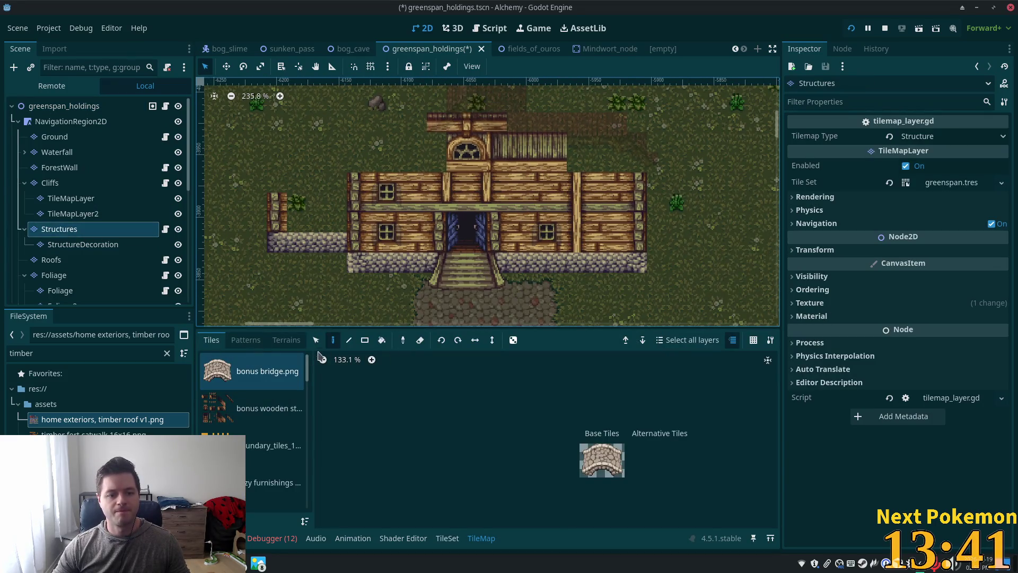
click(316, 340)
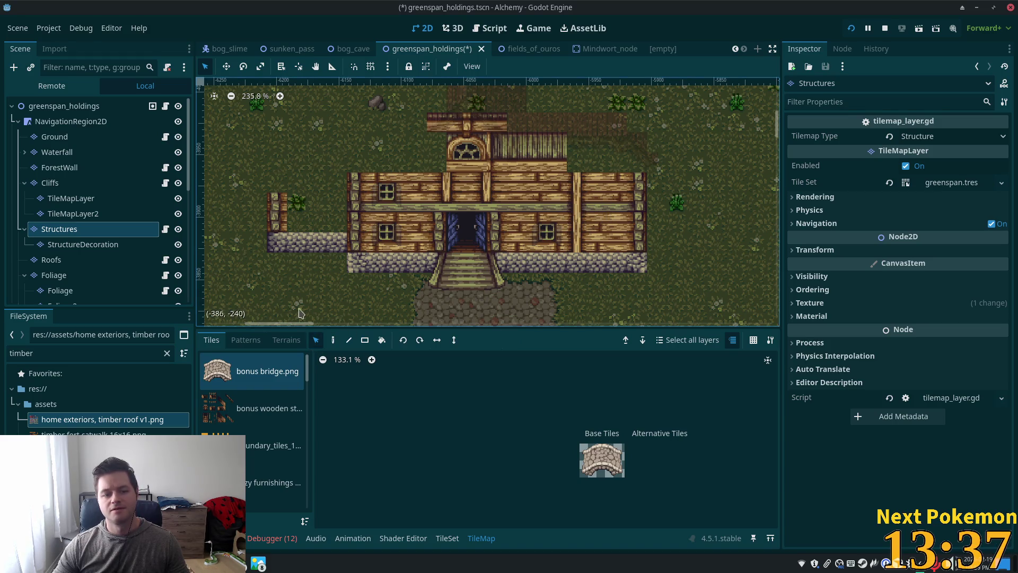
mouse_move(643, 196)
mouse_down()
mouse_move(576, 283)
mouse_move(592, 277)
mouse_up()
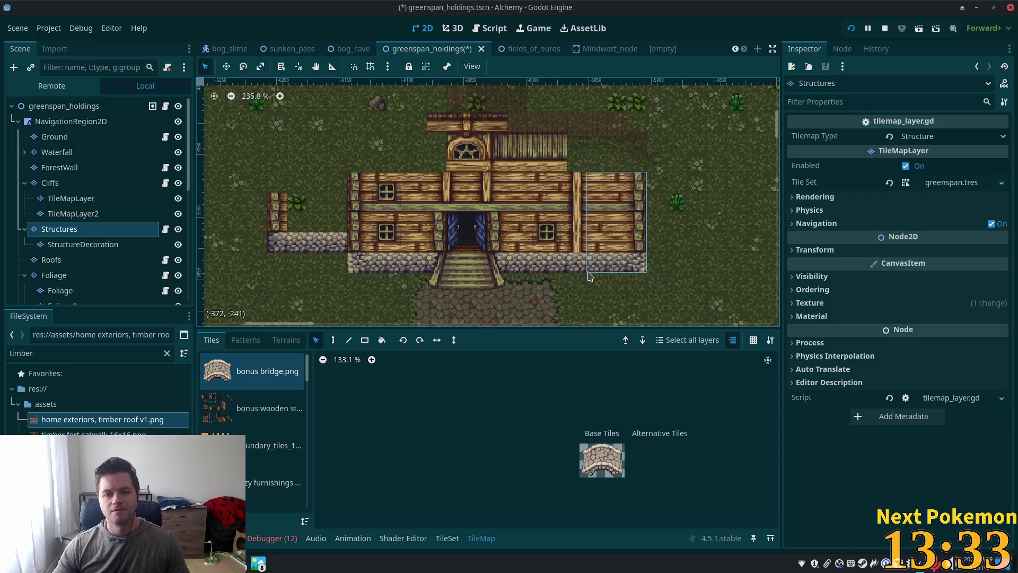
mouse_move(615, 223)
mouse_down()
mouse_move(554, 234)
mouse_move(632, 233)
mouse_move(613, 234)
mouse_up()
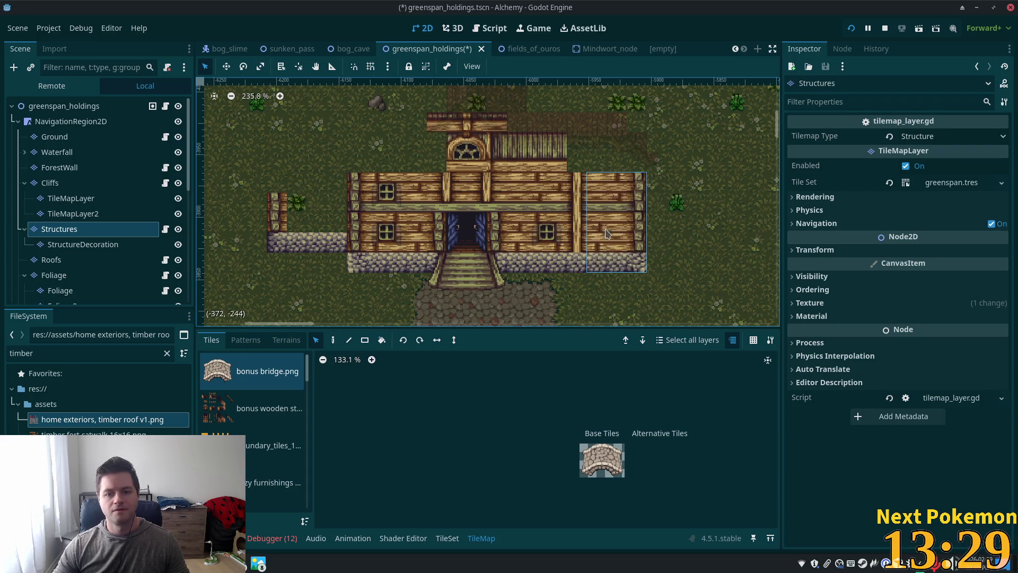
click(536, 202)
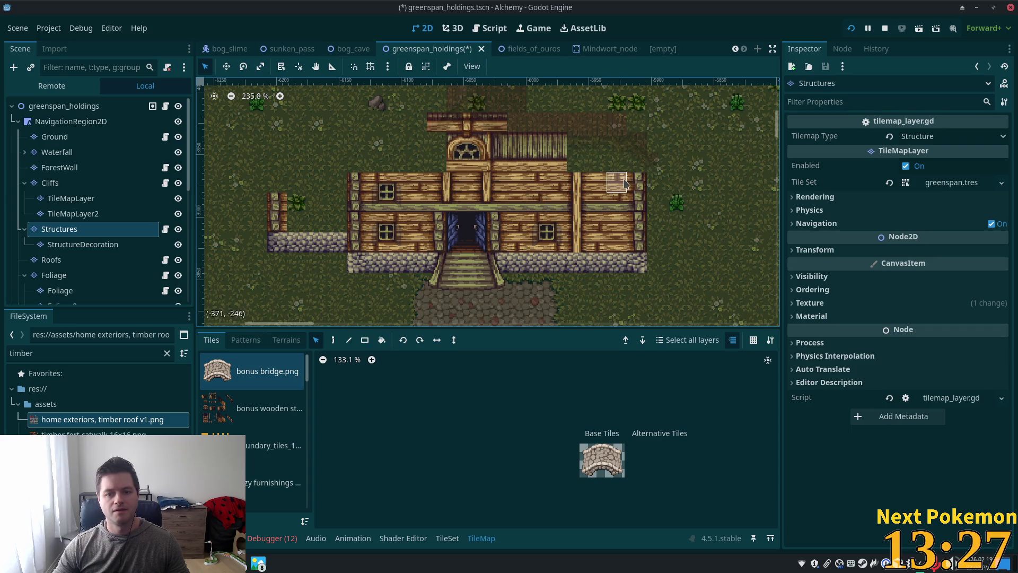
mouse_move(635, 176)
mouse_down()
mouse_move(637, 254)
mouse_move(627, 259)
mouse_up()
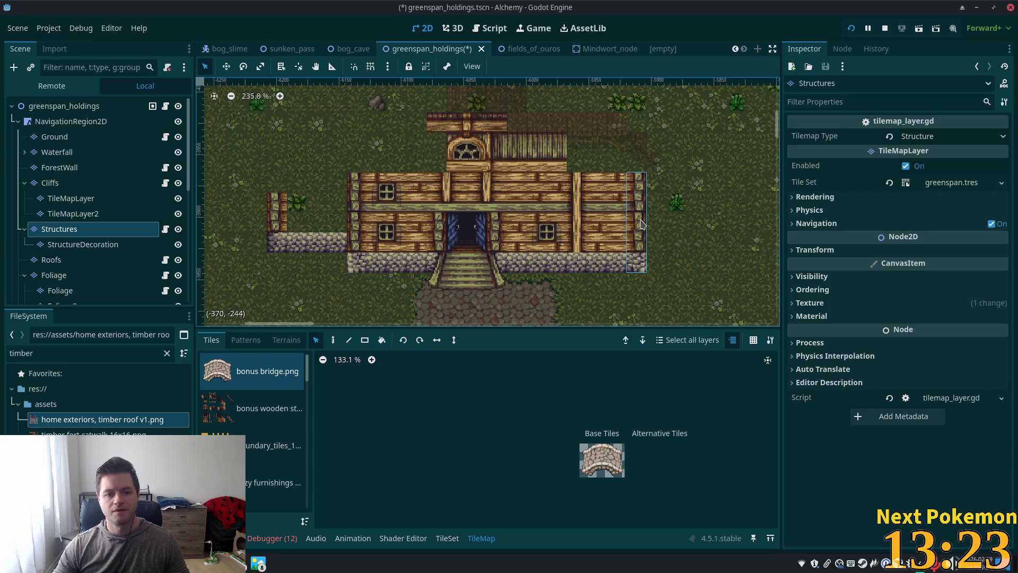
drag(639, 224, 578, 228)
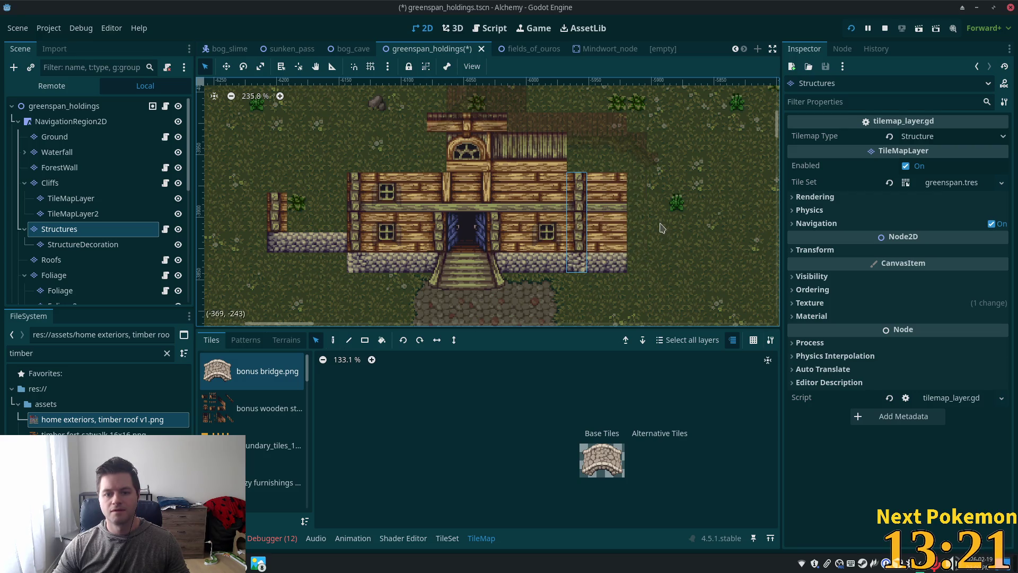
Erase the leftover wall to the right of the moved corner column.
drag(589, 175, 625, 270)
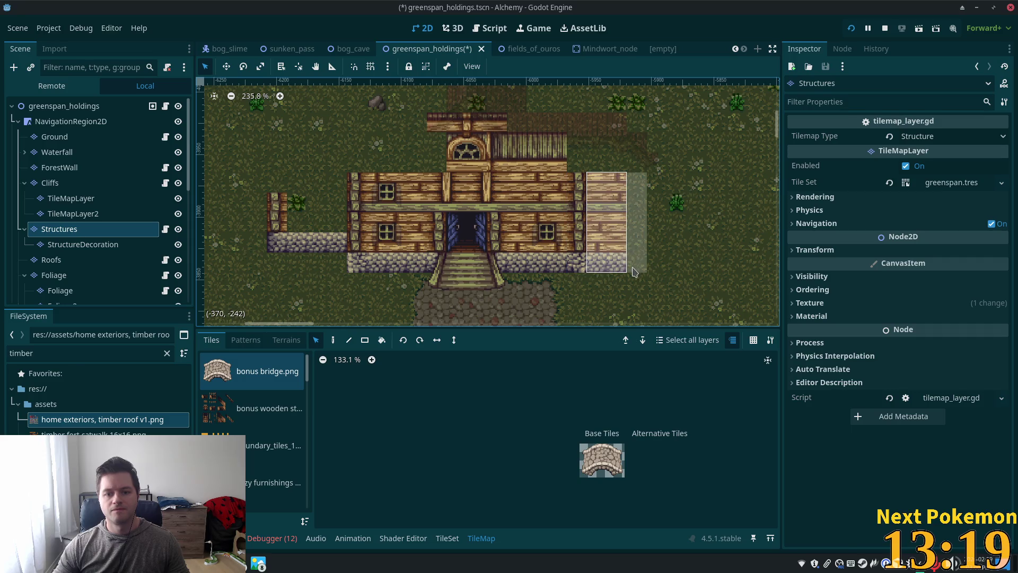
click(365, 340)
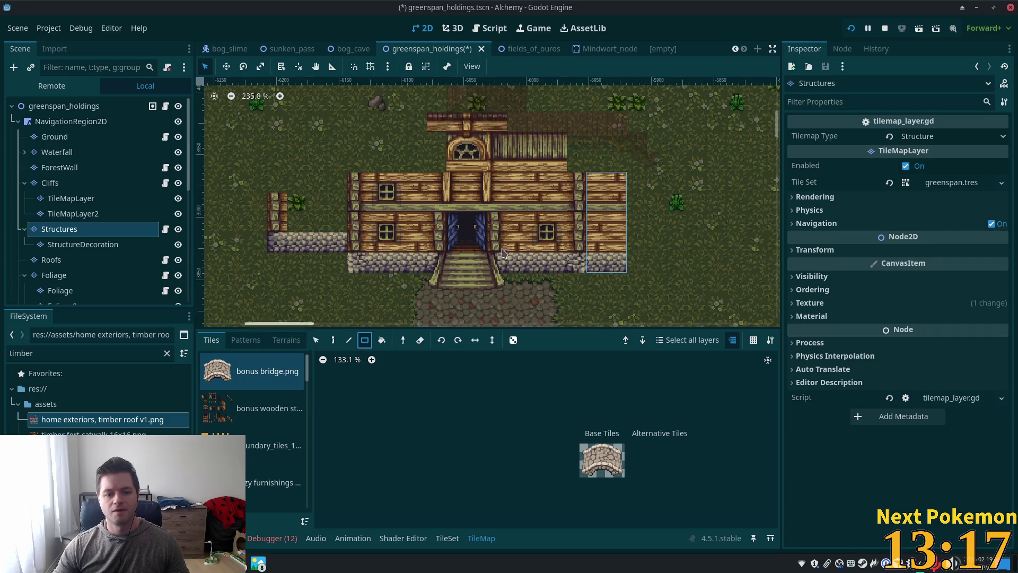
drag(590, 177, 626, 271)
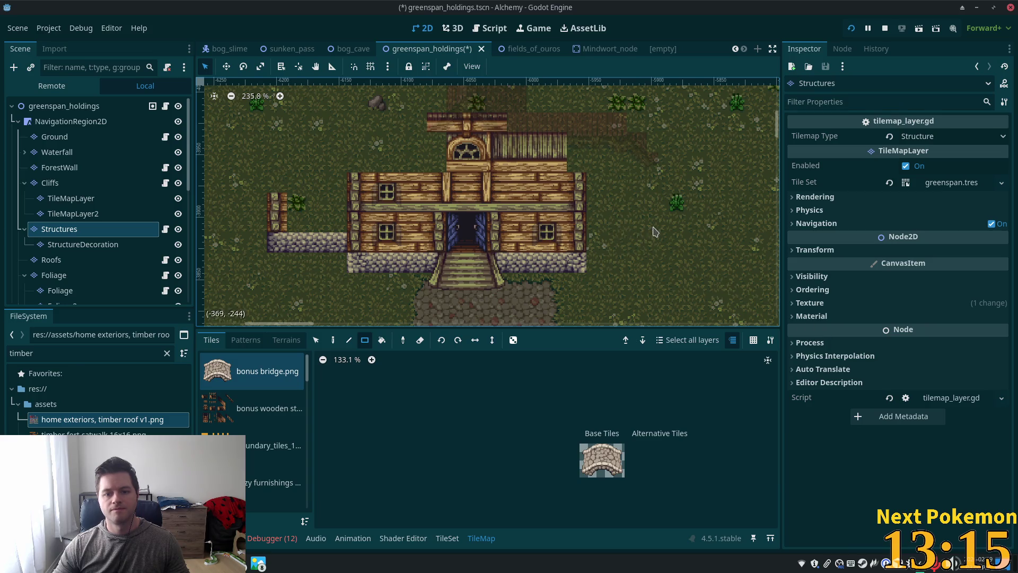
Erase the right part of the red roof on the Roofs layer.
scroll(654, 232, up, 1)
scroll(654, 232, up, 3)
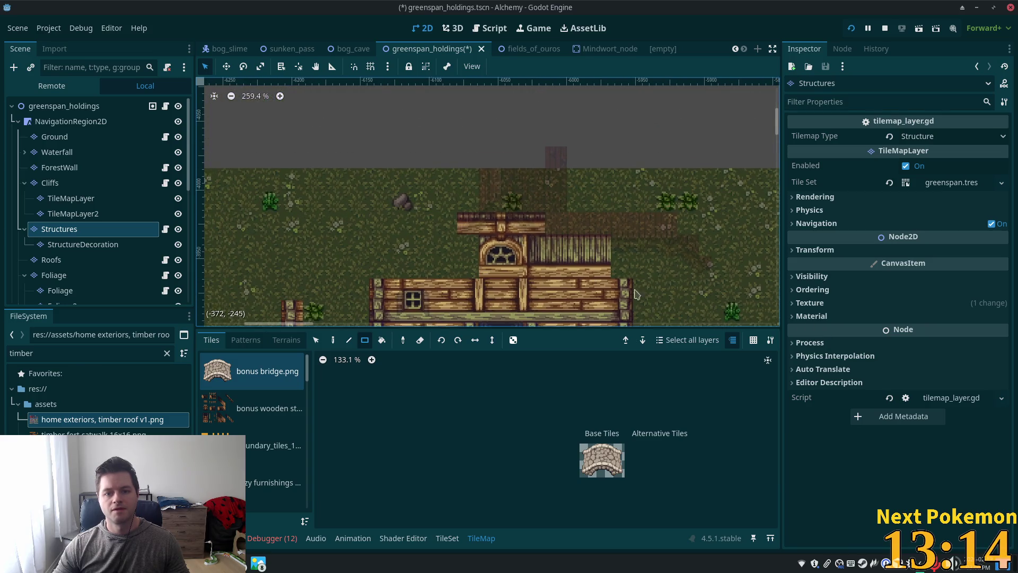
click(80, 259)
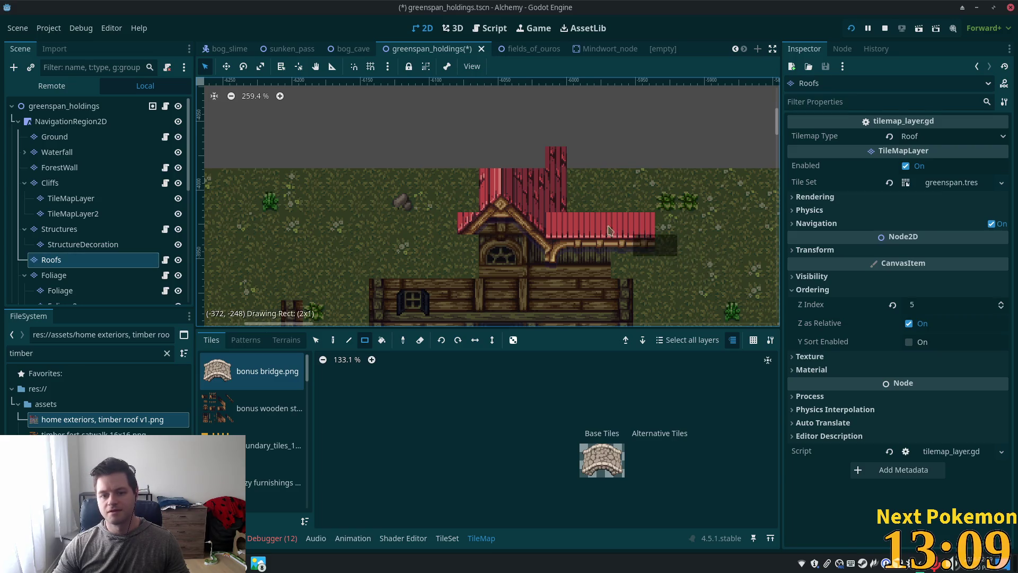
drag(676, 250, 594, 218)
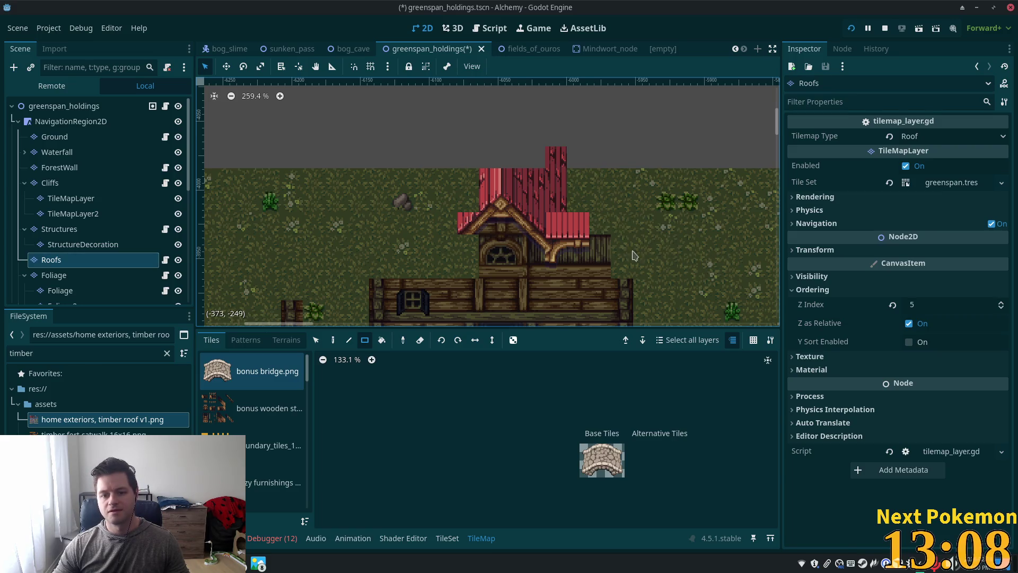
Erase the right-hand part of the attic wall on the Structures layer.
click(58, 228)
drag(563, 260, 608, 273)
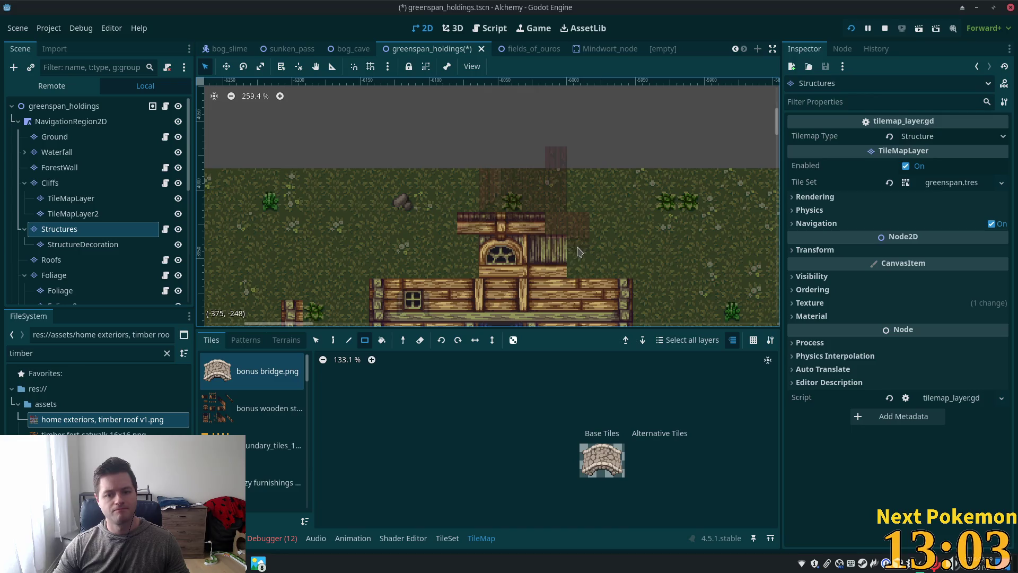
click(53, 259)
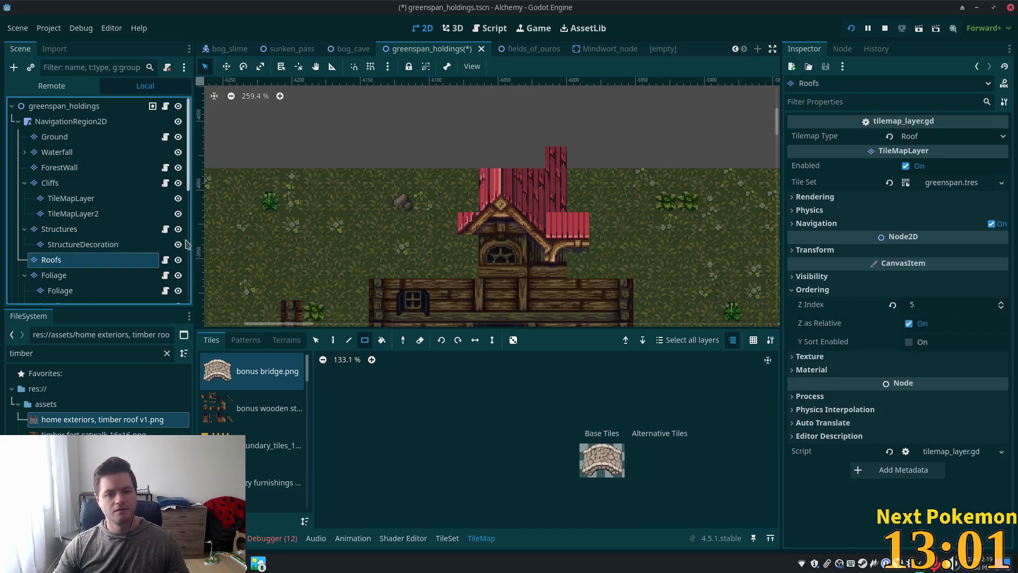
scroll(640, 197, down, 1)
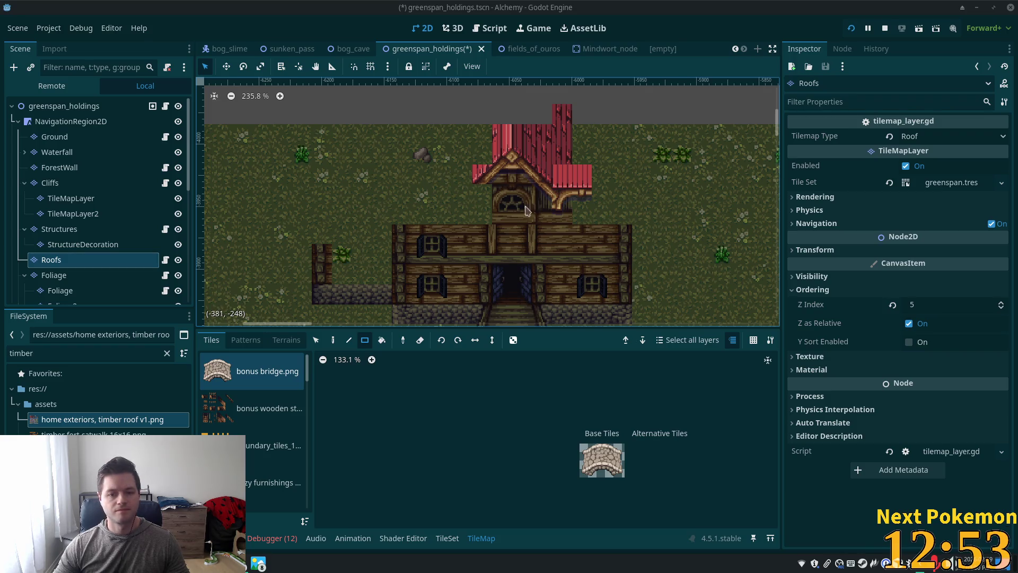
Select the red roof tiles and move them up one tile.
click(315, 341)
mouse_move(455, 128)
mouse_down()
mouse_move(589, 199)
mouse_move(593, 213)
mouse_up()
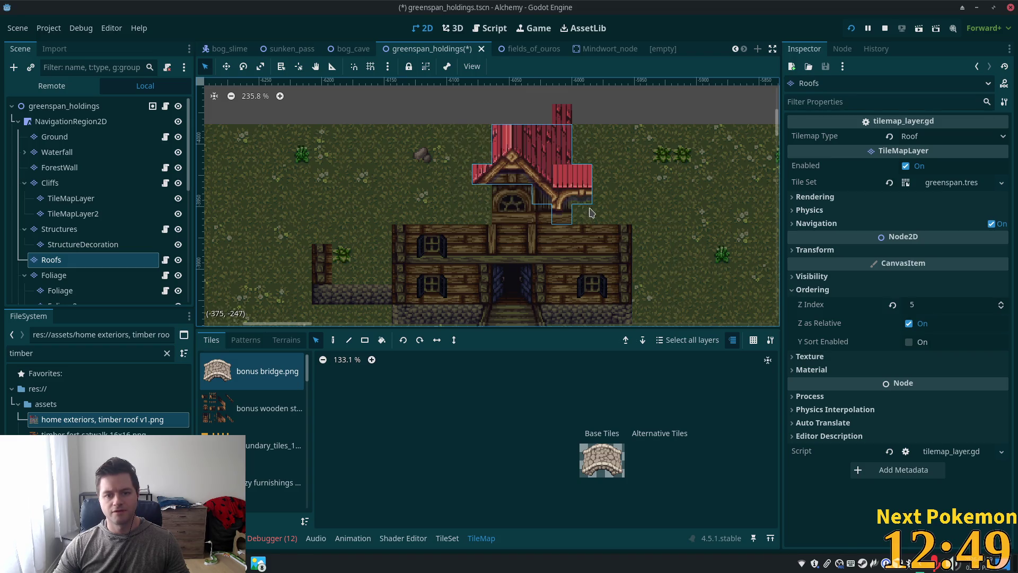
mouse_move(507, 162)
mouse_down()
mouse_move(510, 143)
mouse_move(565, 162)
mouse_up()
Erase the roof piece right of the gable and return to the Structures layer.
click(382, 340)
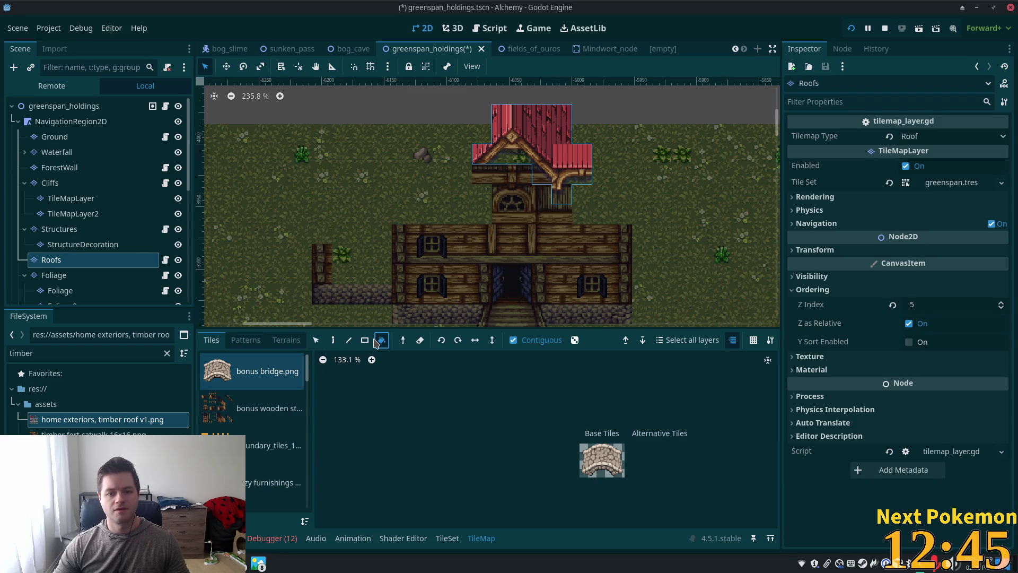
click(563, 155)
right_click(574, 166)
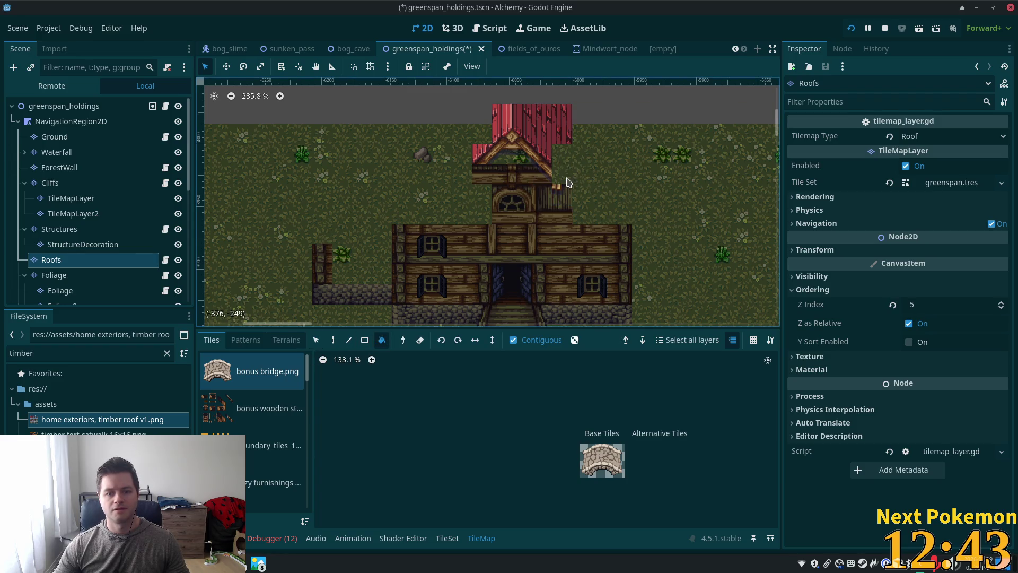
click(366, 342)
scroll(619, 168, down, 1)
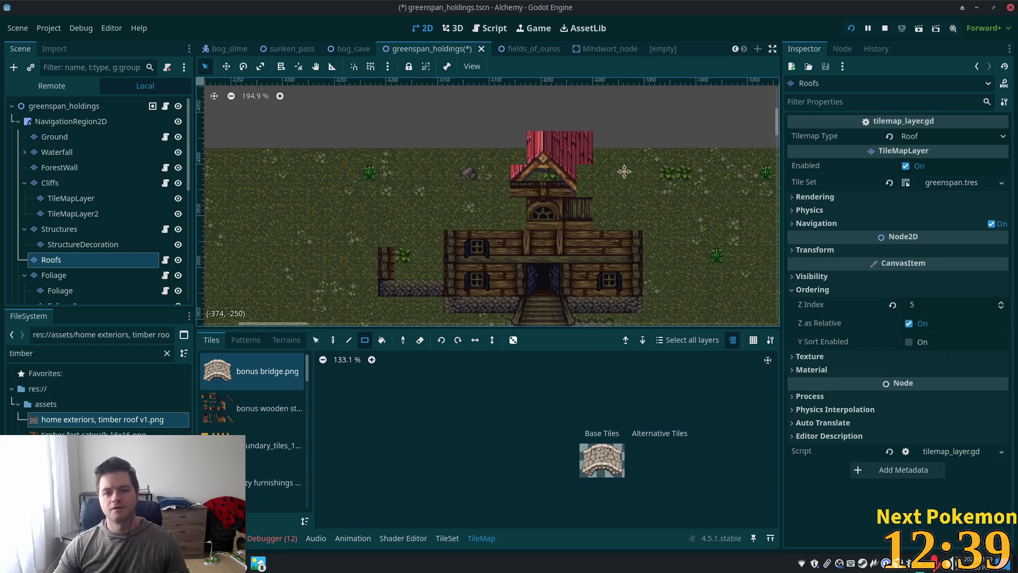
scroll(619, 168, up, 2)
click(64, 229)
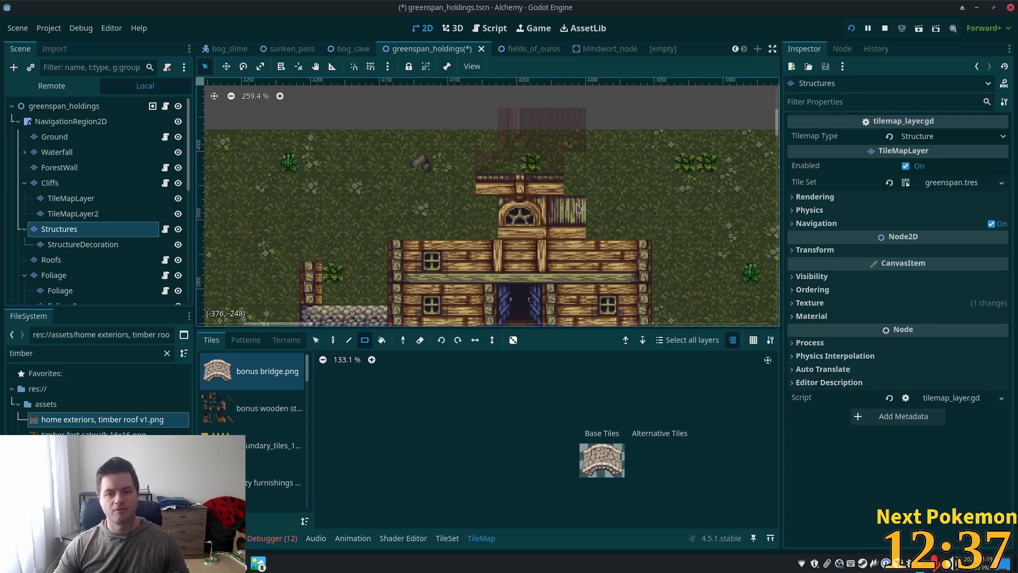
Load the home exteriors timber roof tiles and pick a single rooftop tile.
scroll(504, 191, up, 1)
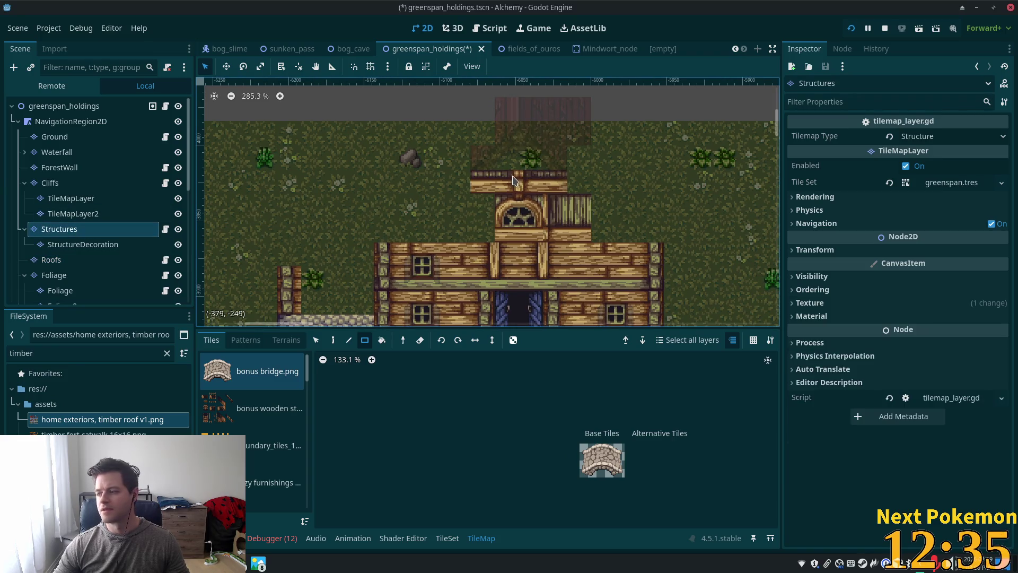
mouse_move(307, 374)
mouse_down()
mouse_move(307, 522)
mouse_move(307, 408)
mouse_up()
click(268, 419)
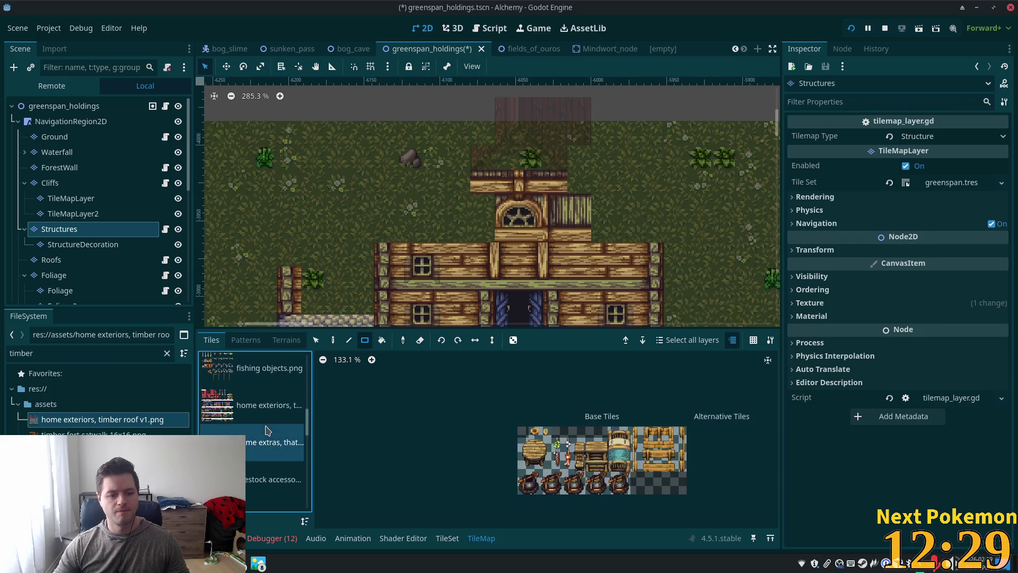
scroll(530, 395, up, 4)
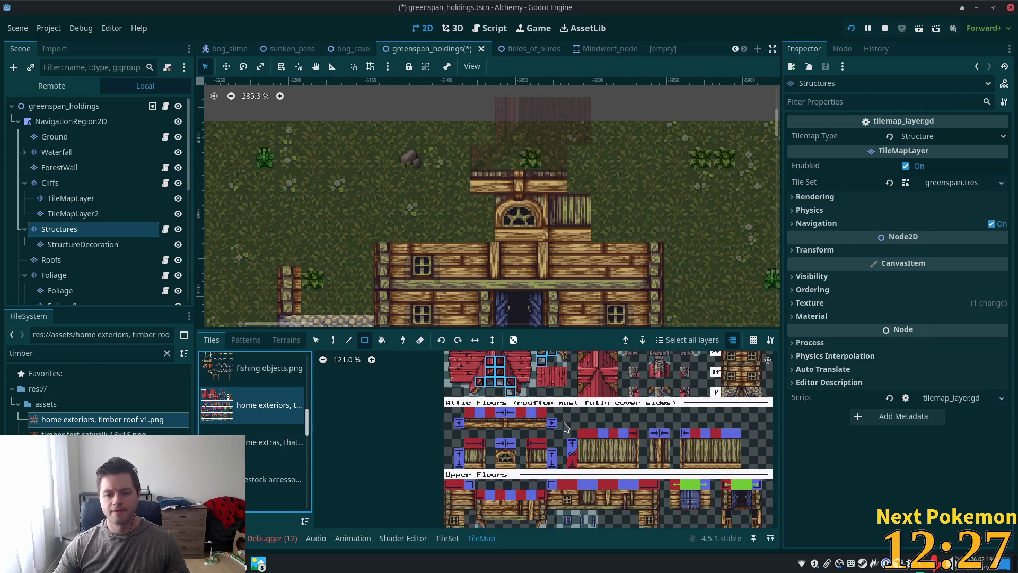
scroll(585, 386, up, 2)
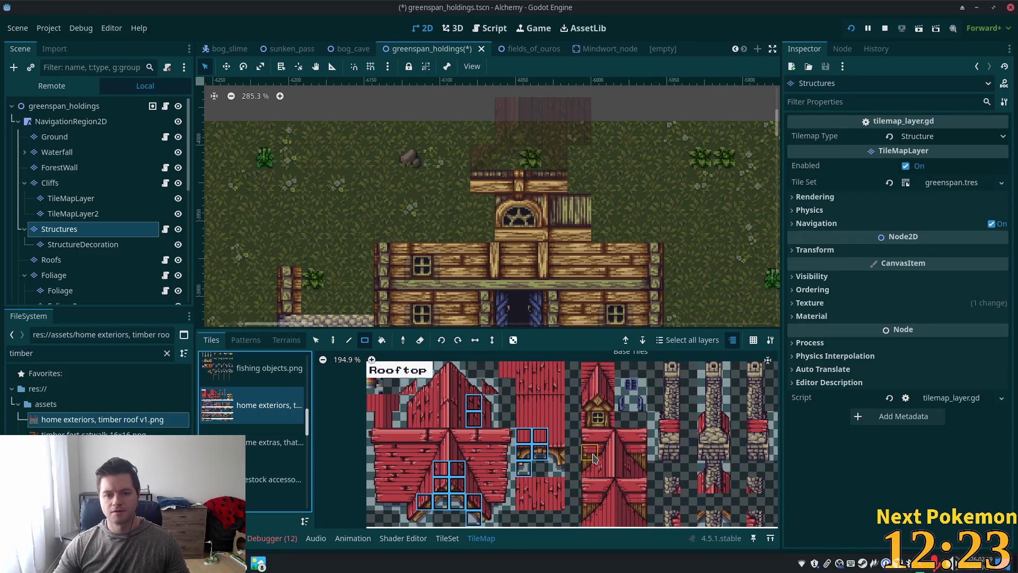
click(603, 404)
Scroll the timber atlas to look through its Rooftop and Attic Floors sections.
scroll(670, 450, down, 10)
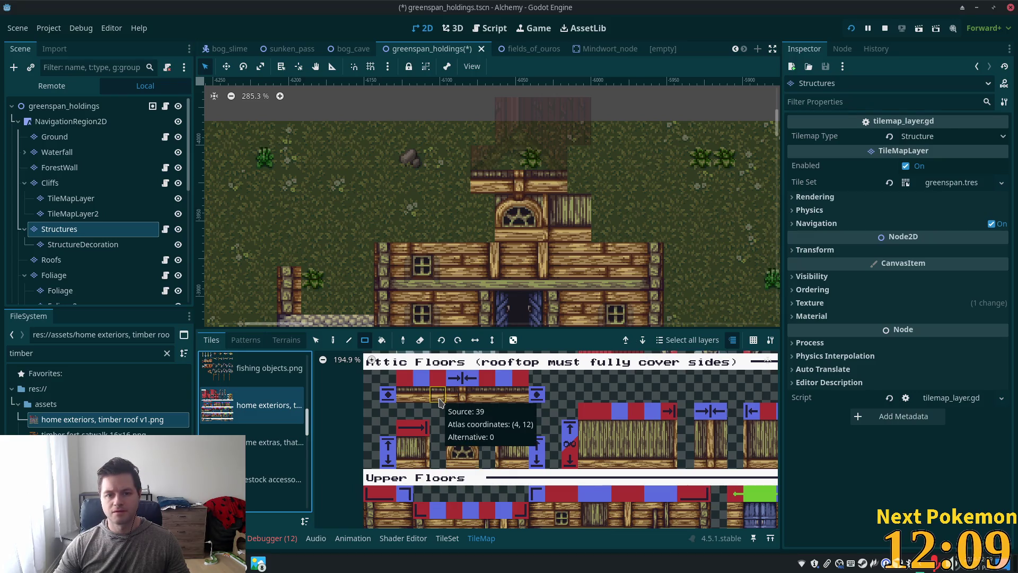
scroll(439, 403, down, 2)
scroll(608, 360, up, 5)
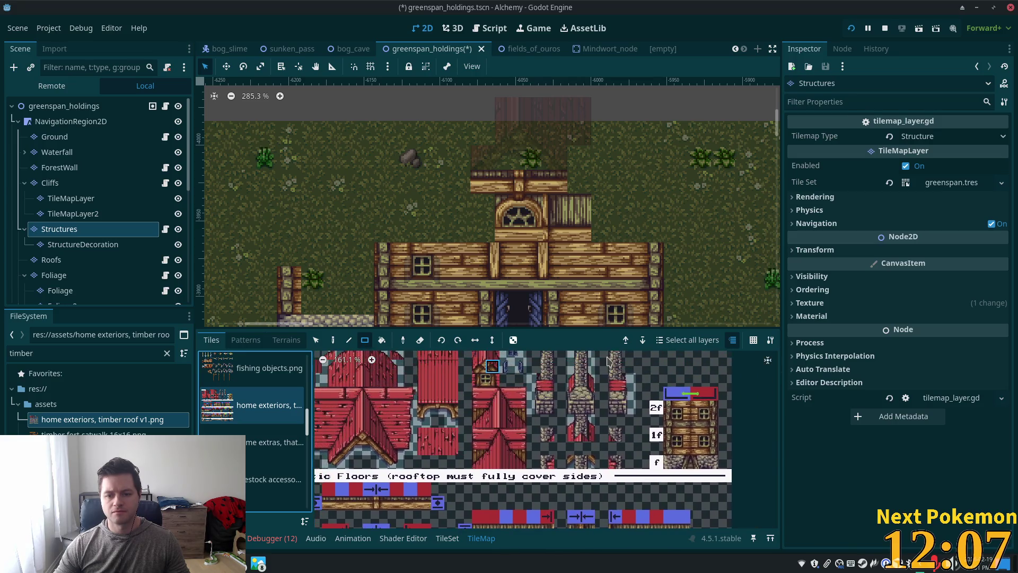
scroll(608, 361, up, 3)
scroll(678, 435, left, 3)
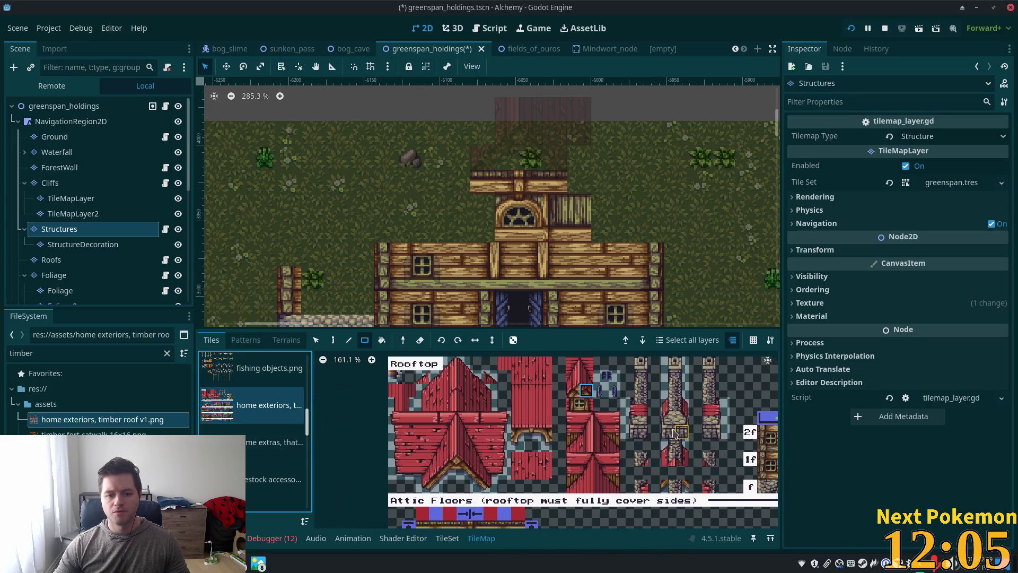
scroll(678, 435, down, 2)
scroll(635, 404, right, 2)
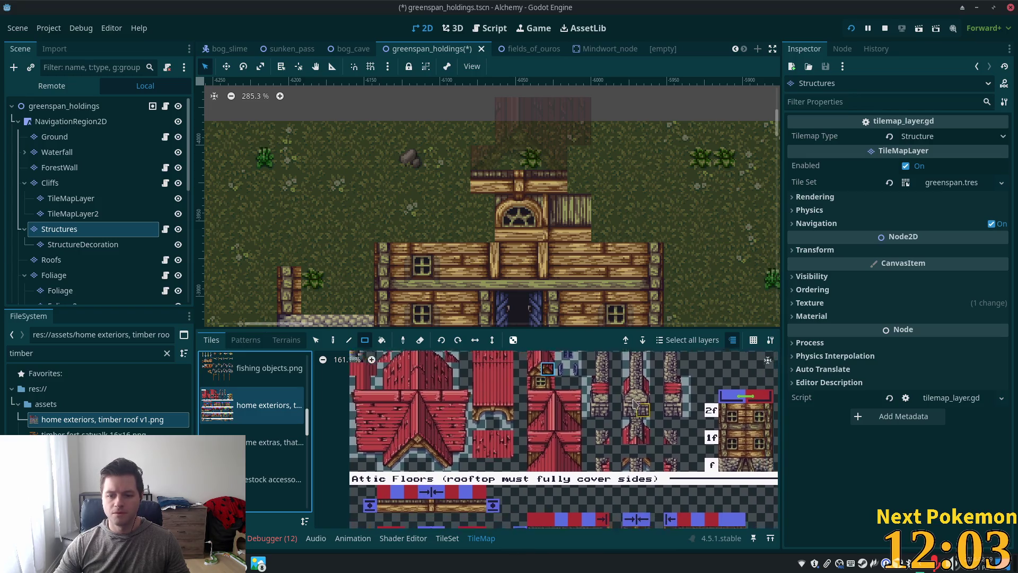
scroll(635, 404, down, 2)
scroll(623, 386, right, 2)
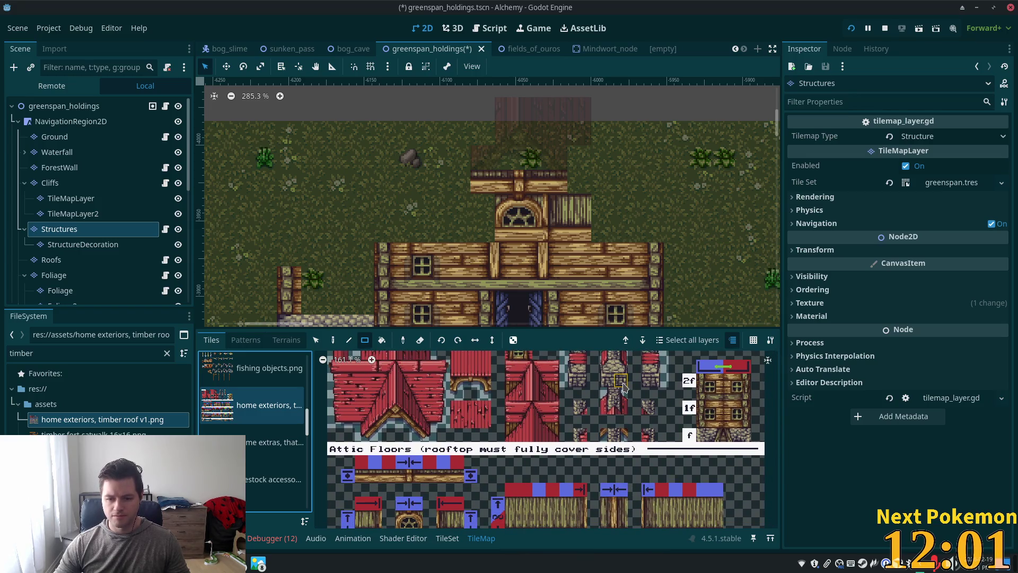
scroll(623, 386, up, 3)
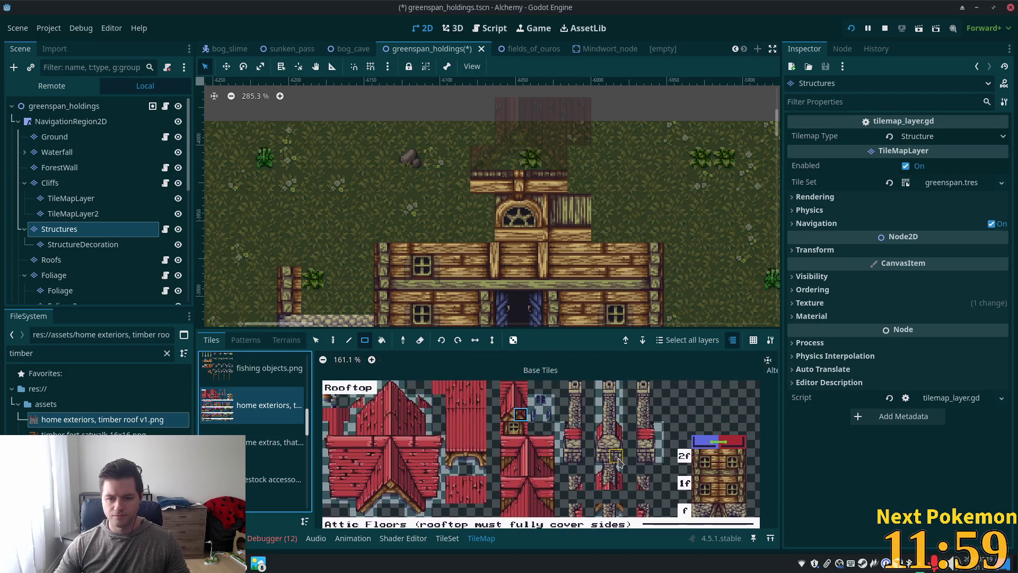
scroll(625, 443, down, 10)
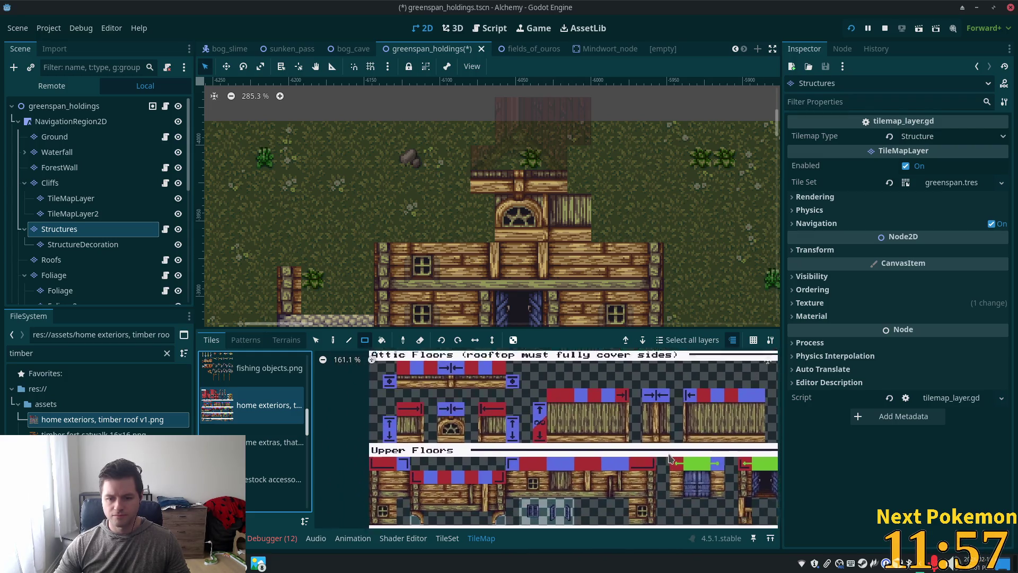
scroll(525, 422, down, 6)
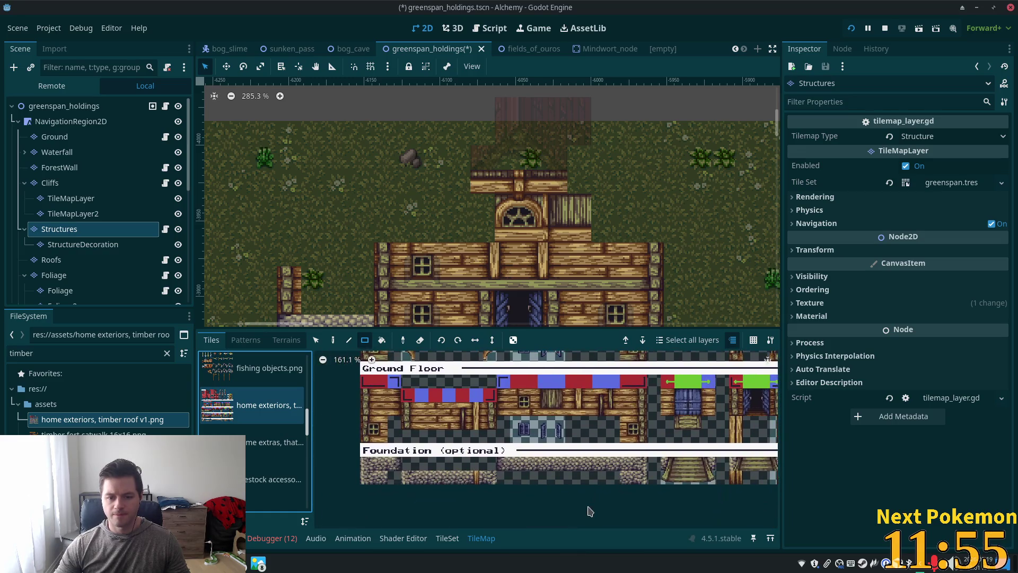
scroll(565, 477, up, 6)
scroll(565, 478, up, 3)
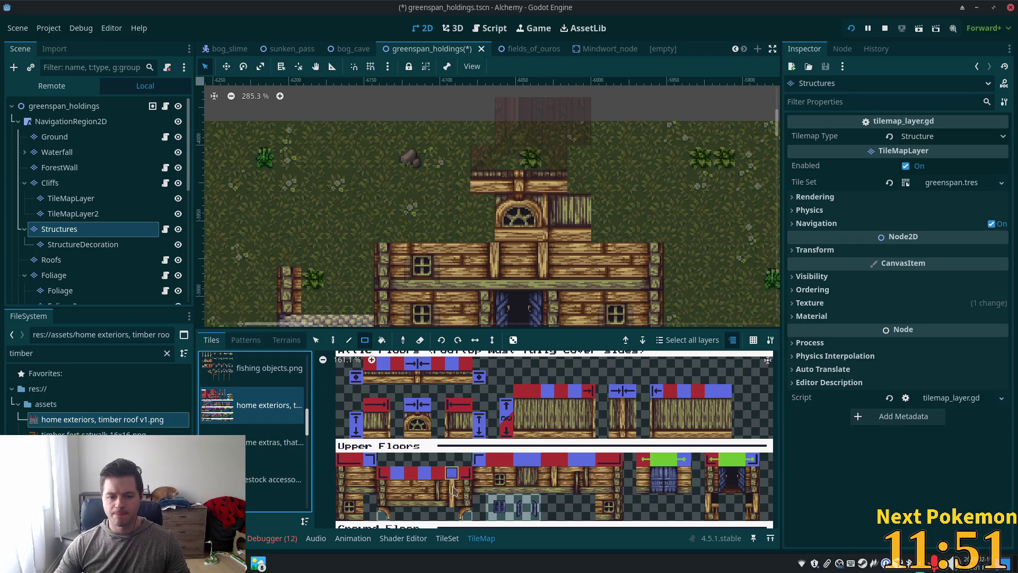
scroll(526, 200, up, 2)
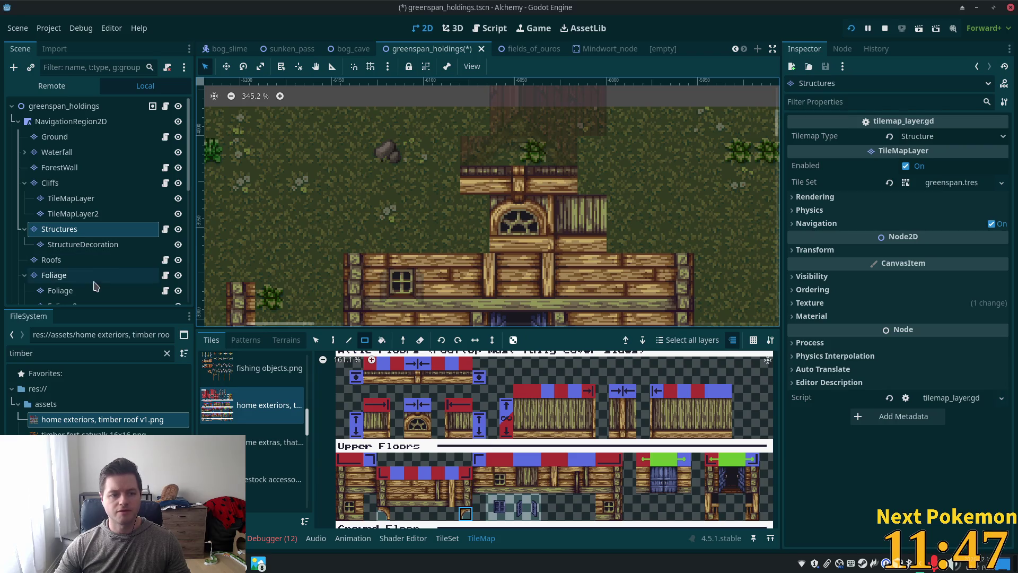
click(333, 339)
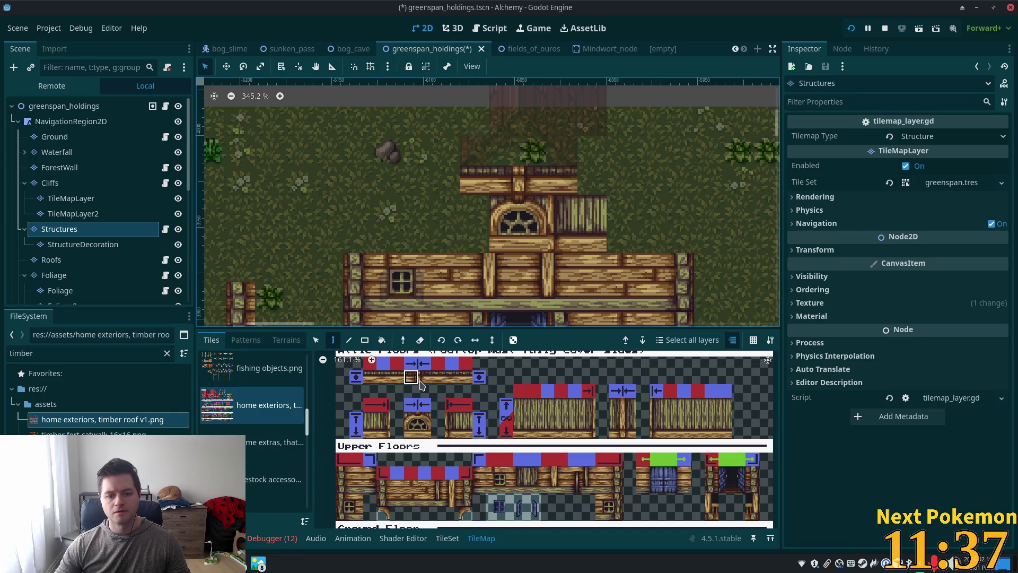
Paint a row of four attic floor plank tiles atop the house, then select Roofs.
drag(416, 378, 425, 379)
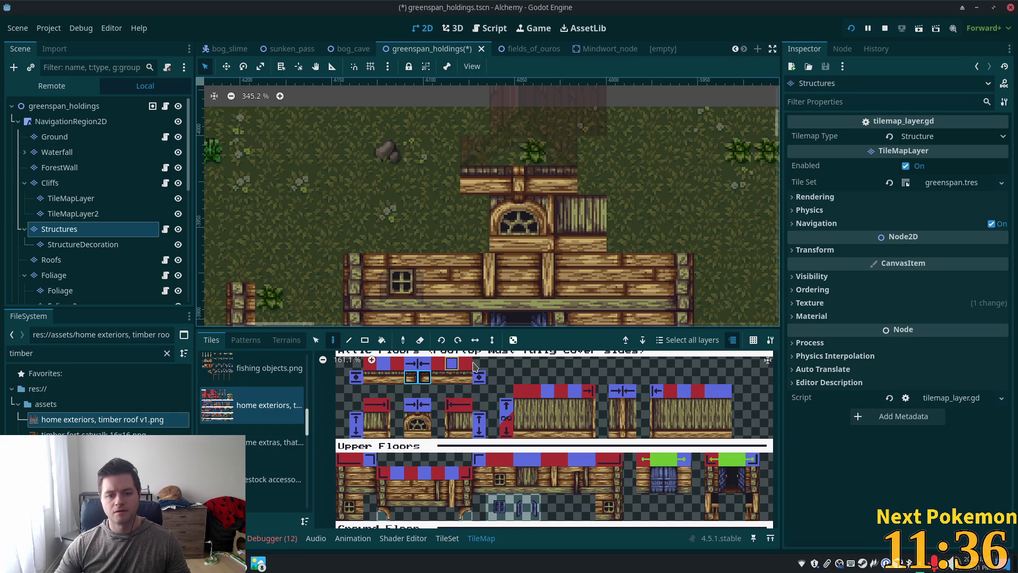
drag(401, 377, 438, 378)
click(518, 151)
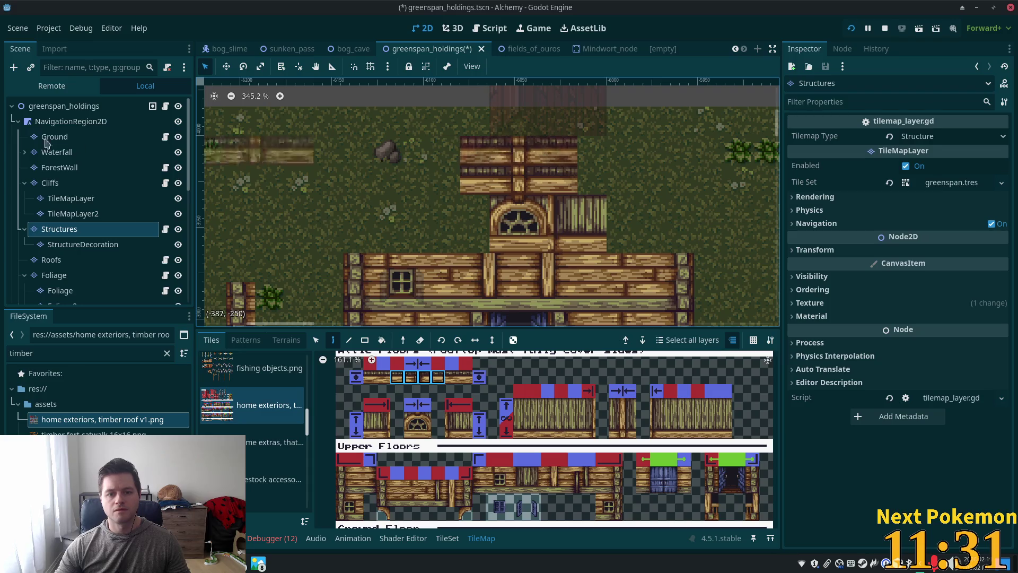
click(52, 259)
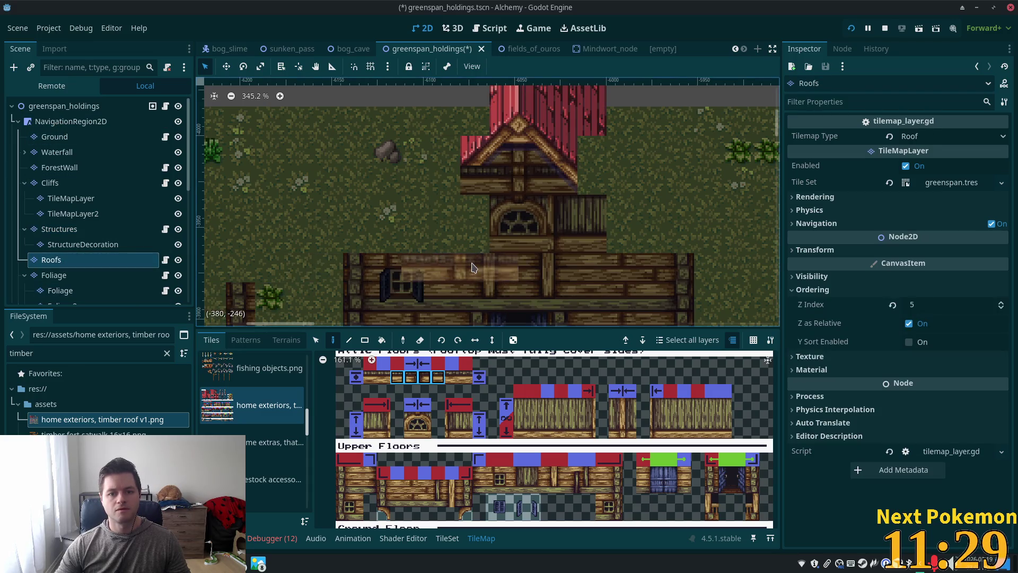
Paint diagonal roof edge tiles in three places sloping down the house's right side.
scroll(473, 267, down, 2)
scroll(488, 429, down, 1)
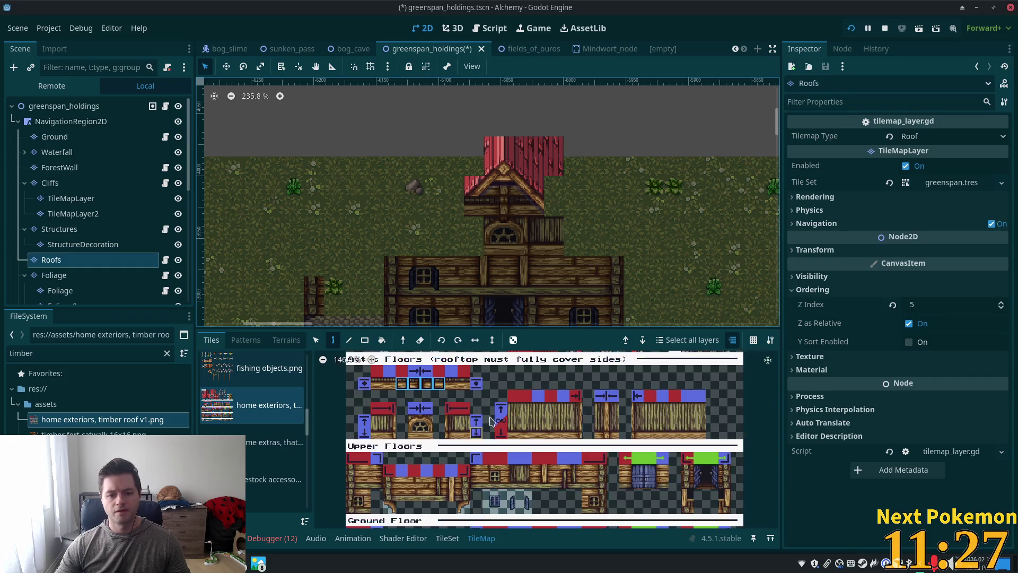
scroll(487, 429, up, 5)
drag(392, 451, 400, 473)
click(387, 453)
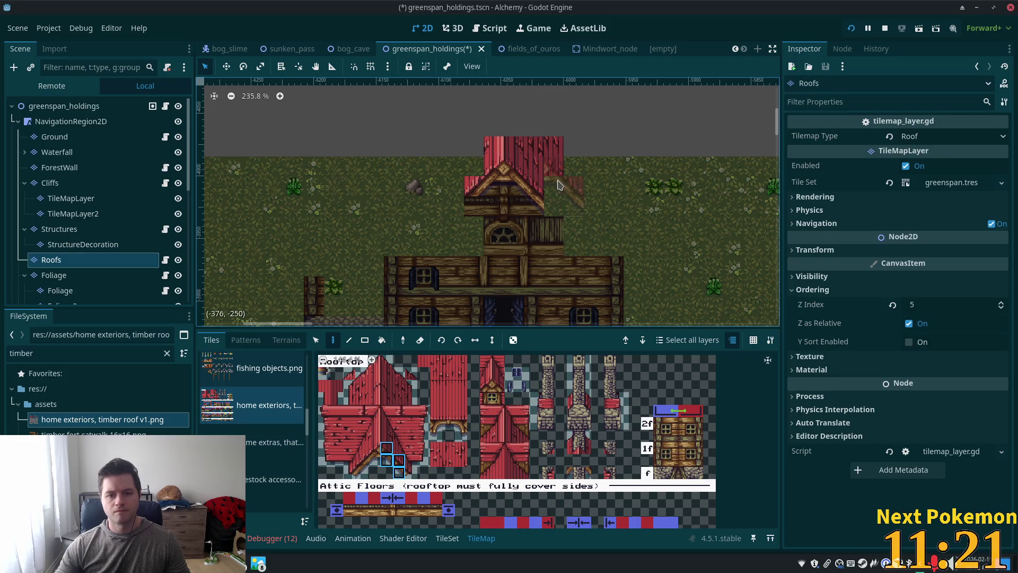
drag(400, 460, 400, 472)
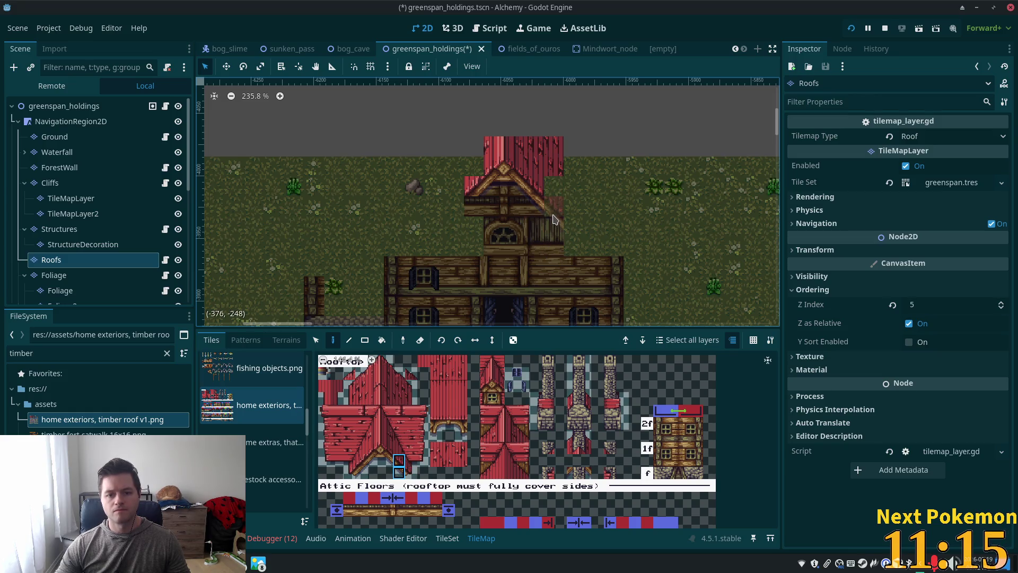
click(557, 222)
click(573, 238)
click(601, 255)
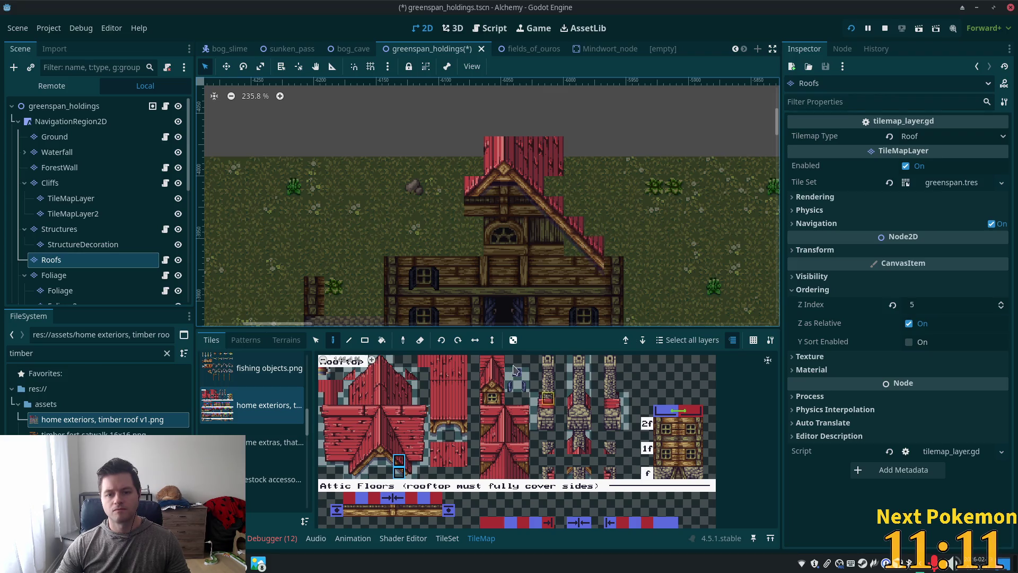
Pick other roof edge tiles in the atlas, including two stacked ones.
click(410, 472)
drag(409, 466, 410, 462)
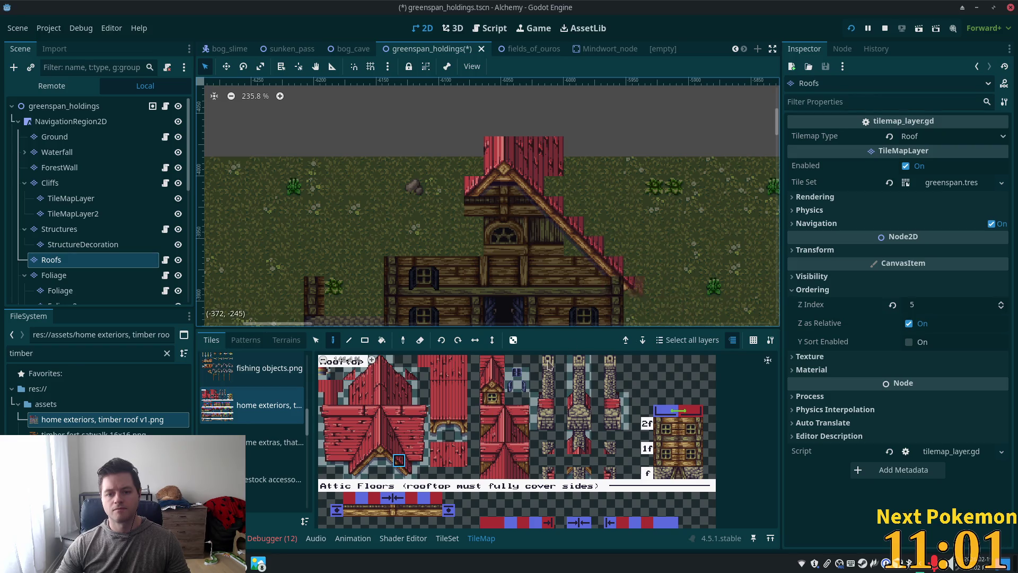
click(400, 472)
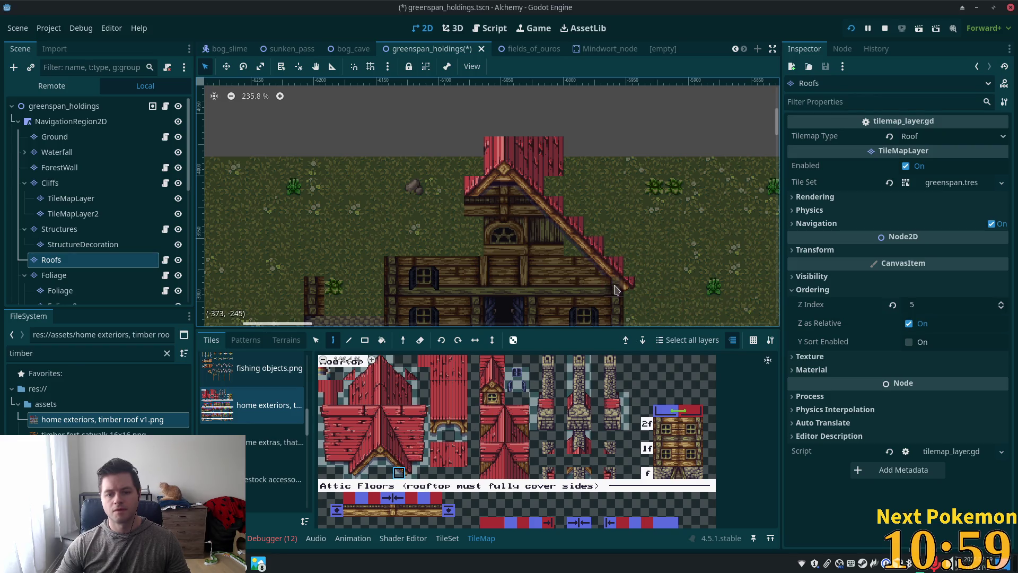
scroll(636, 247, down, 3)
scroll(576, 242, down, 3)
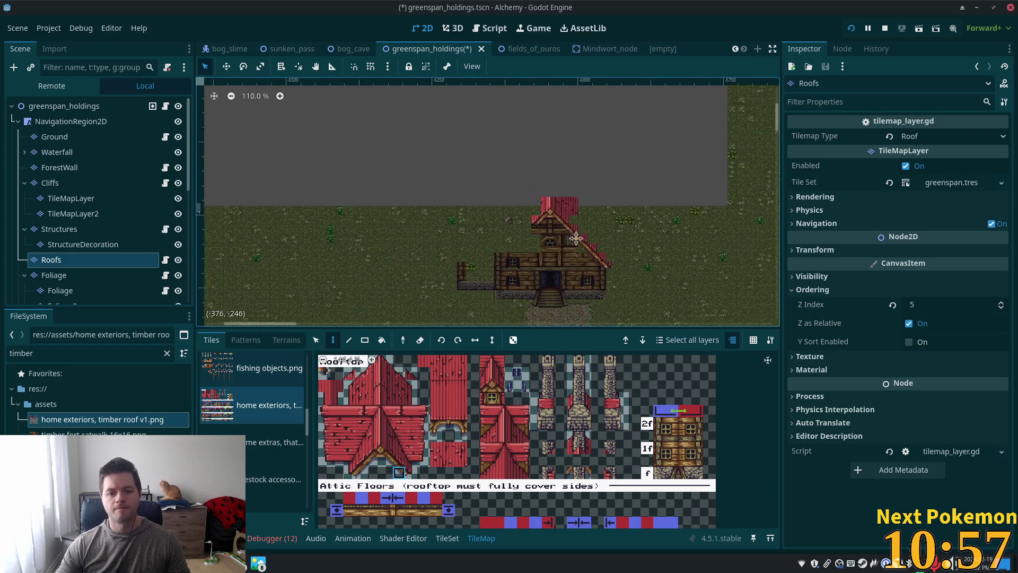
scroll(576, 242, up, 7)
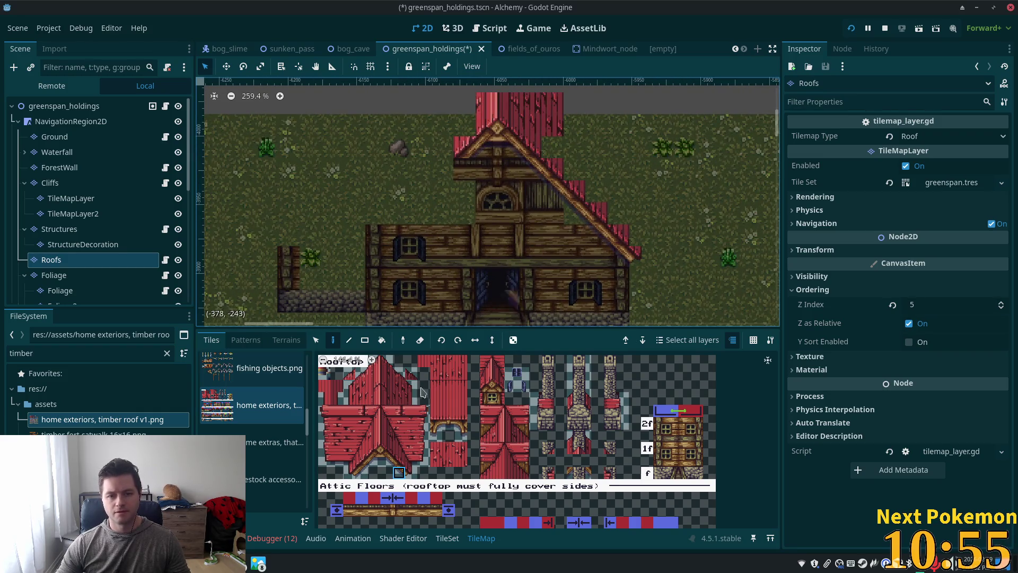
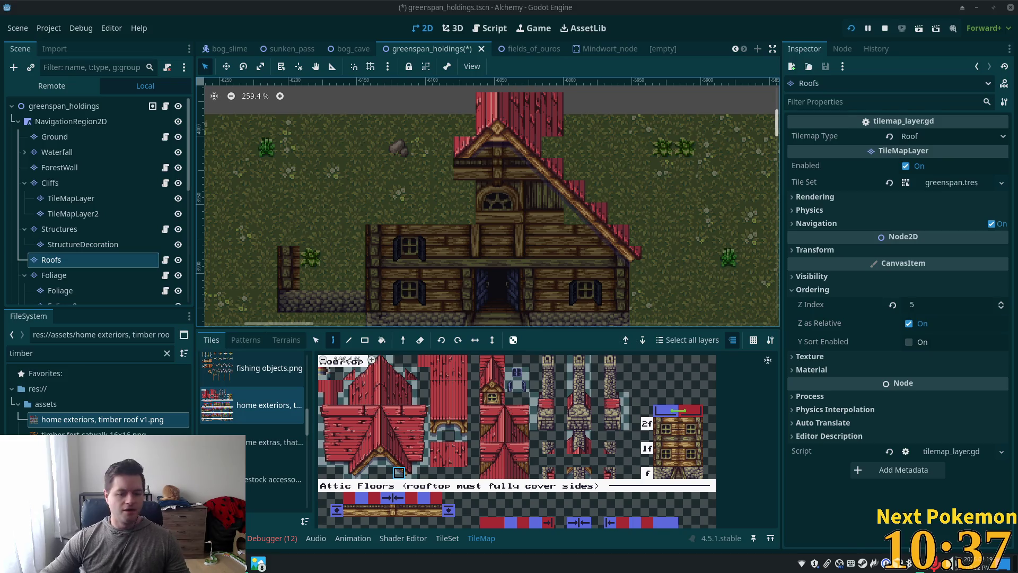
Look over Flittle's info and battle stats in the Pokémon game window, then close it.
click(258, 564)
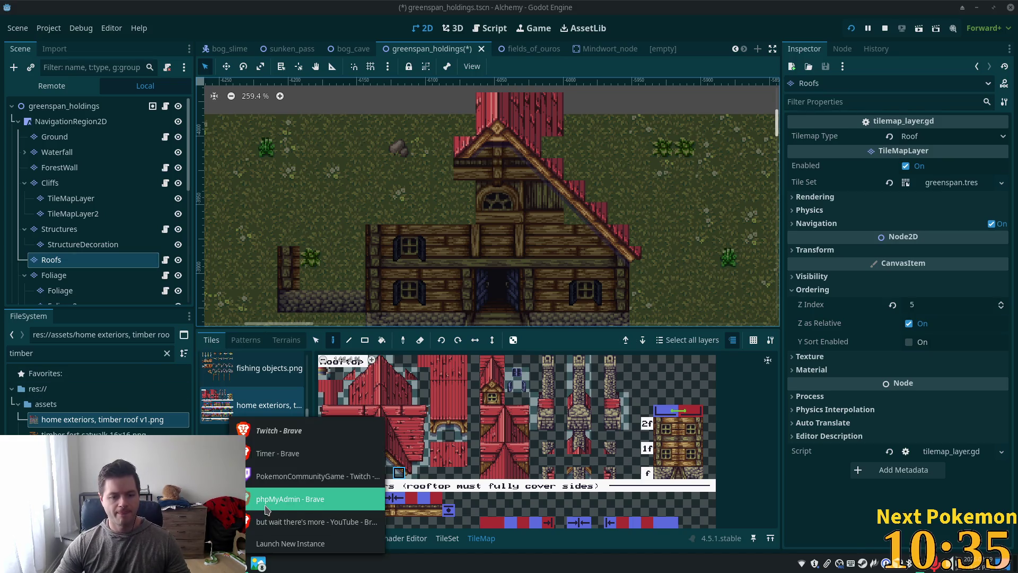
click(308, 496)
click(249, 132)
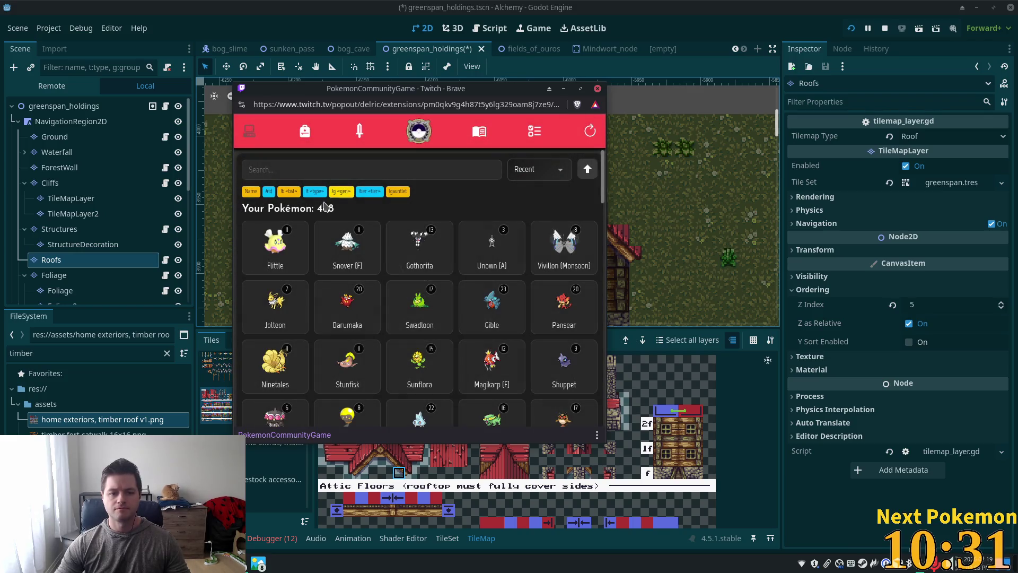
click(292, 246)
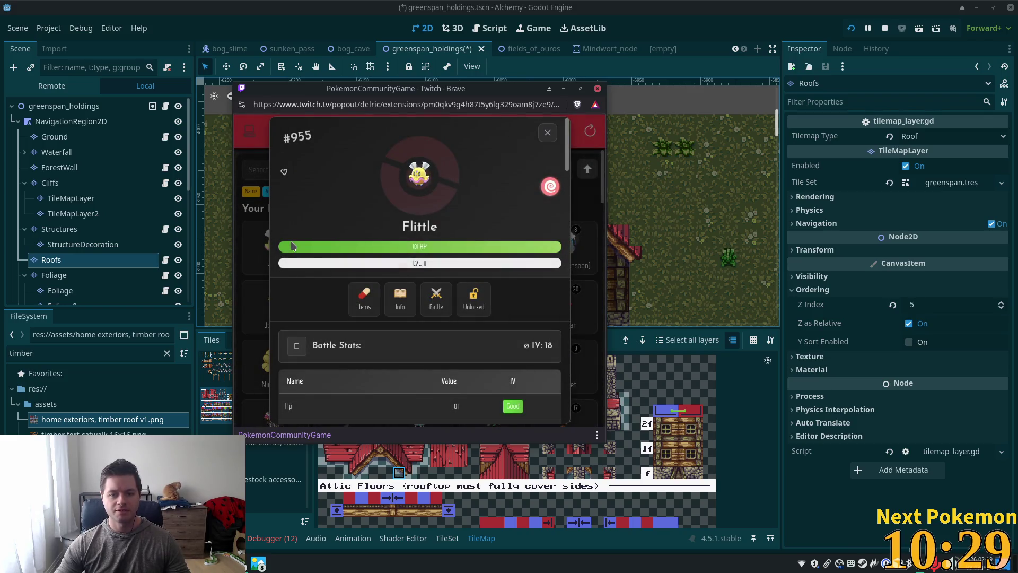
click(400, 299)
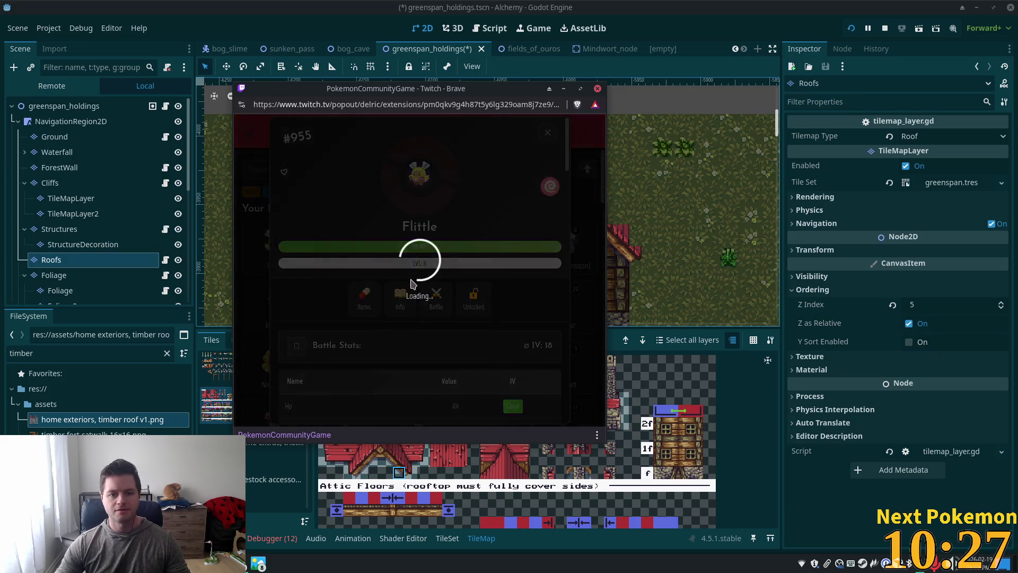
click(548, 133)
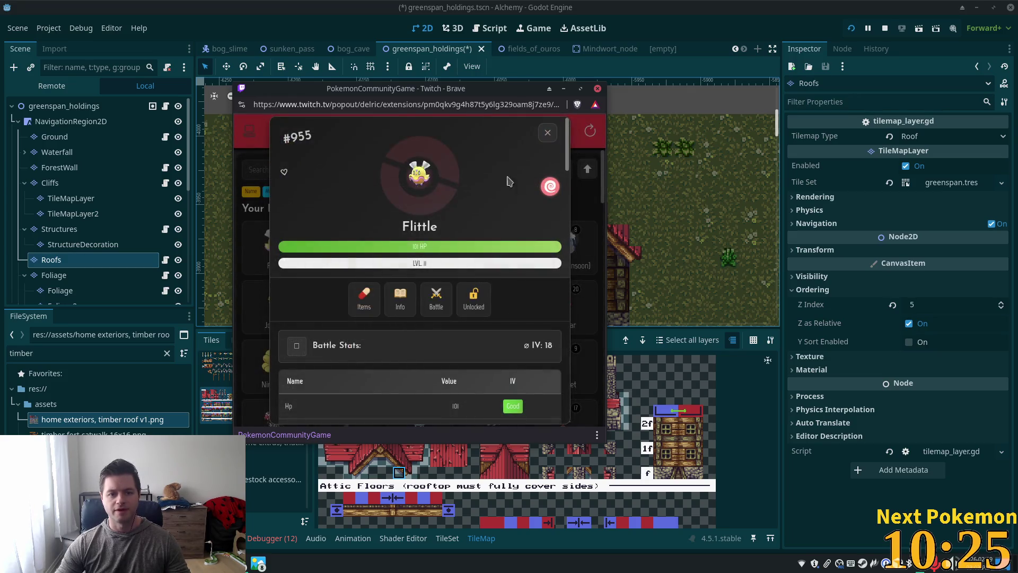
scroll(557, 212, down, 3)
scroll(565, 319, down, 5)
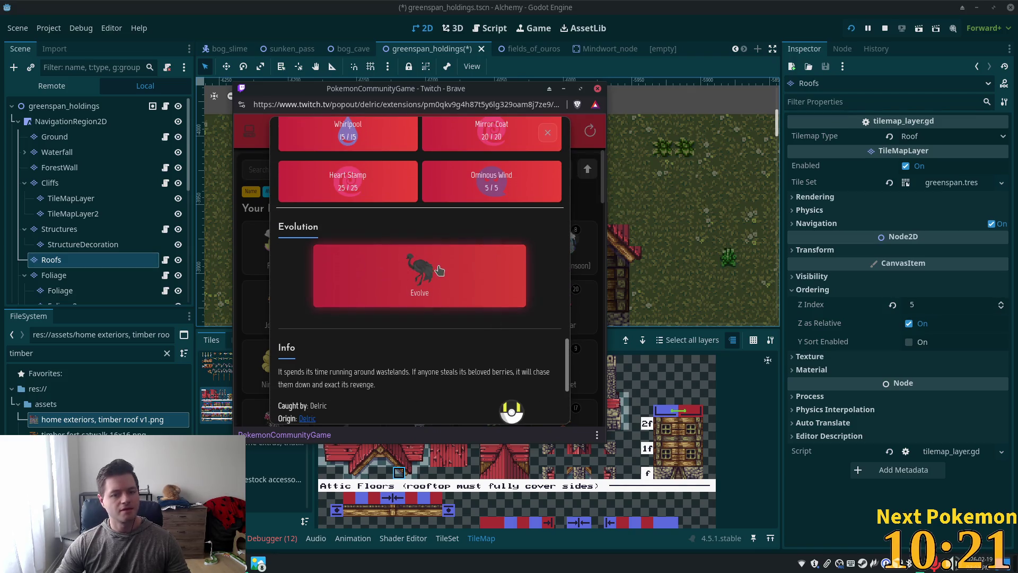
click(548, 133)
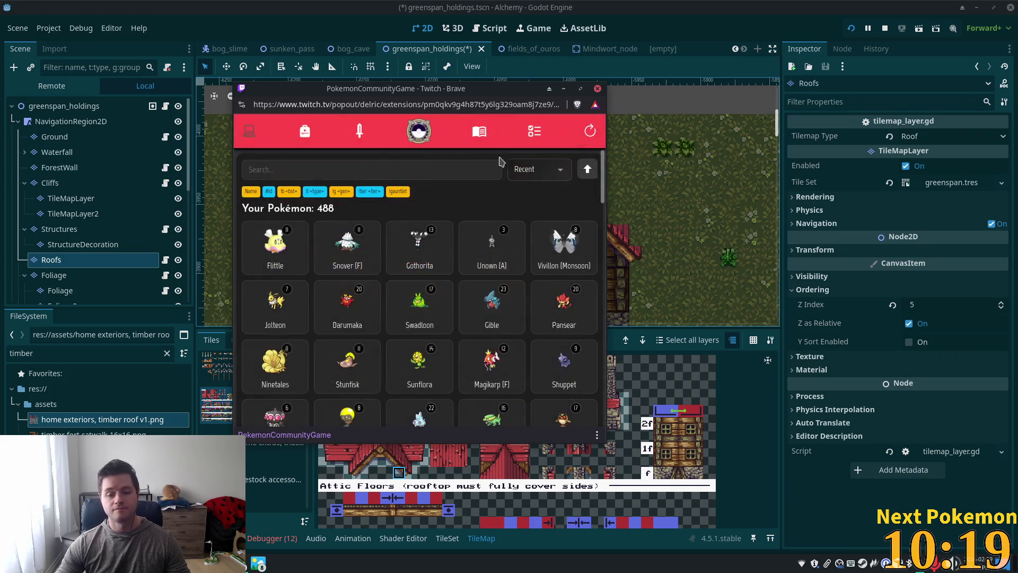
Return to the house map and paint a block of roof tiles above the existing roof.
click(818, 5)
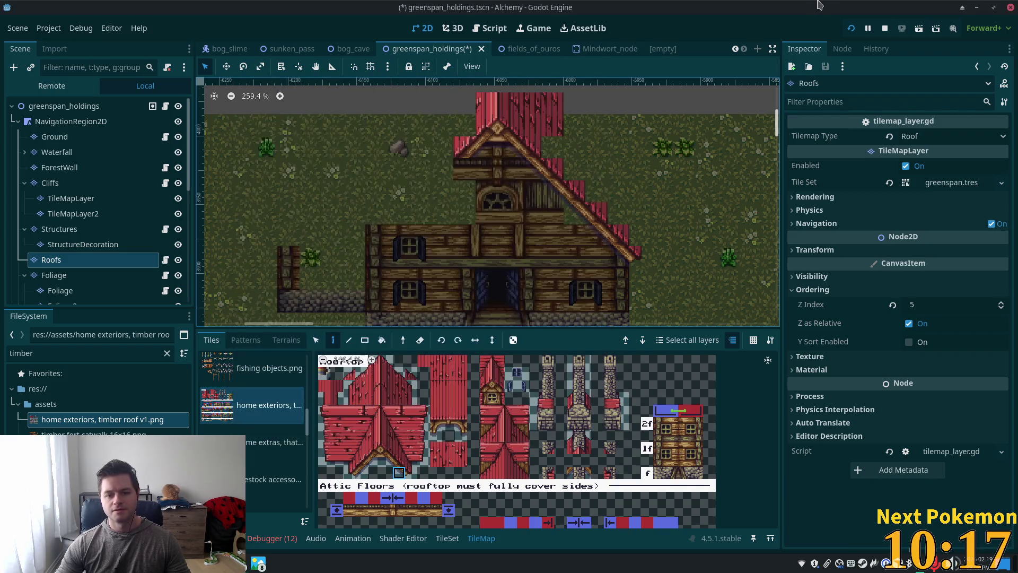
scroll(498, 215, up, 5)
drag(499, 215, 451, 237)
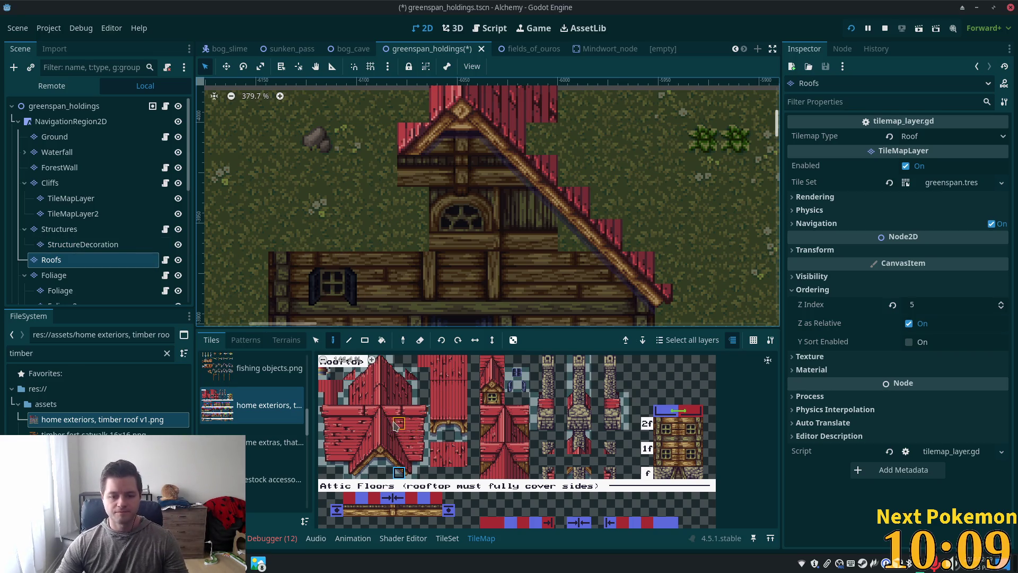
scroll(394, 426, down, 2)
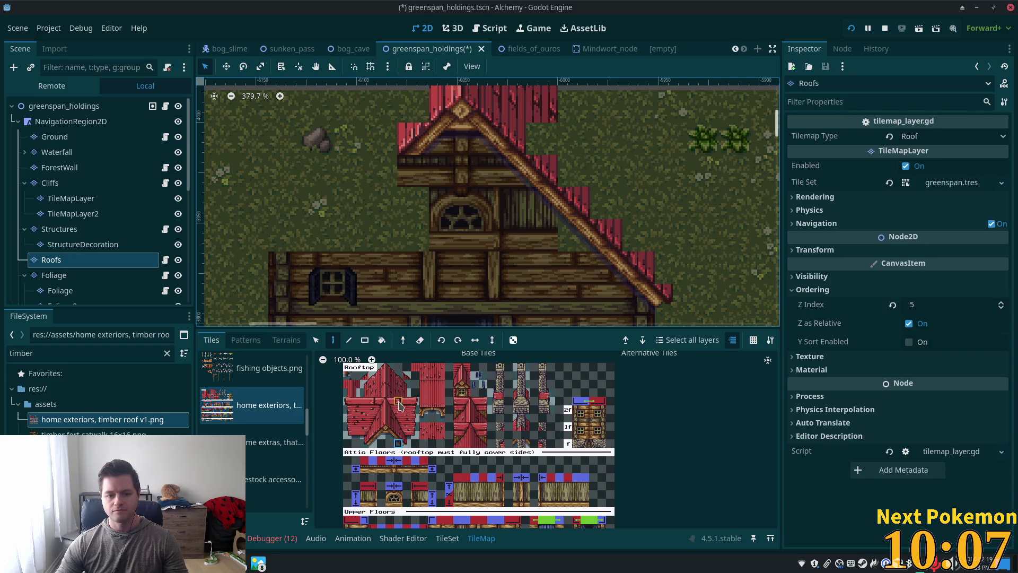
click(400, 419)
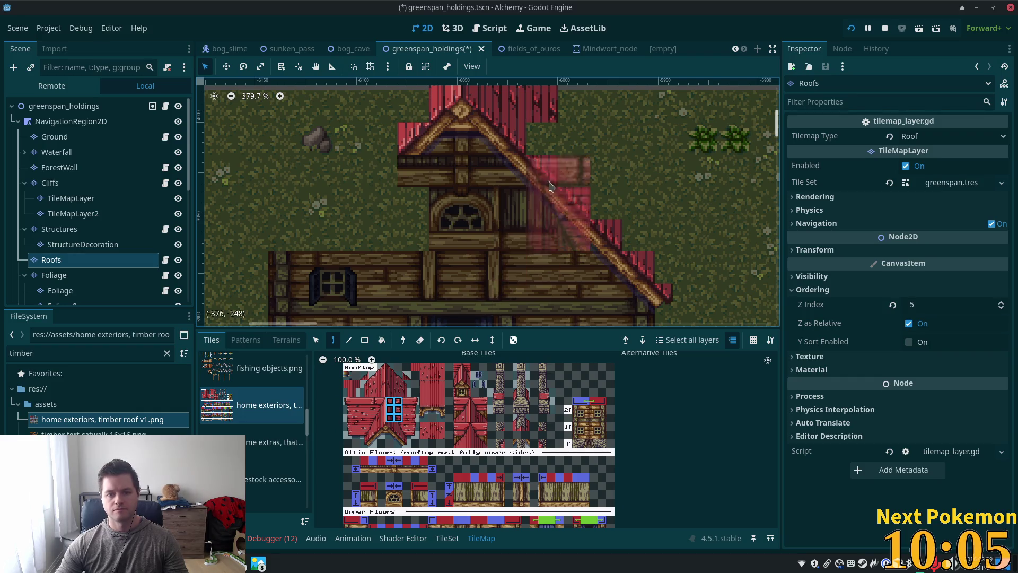
scroll(519, 107, up, 5)
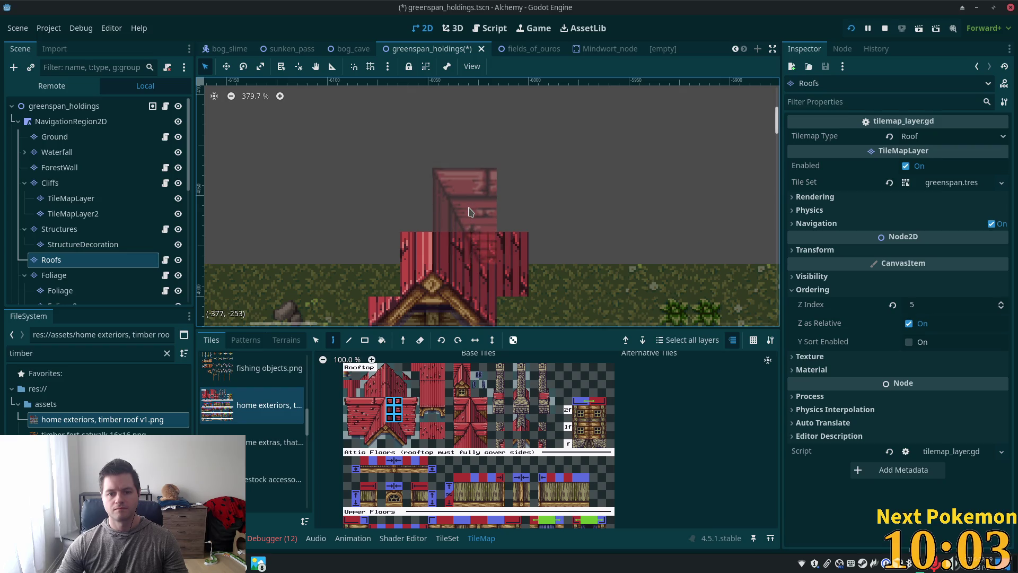
click(469, 180)
Paint a two-tile roof column above the house and extend it four columns right.
scroll(610, 236, down, 1)
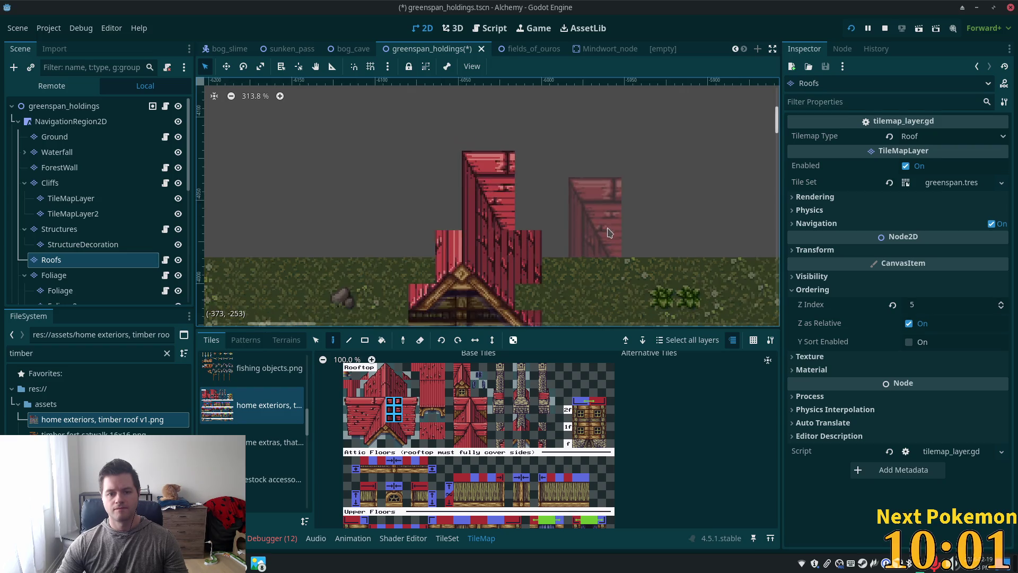
scroll(607, 232, down, 2)
scroll(607, 231, down, 1)
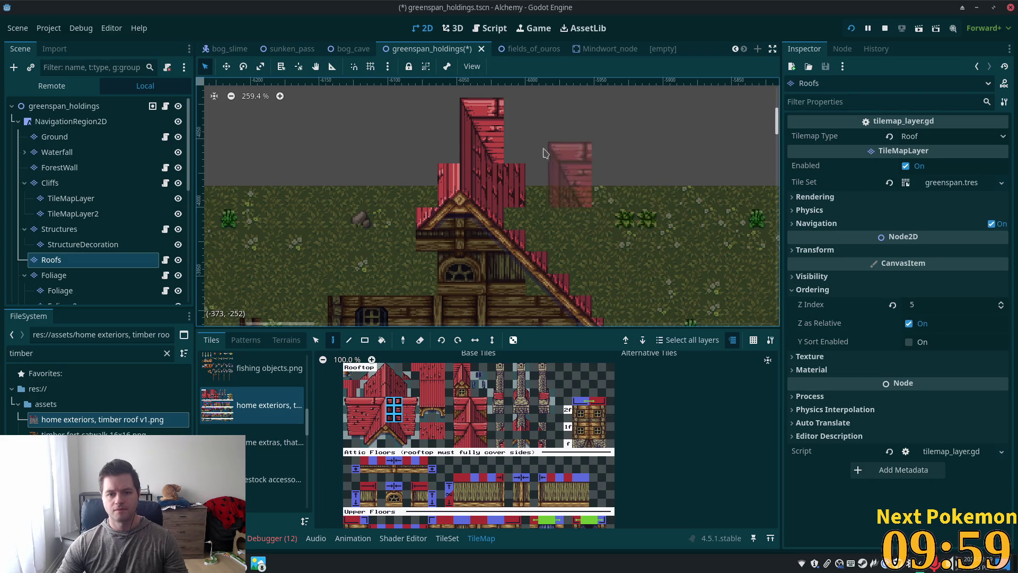
drag(407, 403, 409, 424)
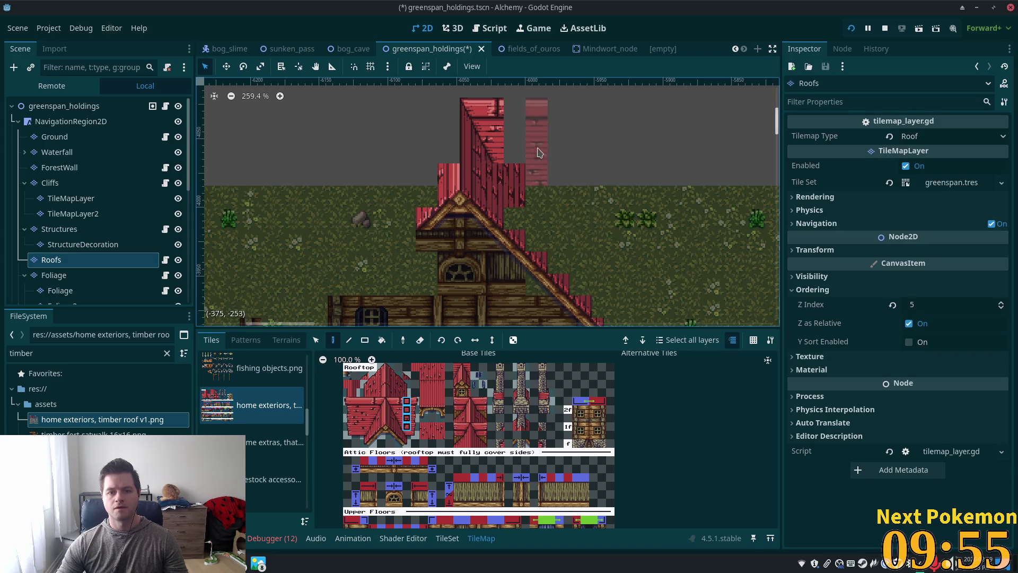
click(522, 141)
drag(545, 139, 597, 142)
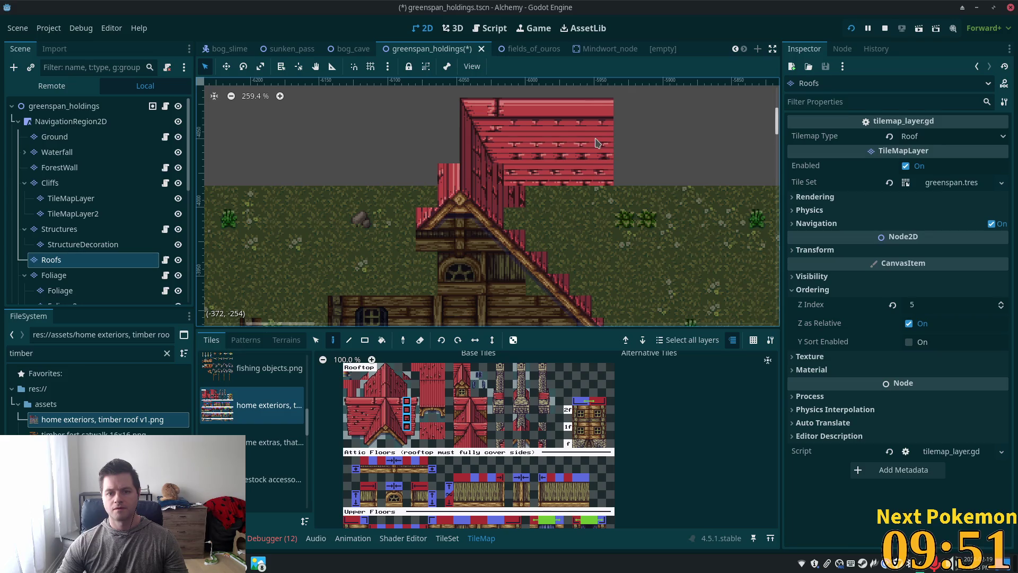
scroll(597, 142, down, 6)
scroll(606, 198, down, 2)
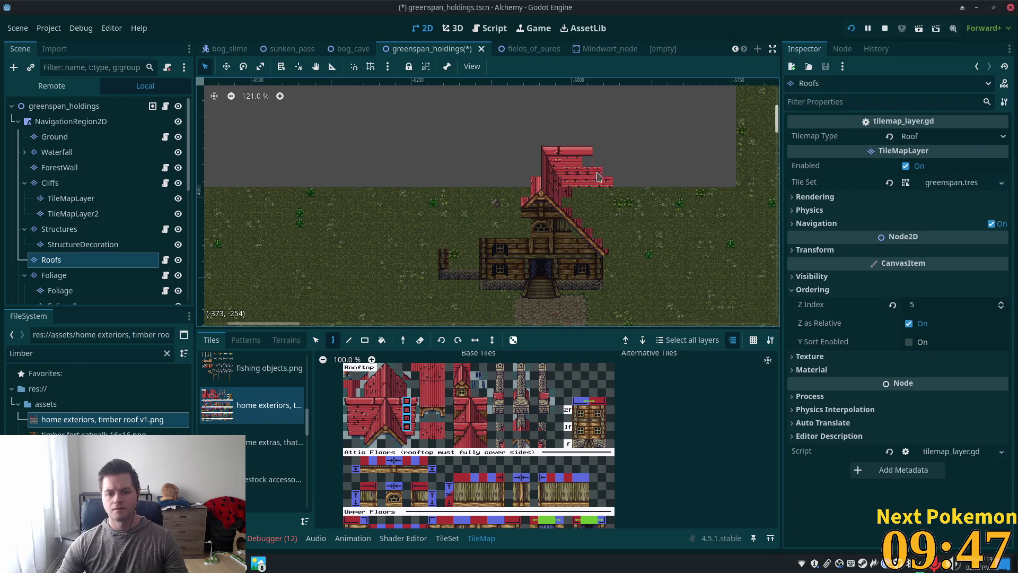
Select a four-tile column of red roof tiles to widen the upper roof block.
drag(416, 402, 417, 429)
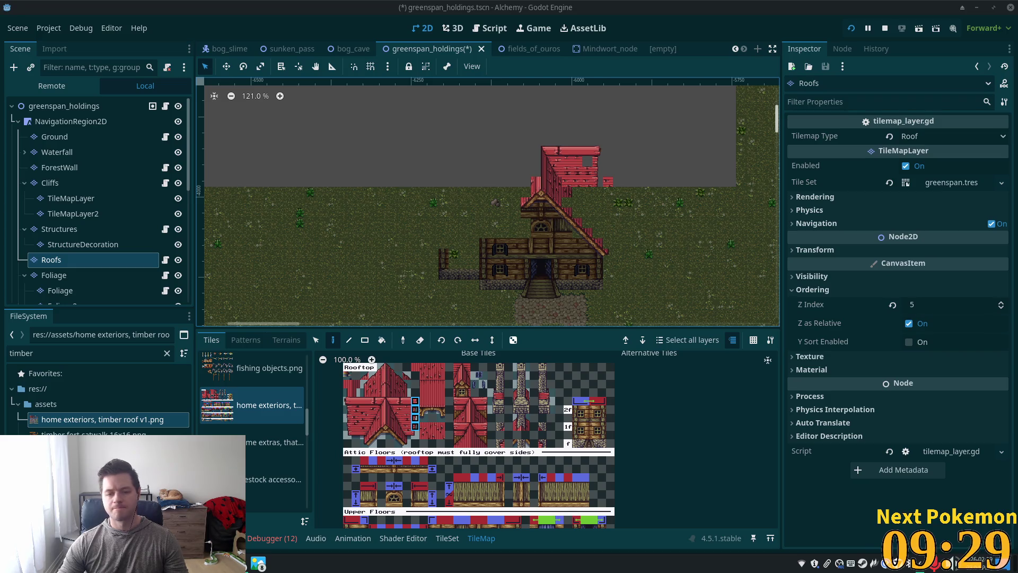
scroll(607, 248, up, 5)
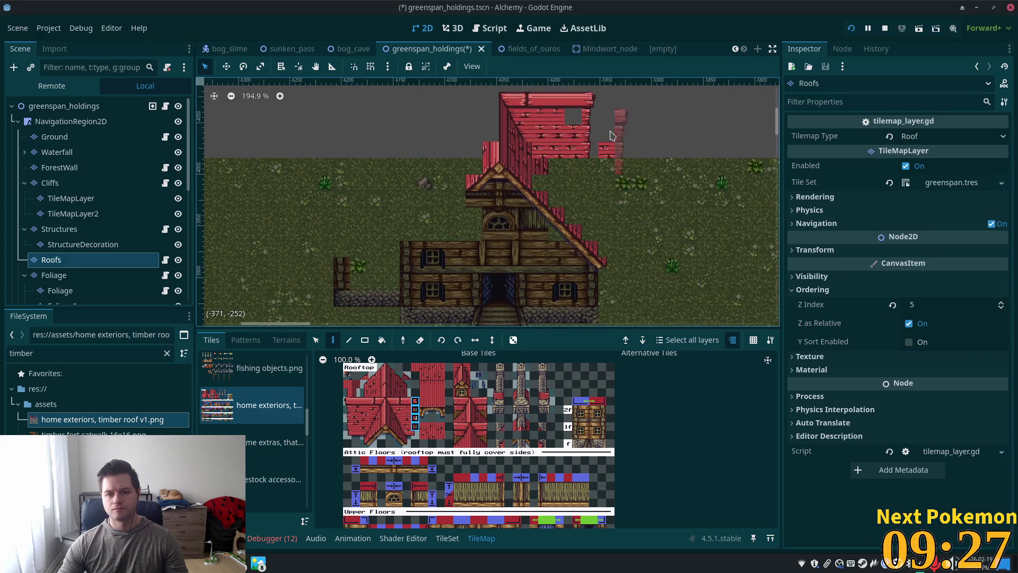
scroll(652, 174, down, 2)
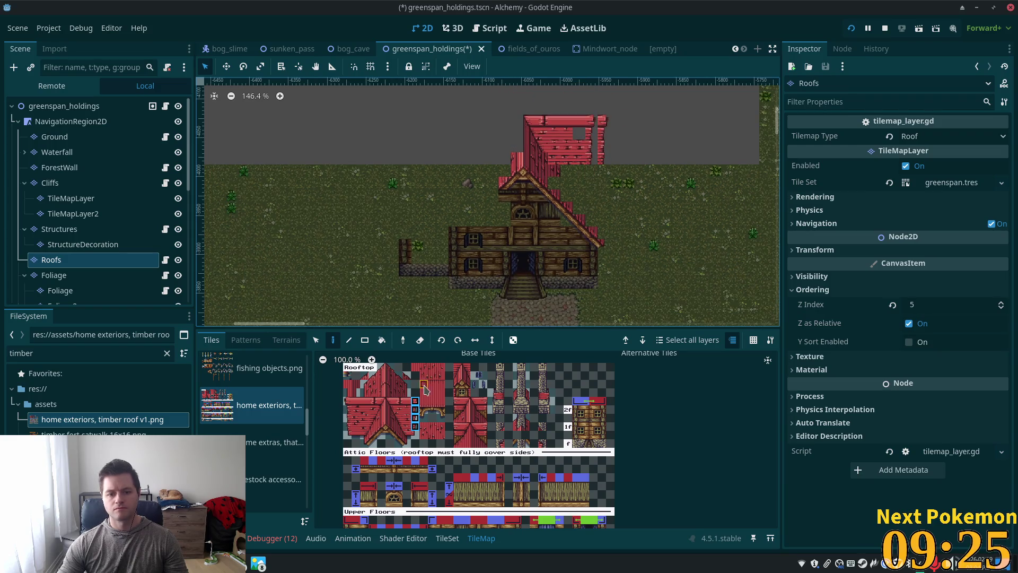
scroll(401, 405, up, 1)
drag(414, 429, 413, 431)
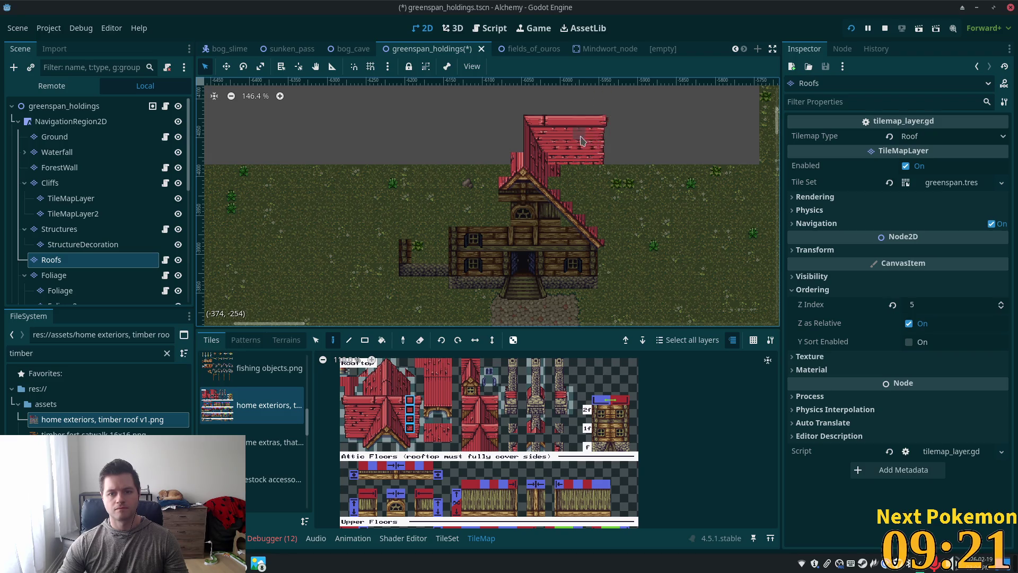
Try single, 2x2 and 3x3 roof tile selections for the upper roof's right edge.
click(410, 410)
scroll(583, 136, up, 2)
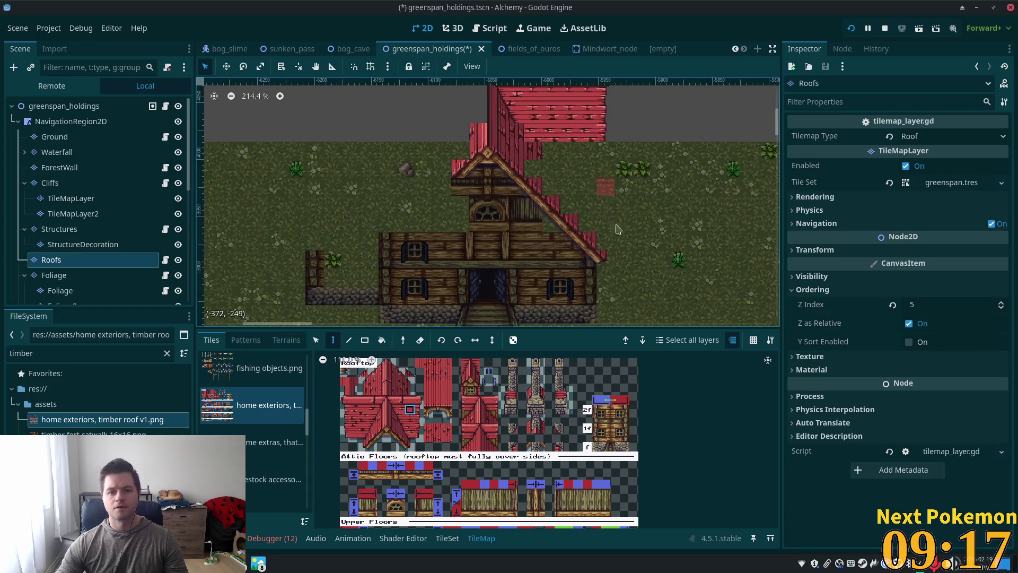
scroll(658, 169, down, 1)
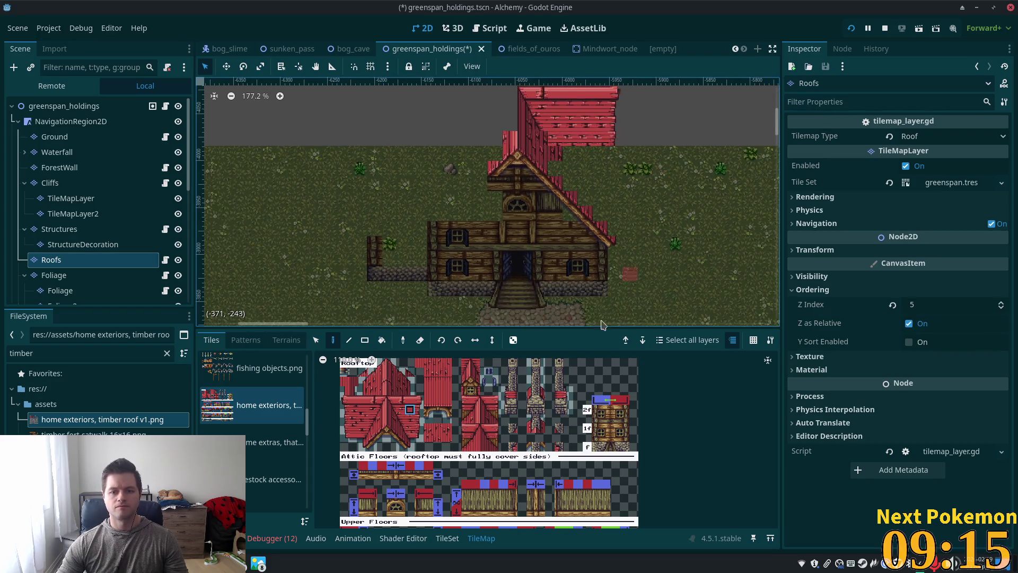
click(410, 390)
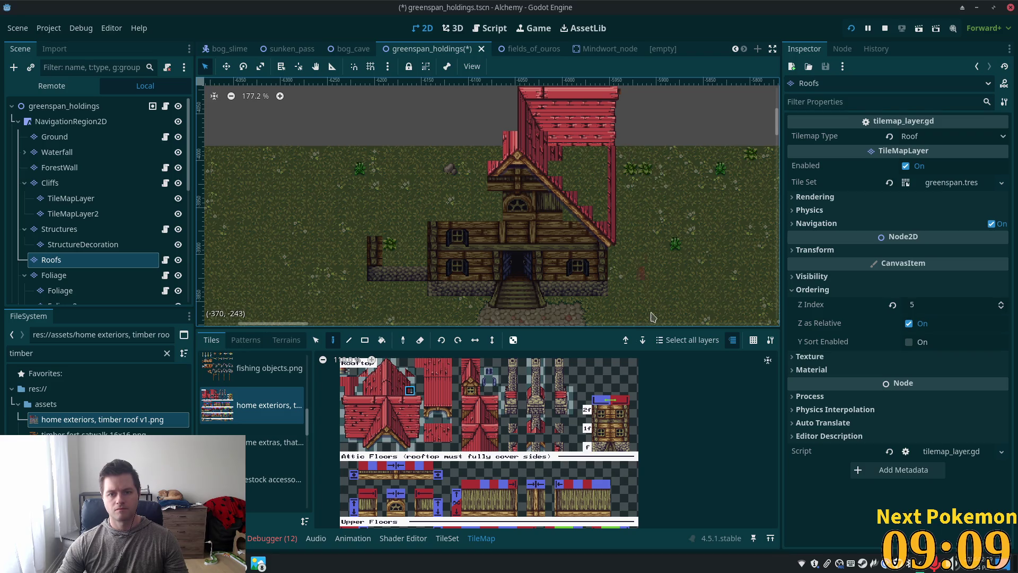
scroll(570, 244, up, 2)
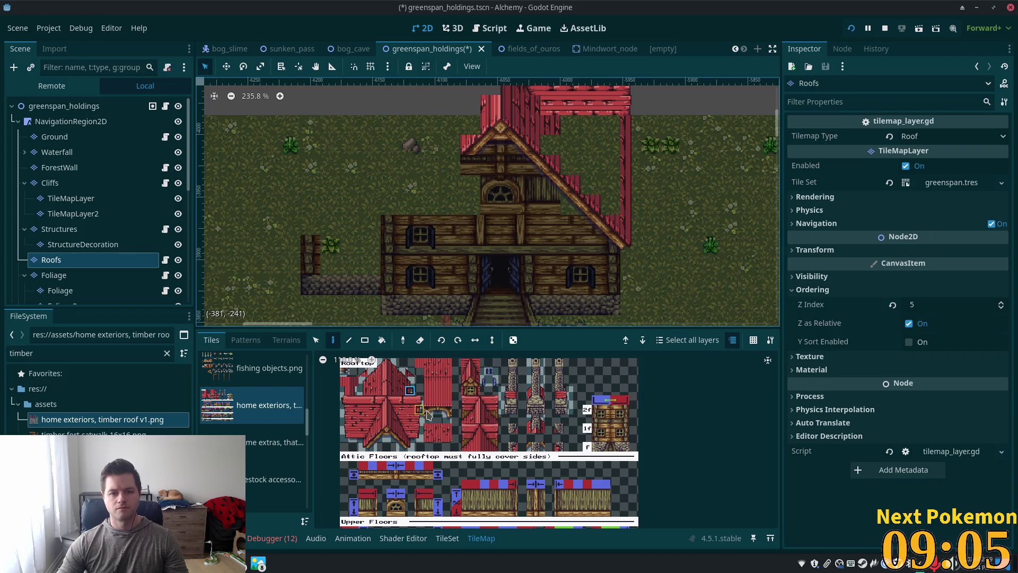
drag(390, 407, 404, 423)
click(410, 413)
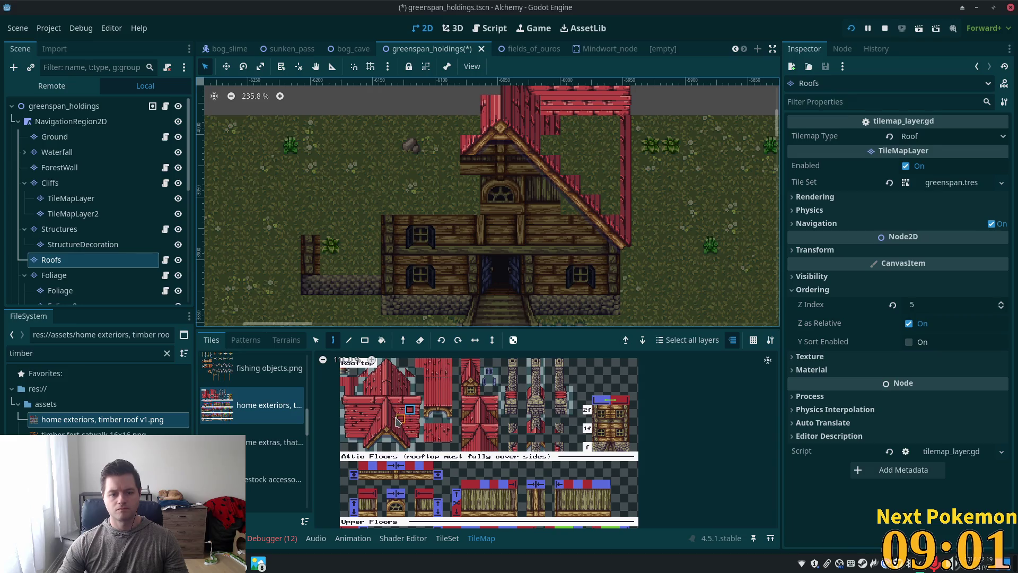
drag(392, 408, 408, 430)
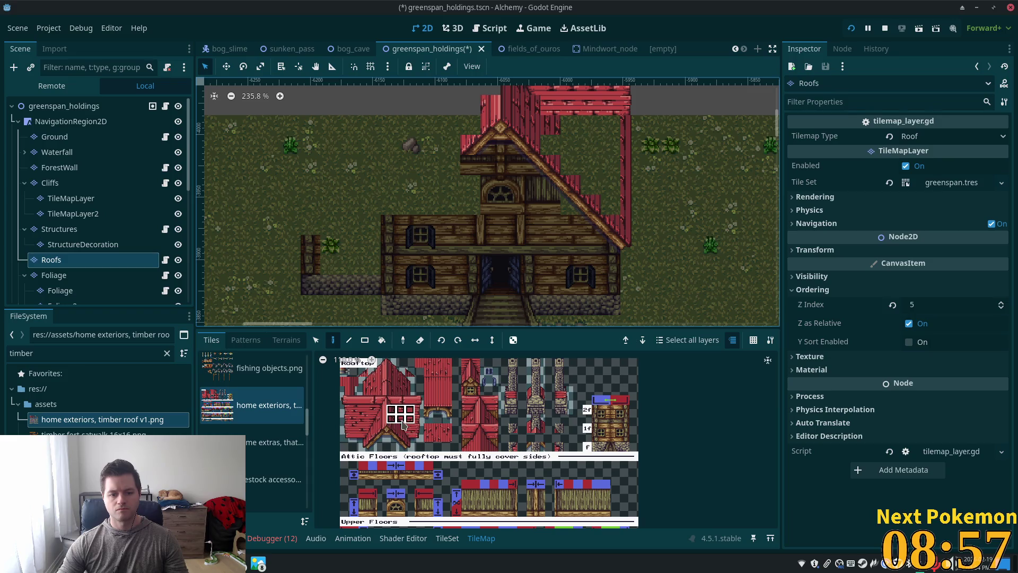
scroll(403, 424, up, 2)
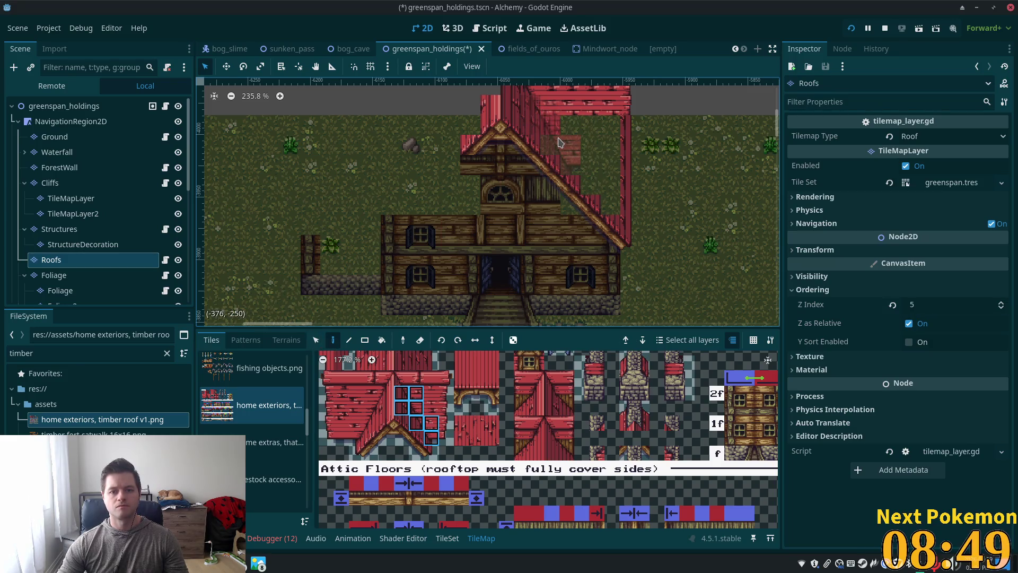
Fill the grass gap in the right roof slope with a 2x2 block of roof tiles.
scroll(684, 265, up, 3)
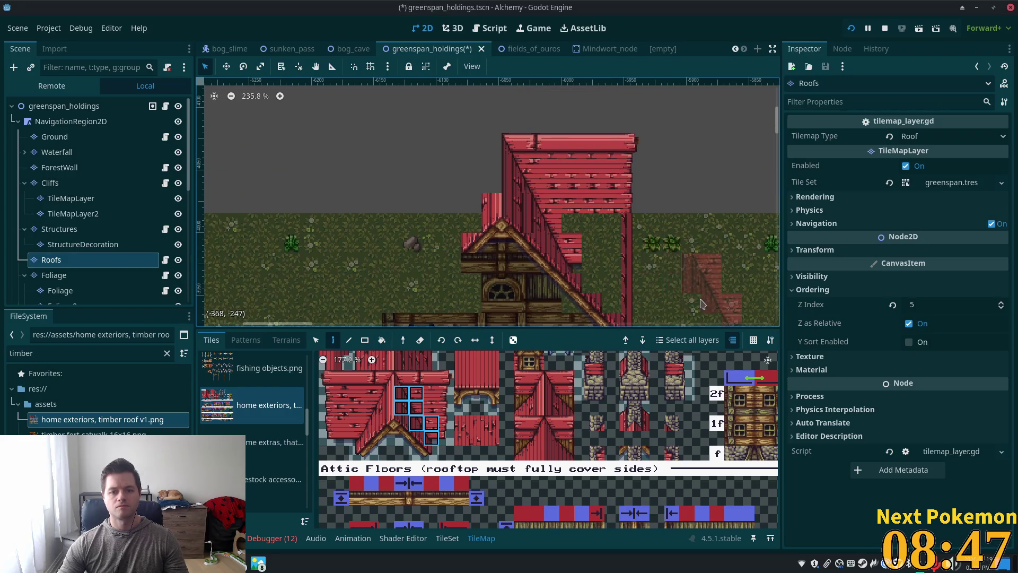
scroll(701, 303, up, 2)
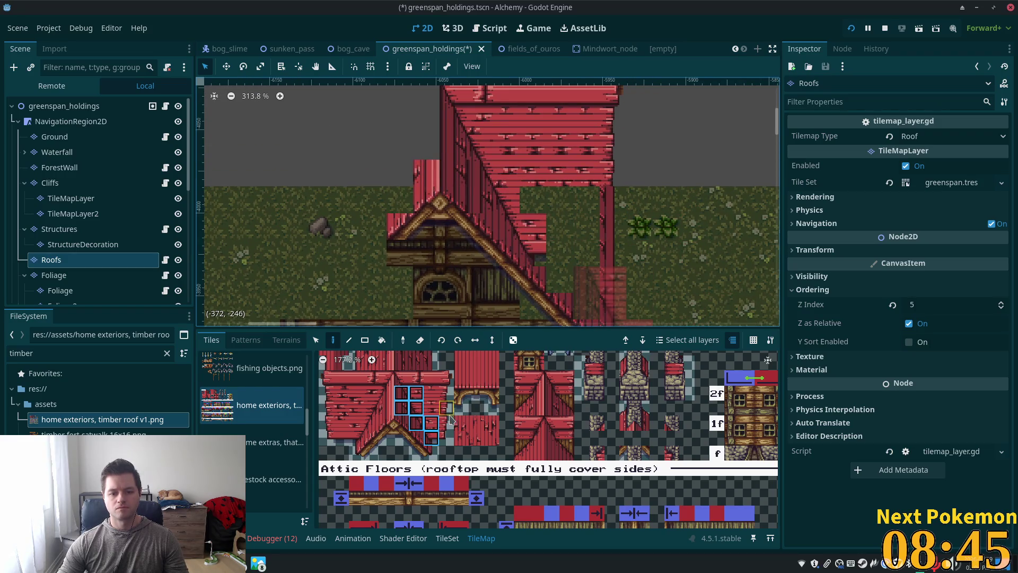
click(445, 415)
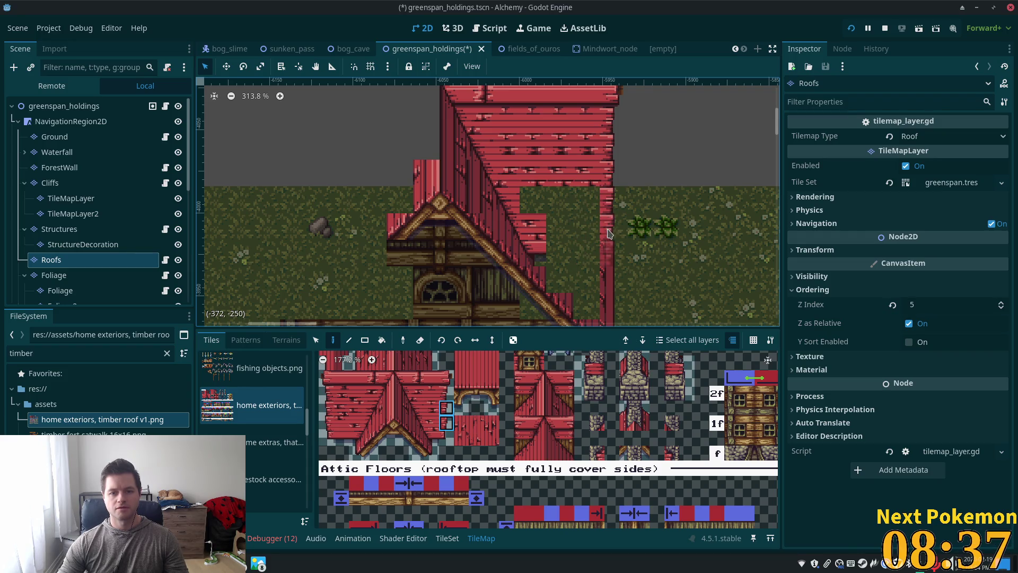
scroll(592, 210, down, 2)
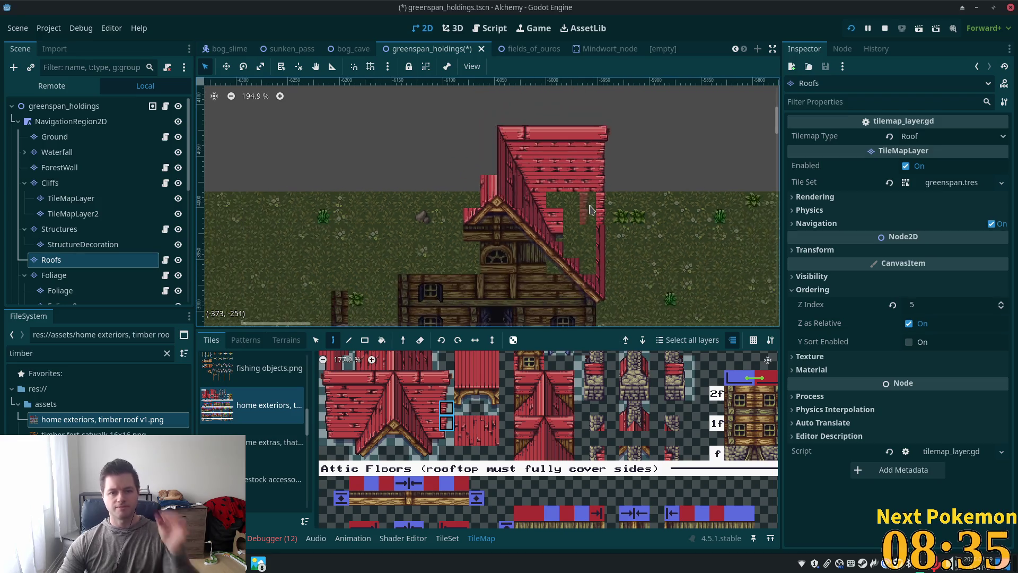
scroll(566, 272, down, 2)
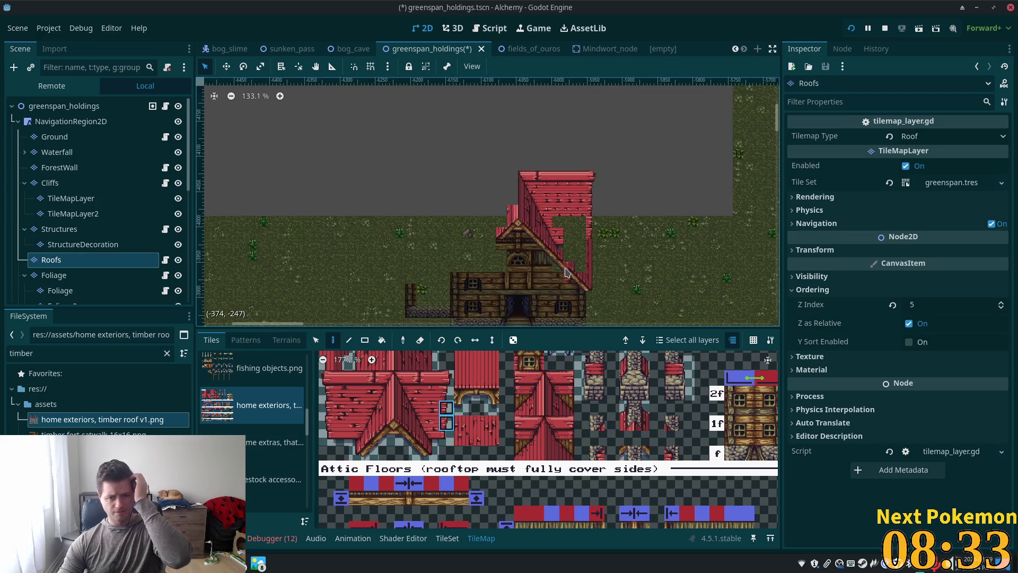
scroll(565, 271, up, 3)
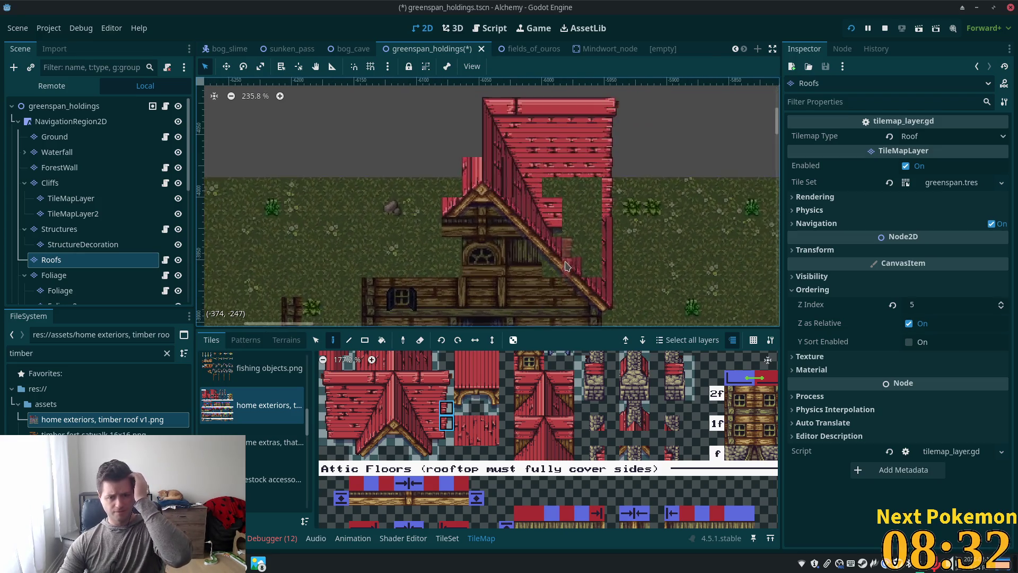
click(431, 438)
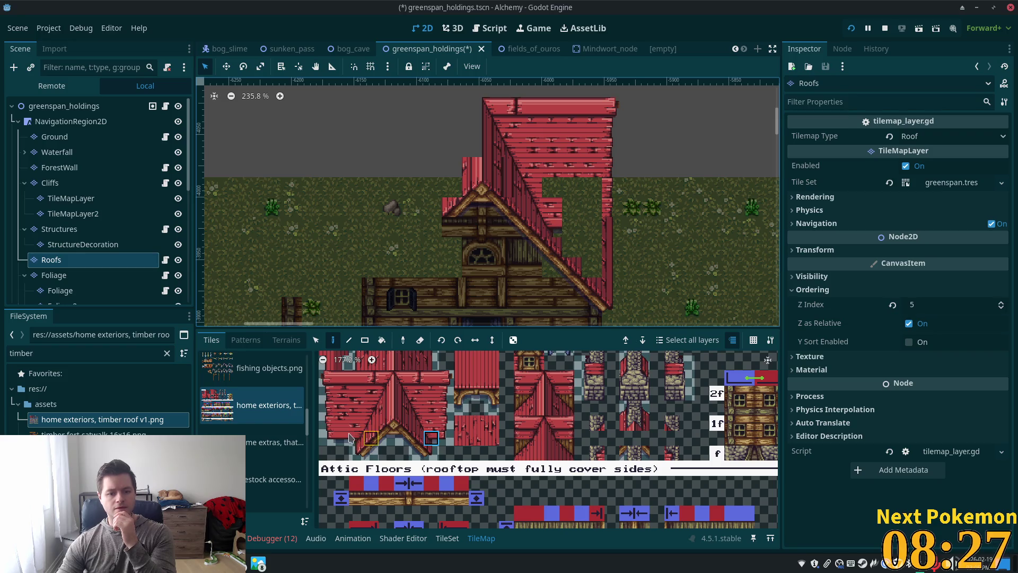
click(341, 438)
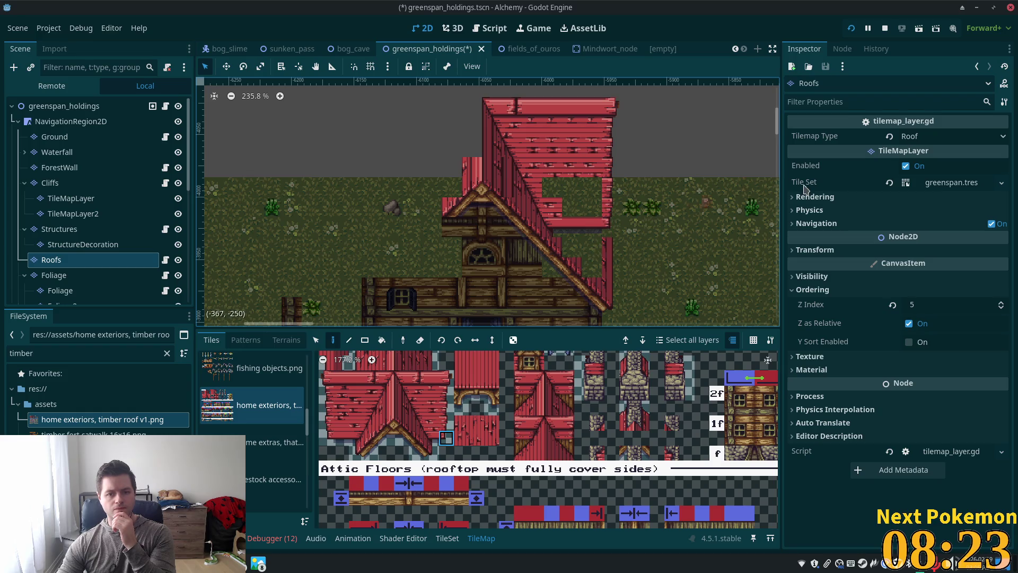
drag(431, 408, 434, 425)
drag(356, 409, 341, 394)
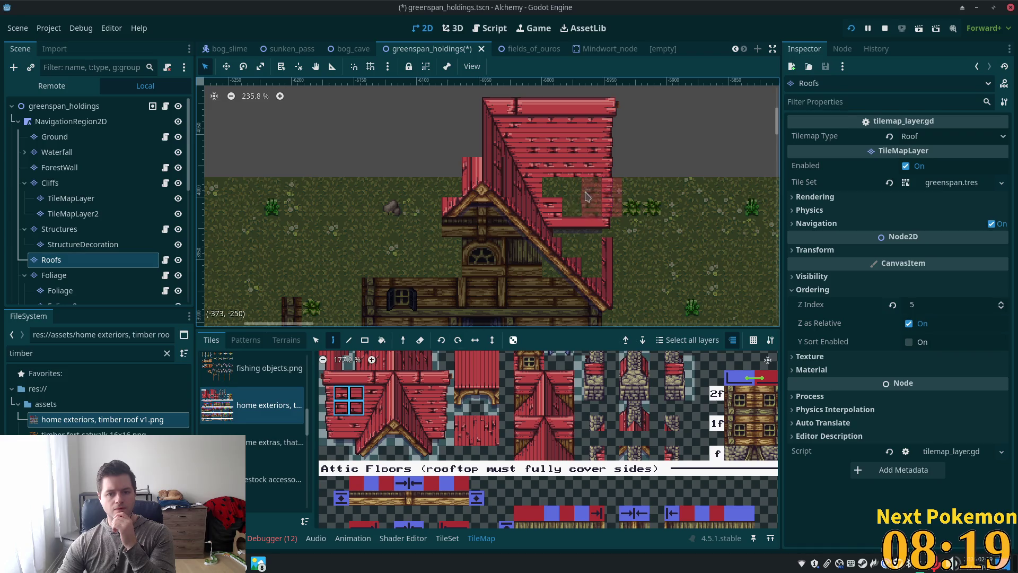
click(548, 197)
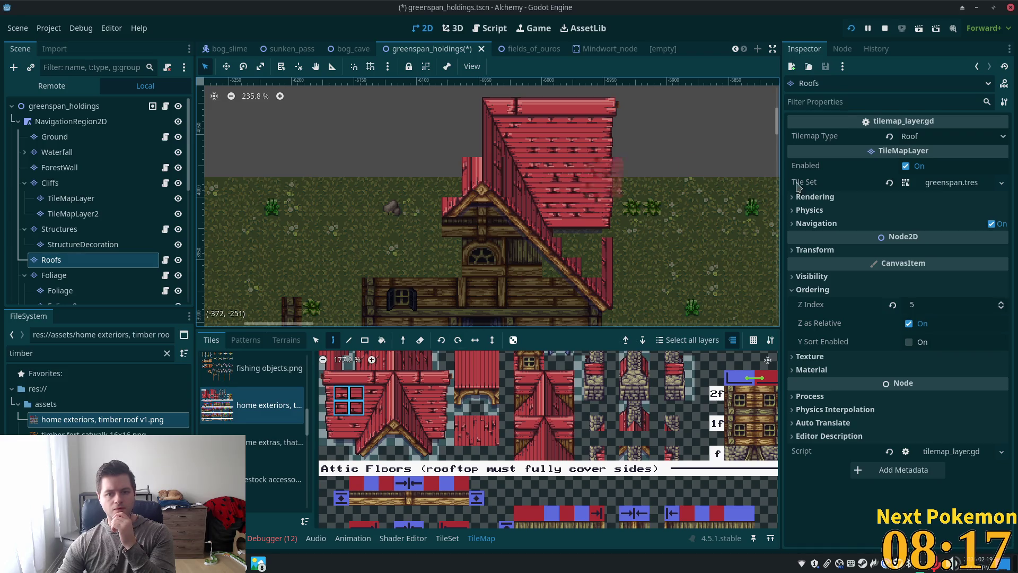
Paint roof tiles under the upper roof and a darker eave strip along its right edge.
scroll(637, 303, up, 2)
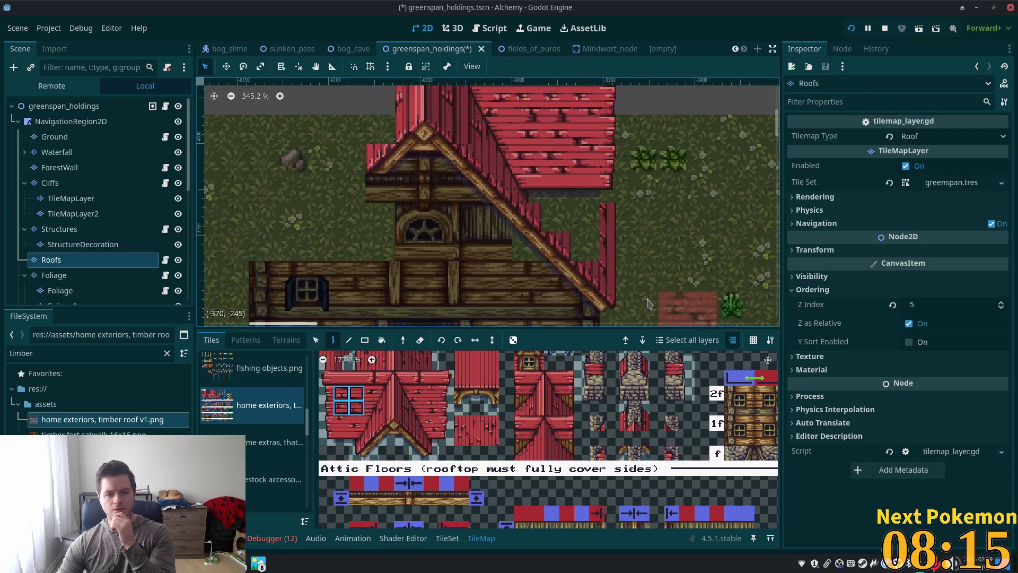
click(432, 422)
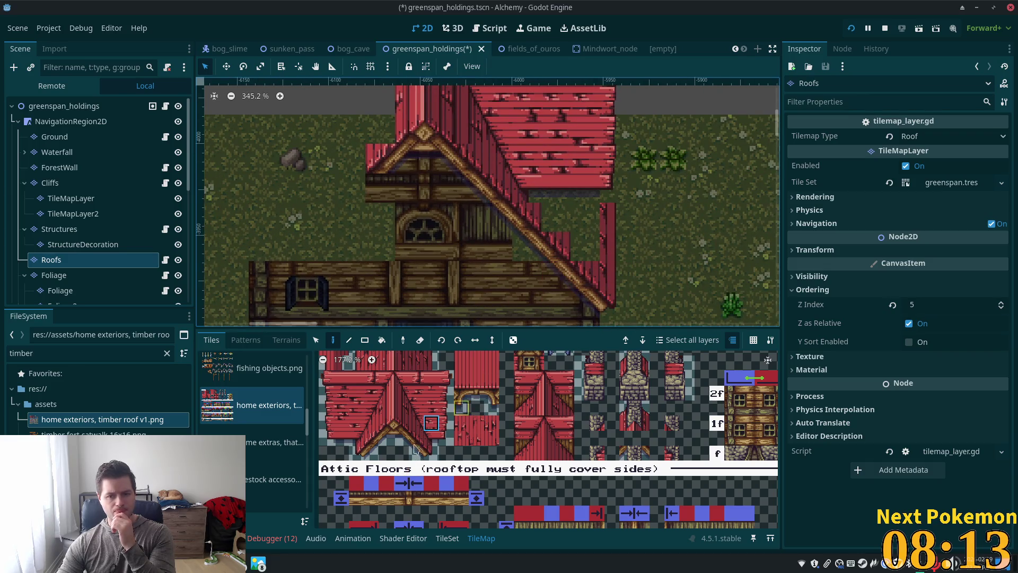
scroll(424, 380, up, 2)
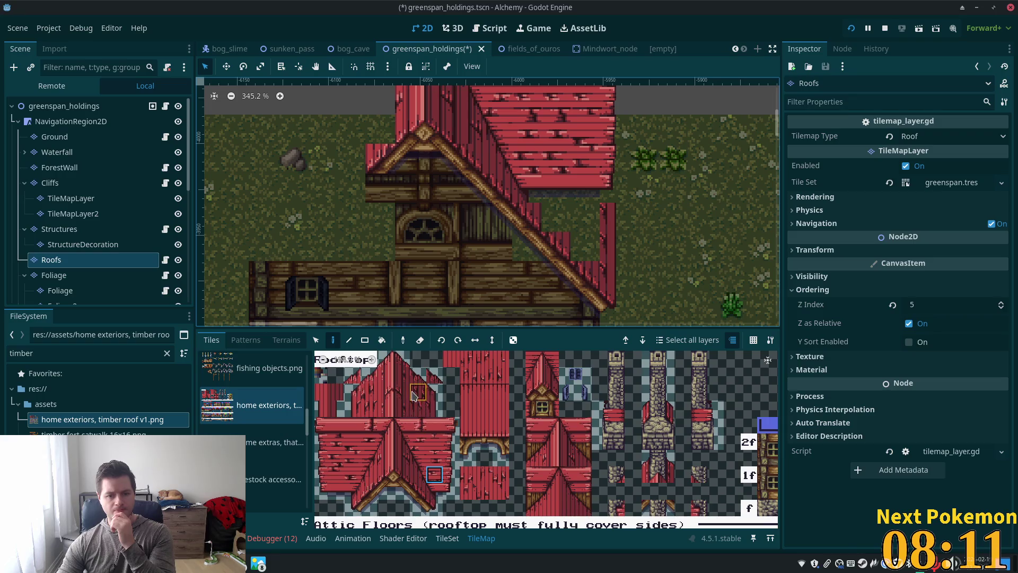
drag(414, 396, 417, 410)
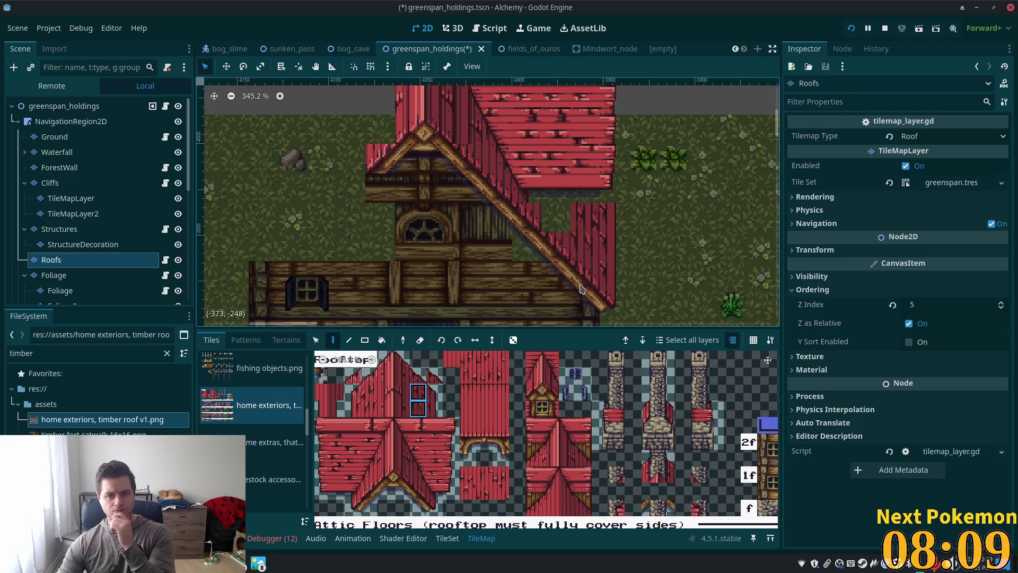
click(413, 382)
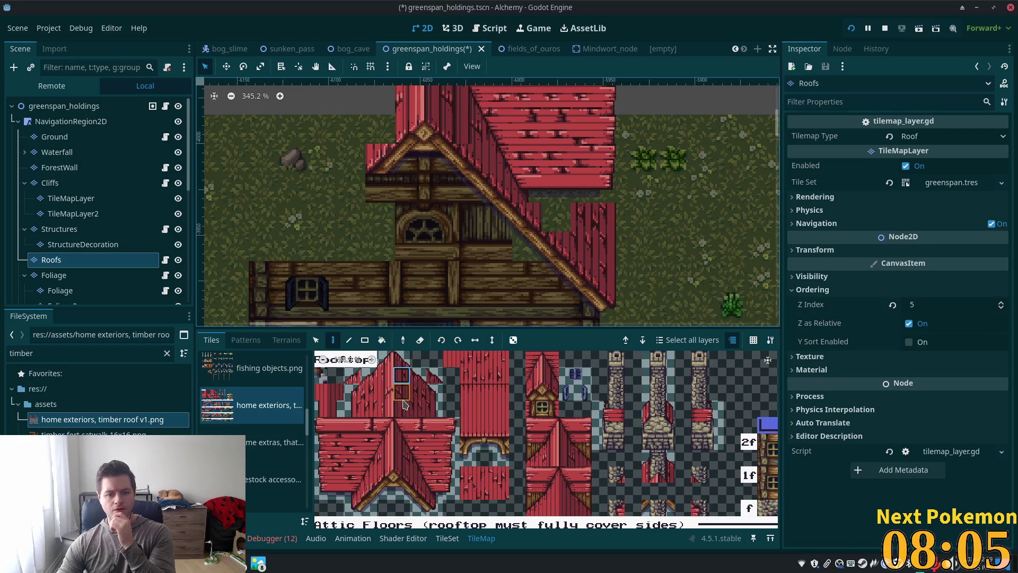
click(418, 393)
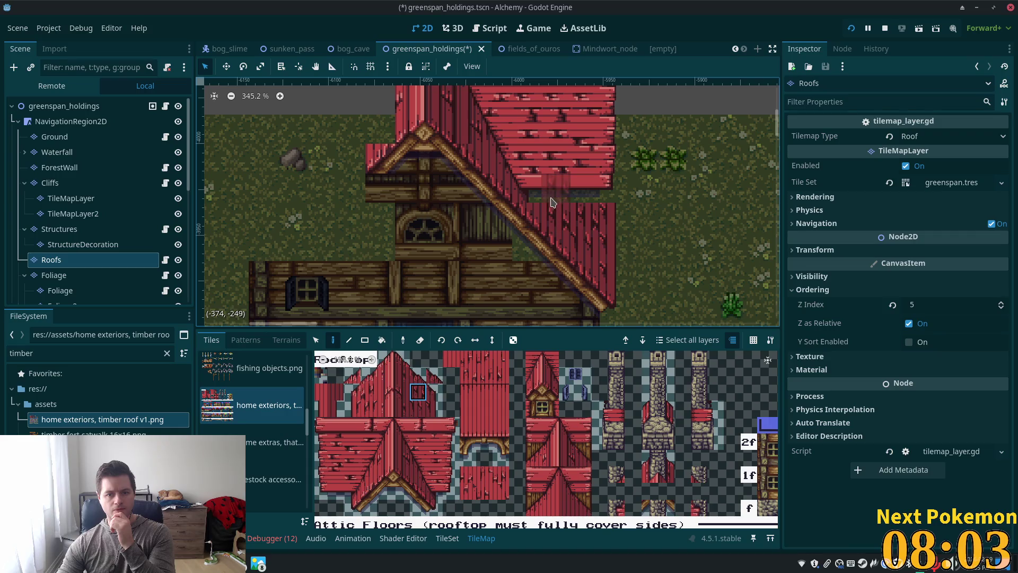
drag(592, 200, 527, 192)
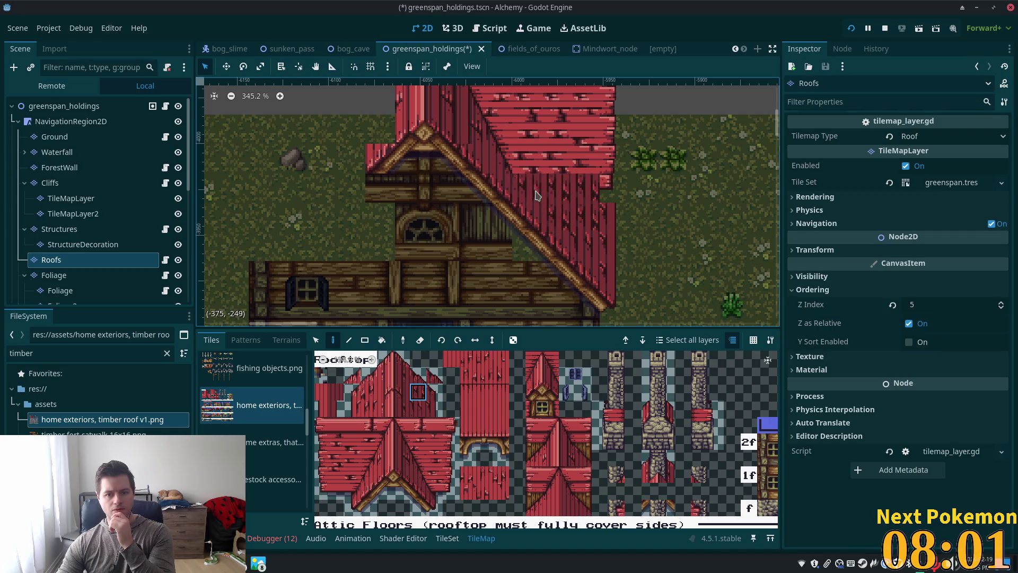
click(607, 191)
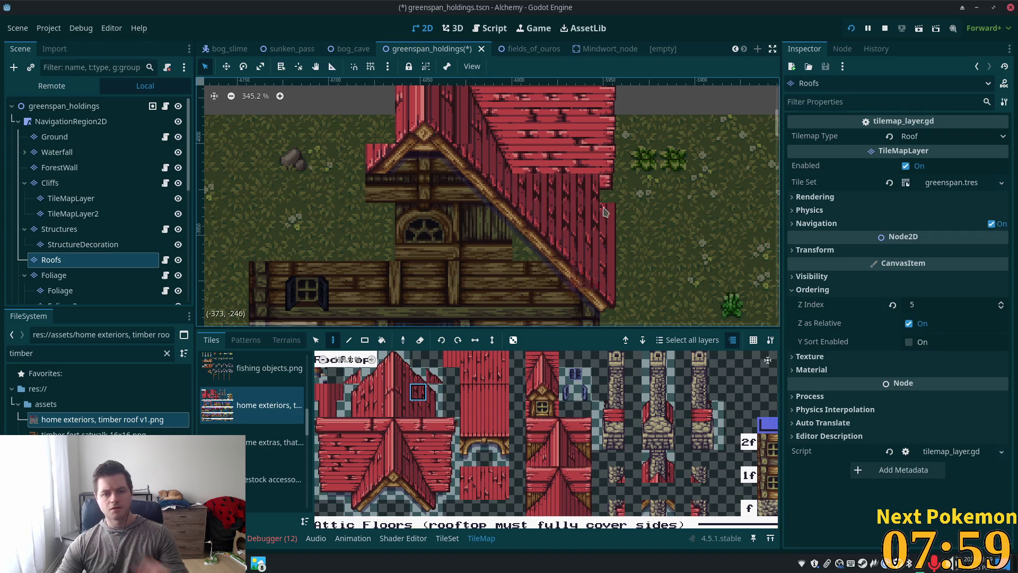
drag(528, 191, 571, 186)
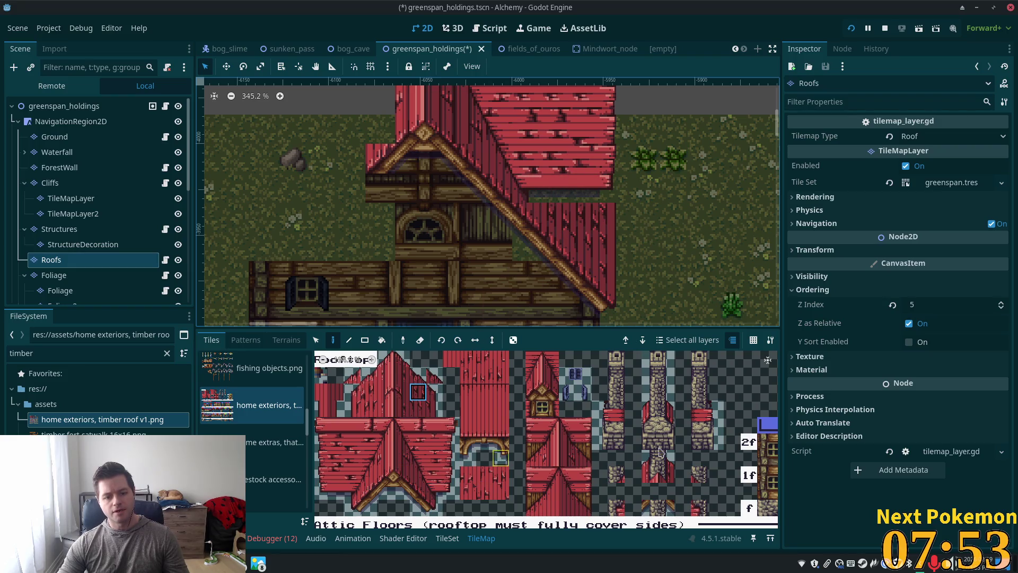
Pan around the tile sheet to look for other roof tiles.
scroll(628, 456, down, 5)
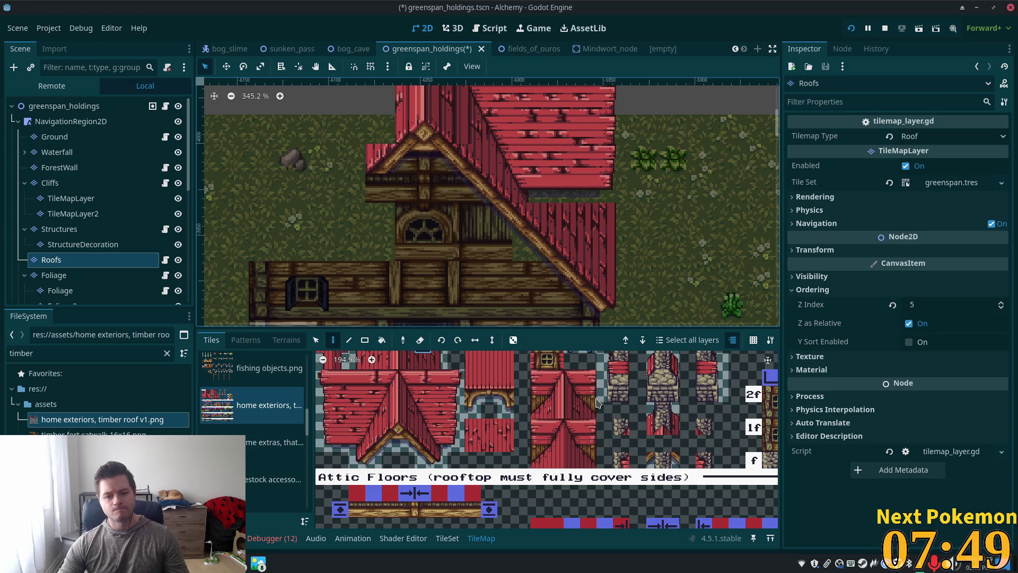
scroll(578, 486, up, 5)
drag(578, 486, 666, 479)
scroll(500, 449, down, 4)
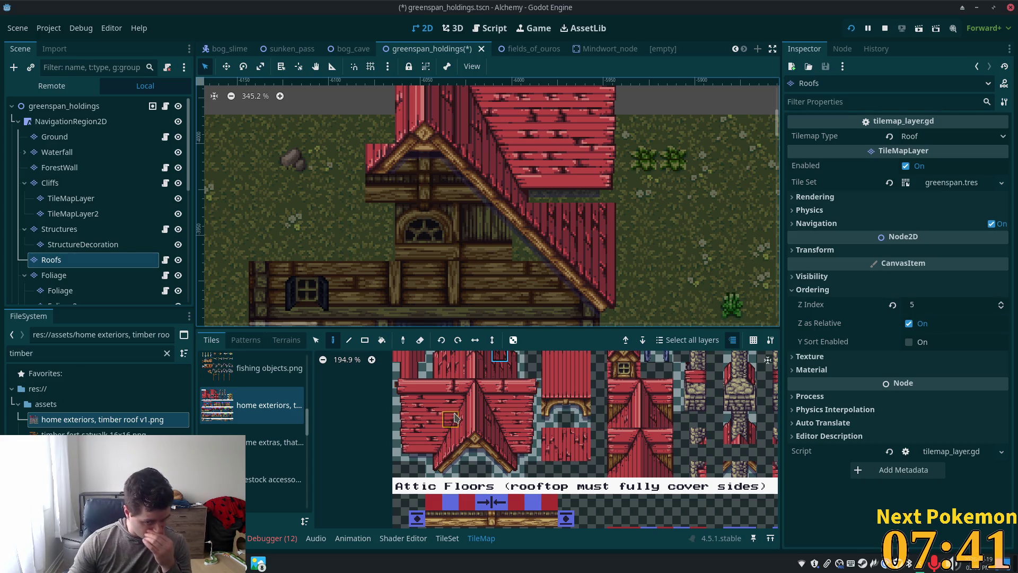
scroll(483, 419, down, 3)
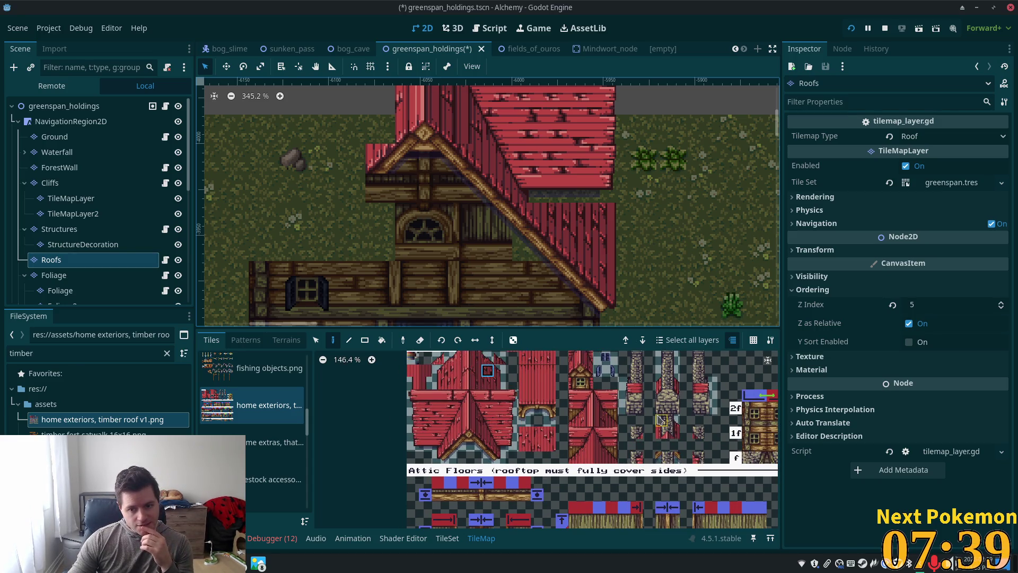
scroll(660, 419, right, 2)
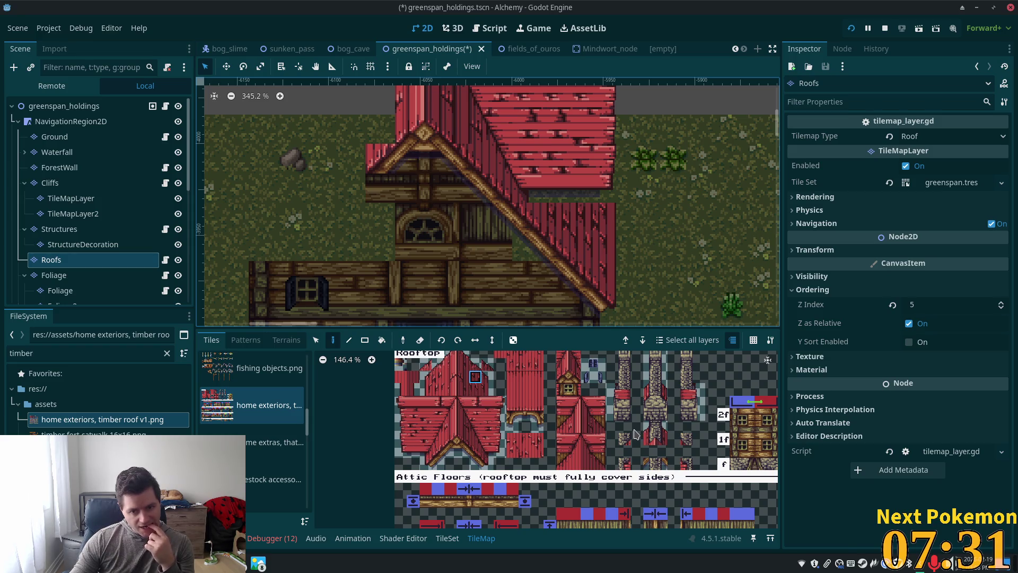
scroll(556, 408, up, 2)
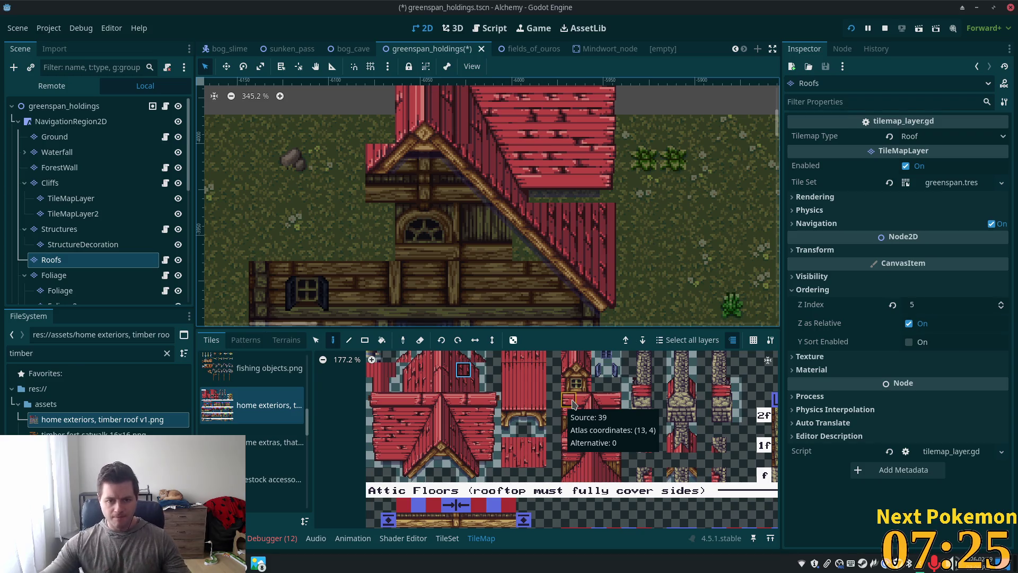
scroll(544, 200, up, 3)
scroll(543, 201, down, 6)
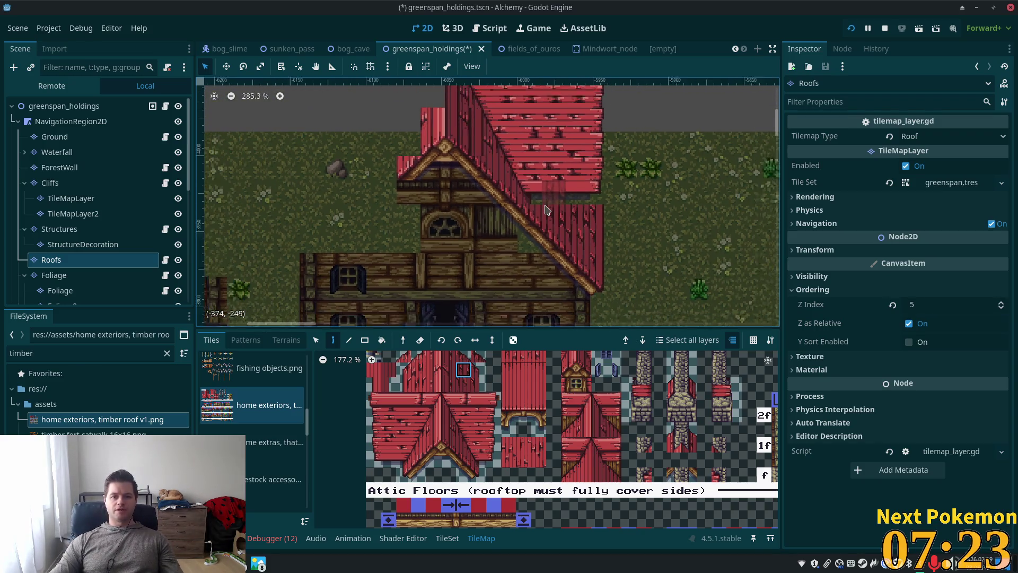
Erase the roof strip along the house's right edge and the top tiles of the spire.
drag(577, 256, 577, 246)
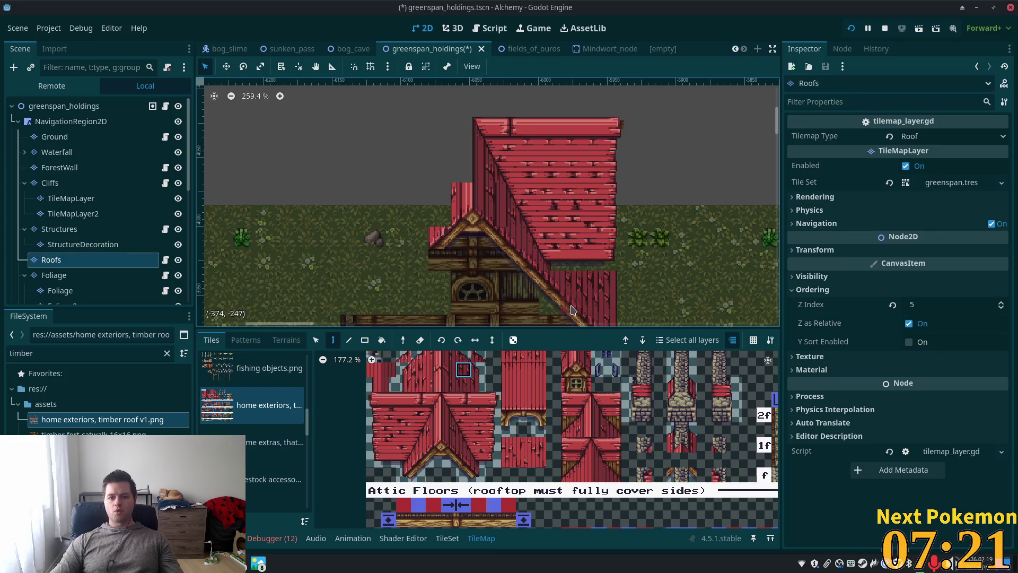
scroll(610, 236, down, 4)
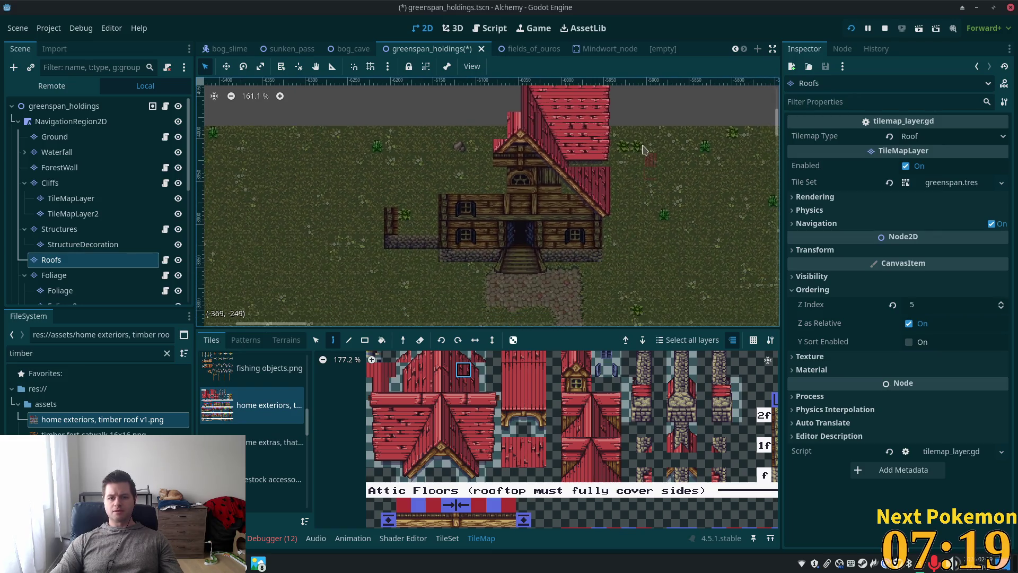
scroll(627, 166, up, 5)
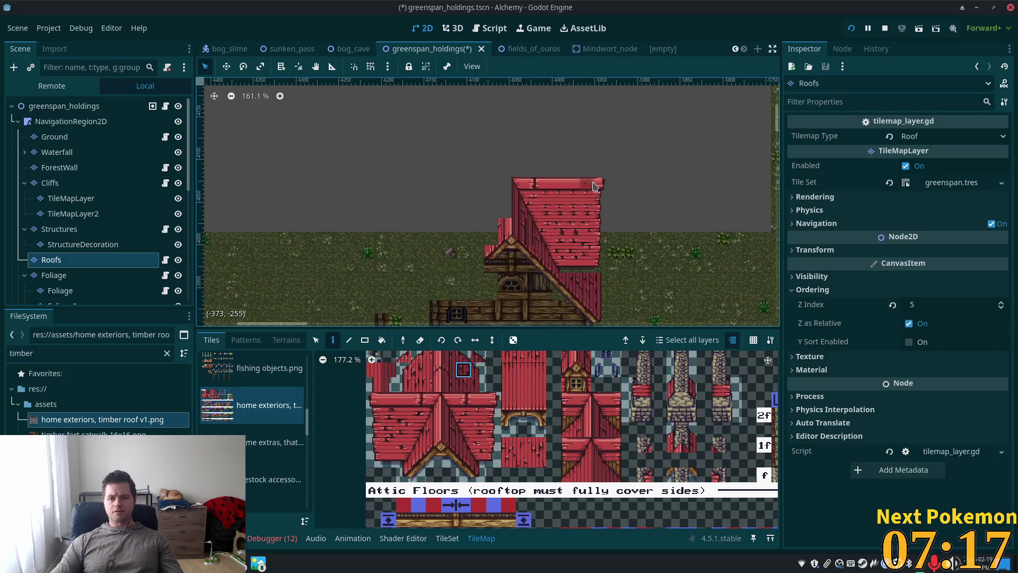
mouse_move(588, 196)
mouse_down()
mouse_move(595, 260)
mouse_move(581, 260)
mouse_move(555, 199)
mouse_move(608, 265)
mouse_move(558, 235)
mouse_up()
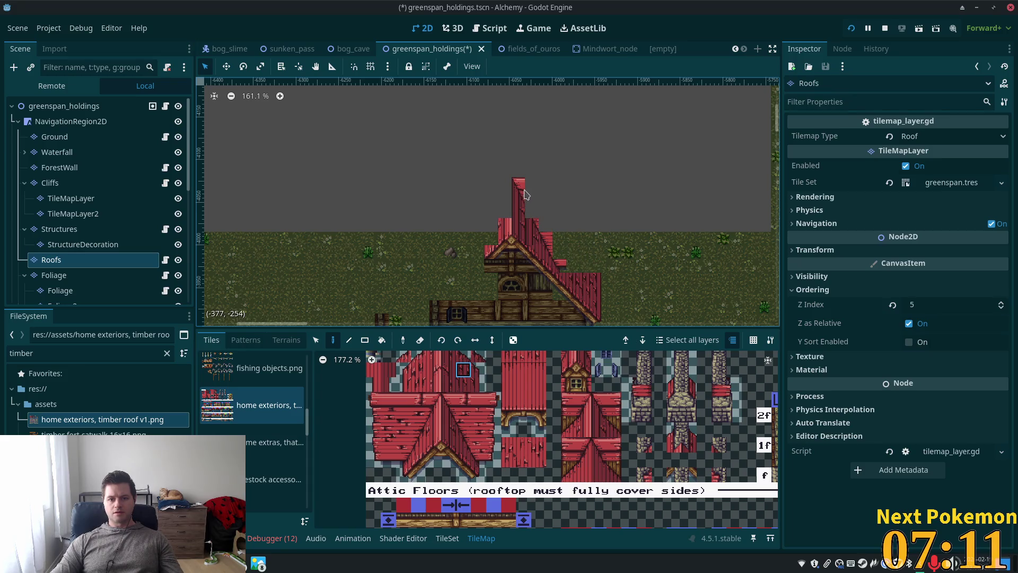
drag(524, 195, 568, 254)
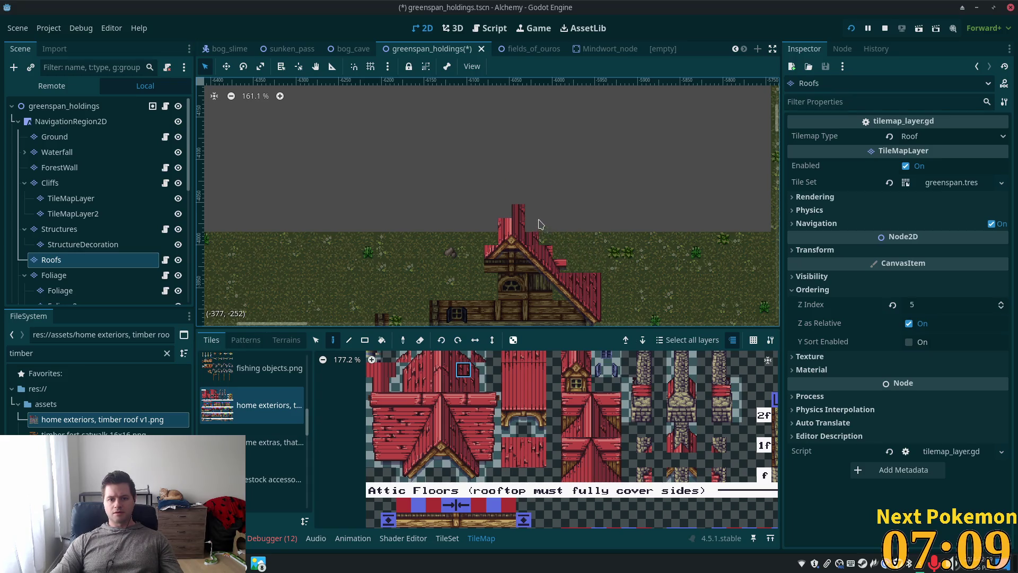
Paint a two-column block of seven roof tiles to extend the roof upward.
scroll(530, 297, up, 3)
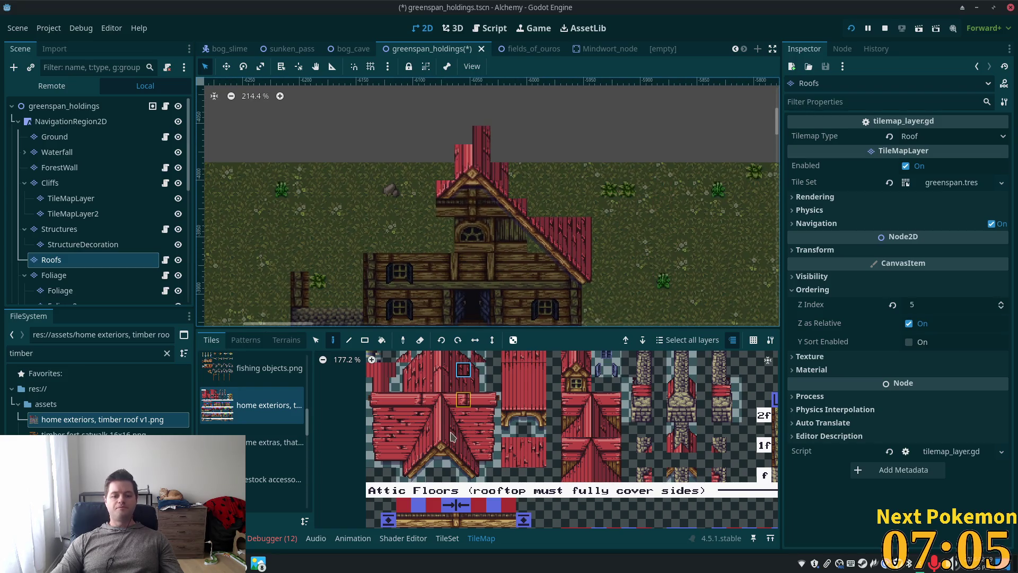
drag(463, 369, 471, 391)
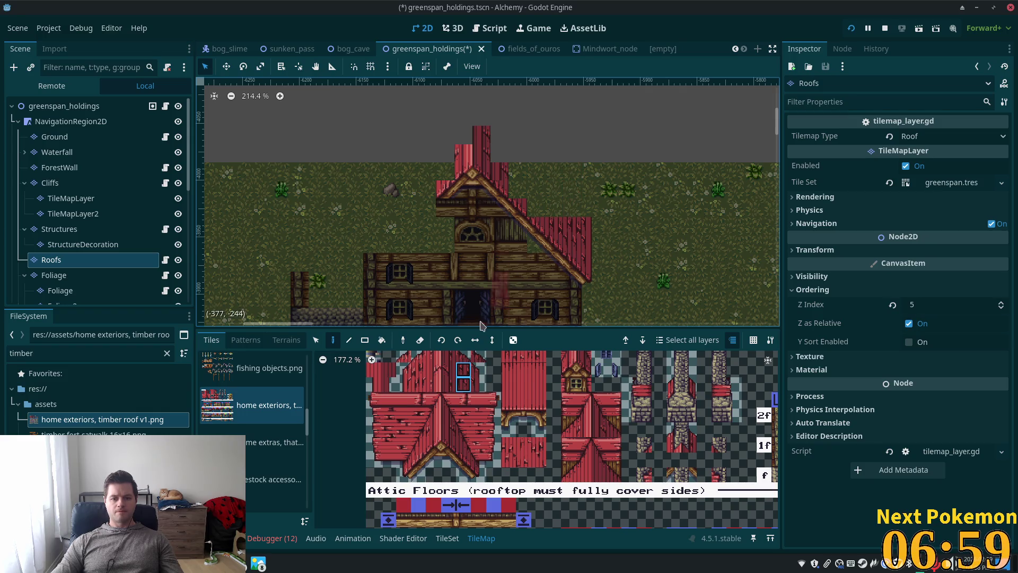
scroll(467, 425, up, 2)
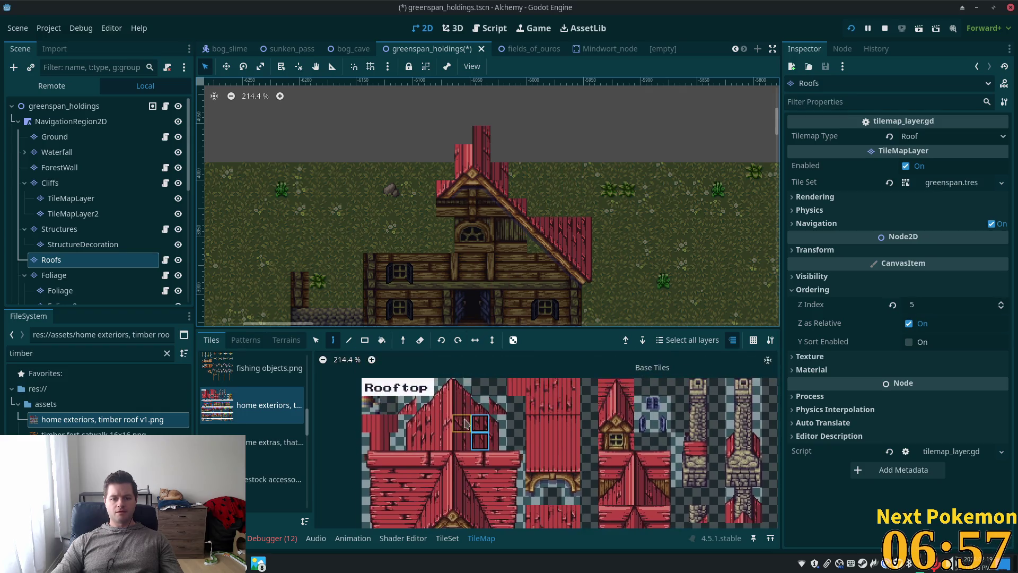
mouse_move(461, 386)
mouse_down()
mouse_move(461, 440)
mouse_move(477, 441)
mouse_up()
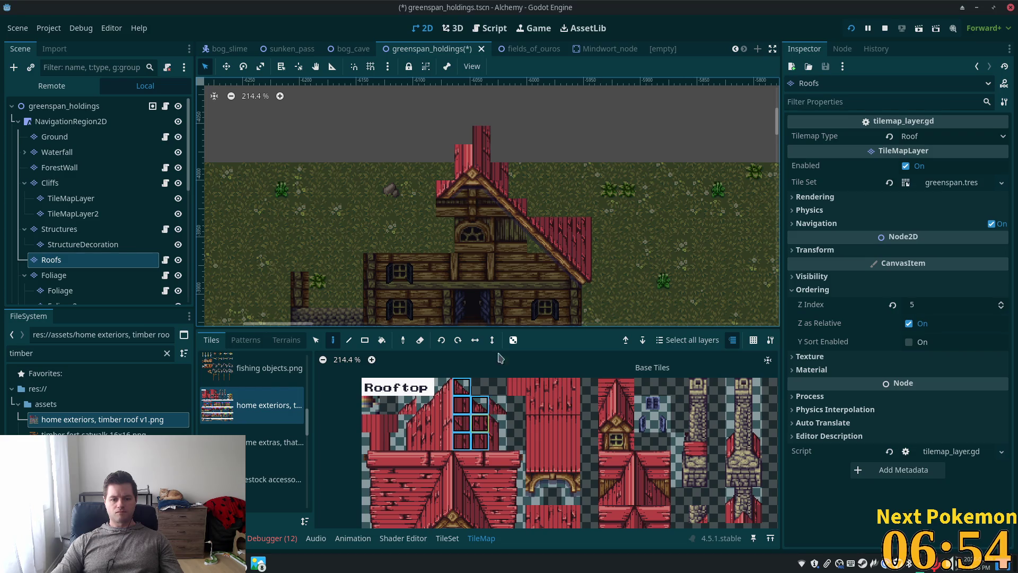
click(488, 110)
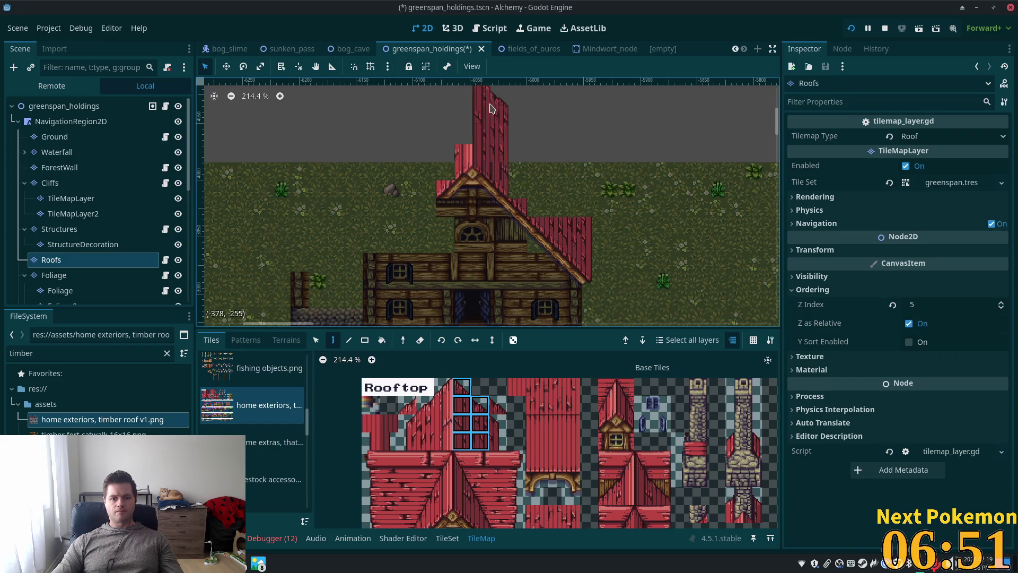
Paint a three-tile roof strip onto the roof, then select a two-tile column.
scroll(534, 205, right, 3)
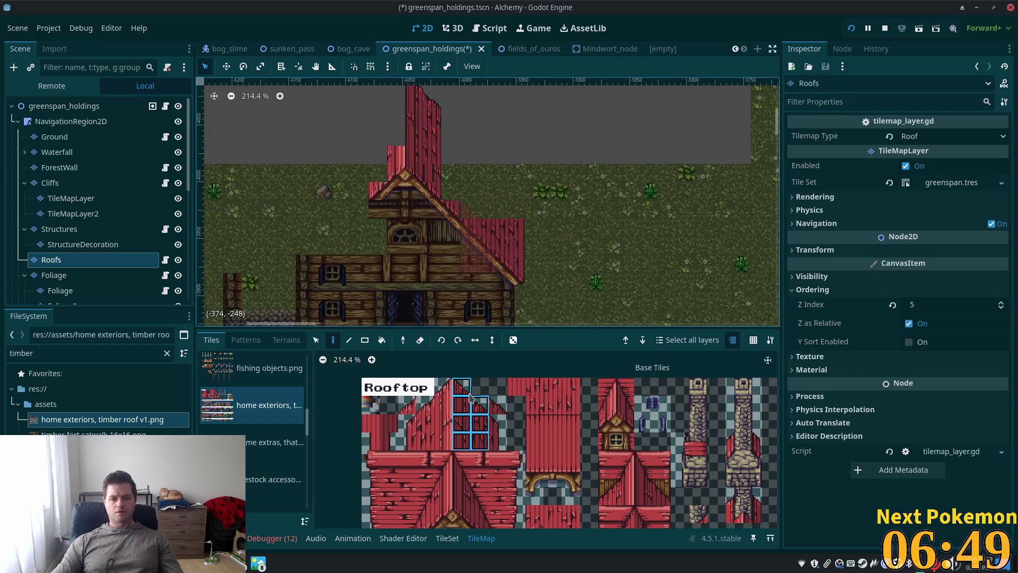
click(479, 406)
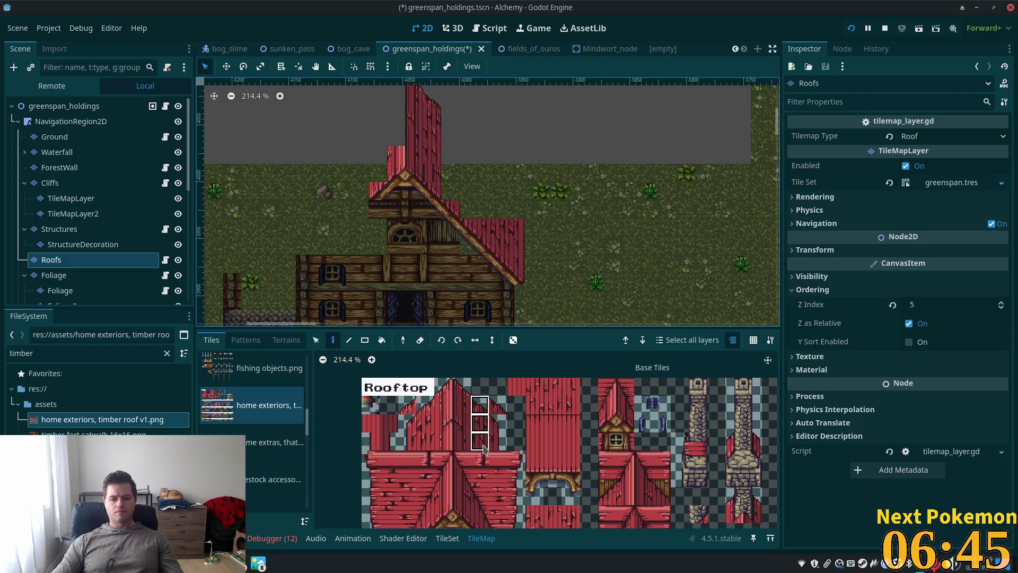
drag(484, 450, 484, 449)
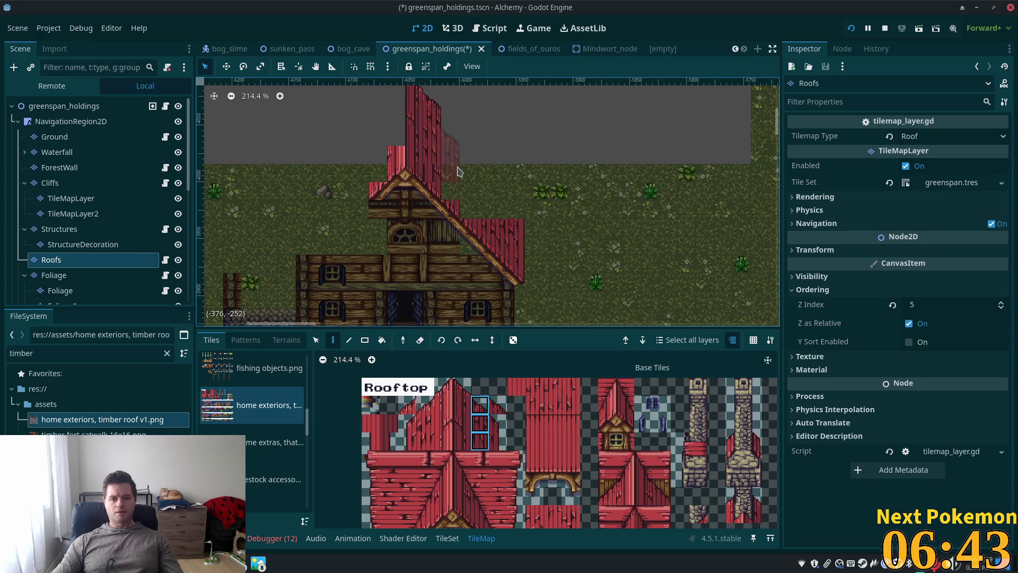
click(457, 134)
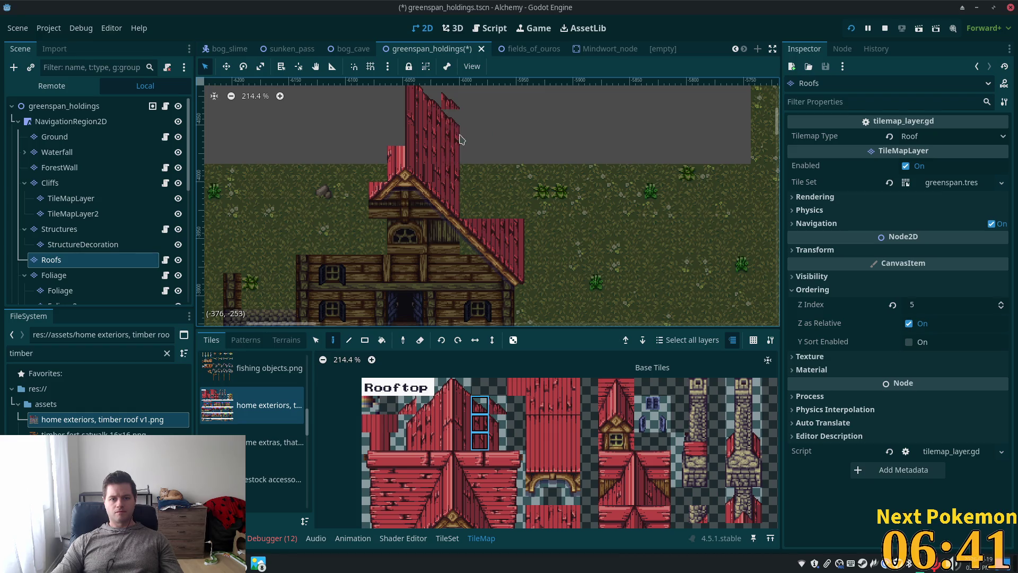
scroll(530, 228, down, 4)
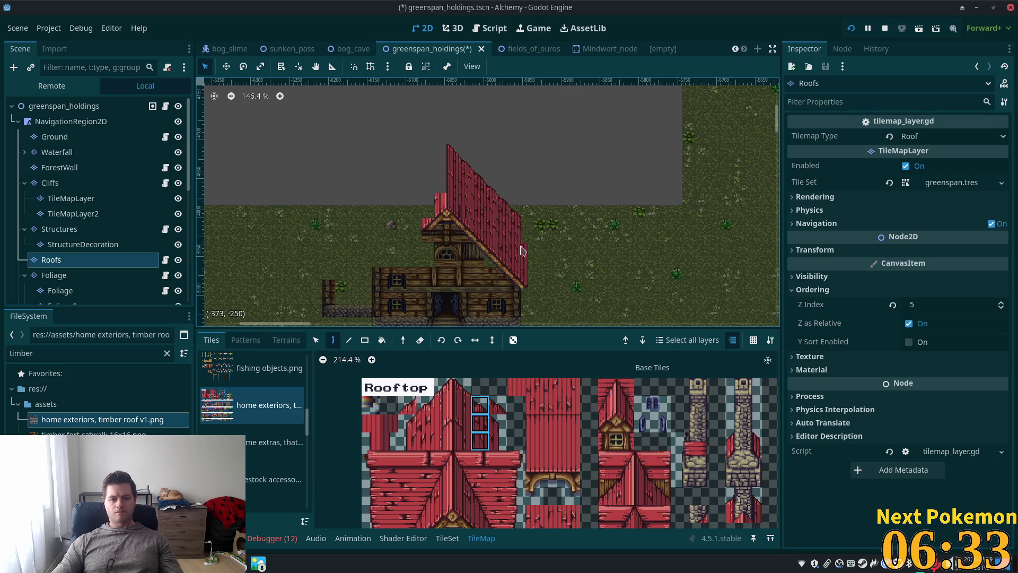
drag(498, 423, 498, 435)
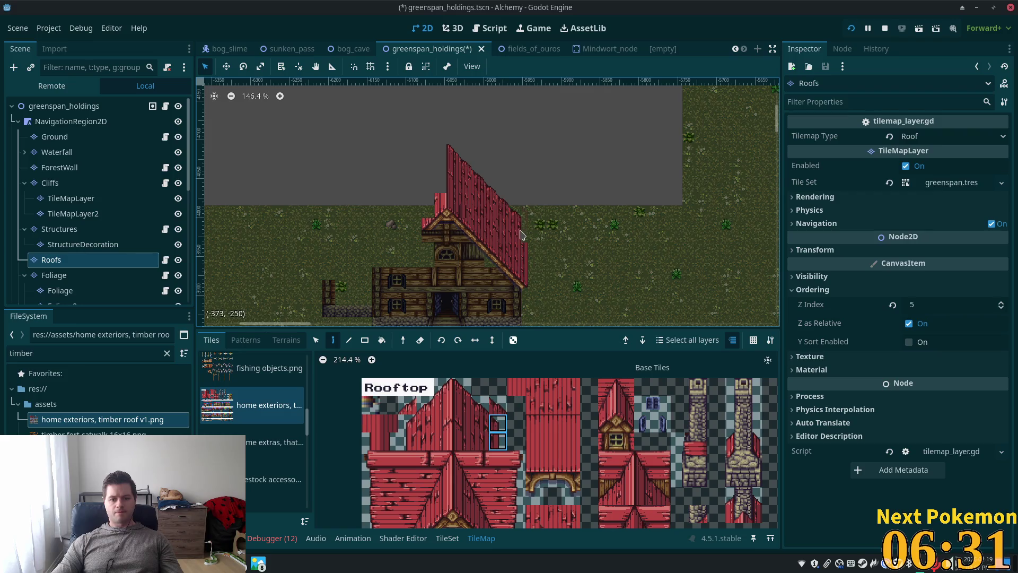
scroll(607, 205, down, 3)
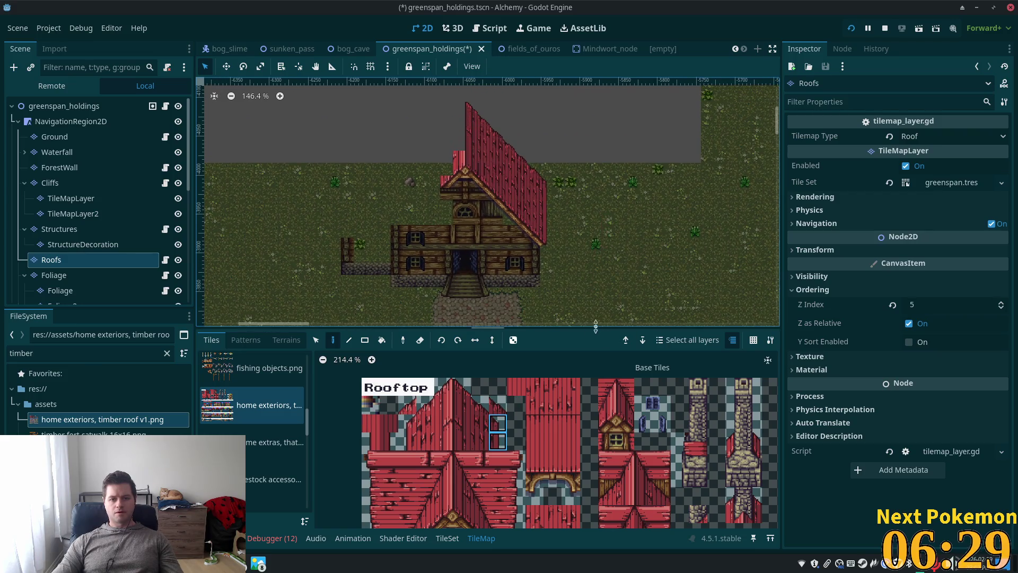
Bring the Rooftop tiles back into view and paint a roof tile onto the steep roof.
scroll(519, 414, down, 1)
scroll(519, 414, down, 1)
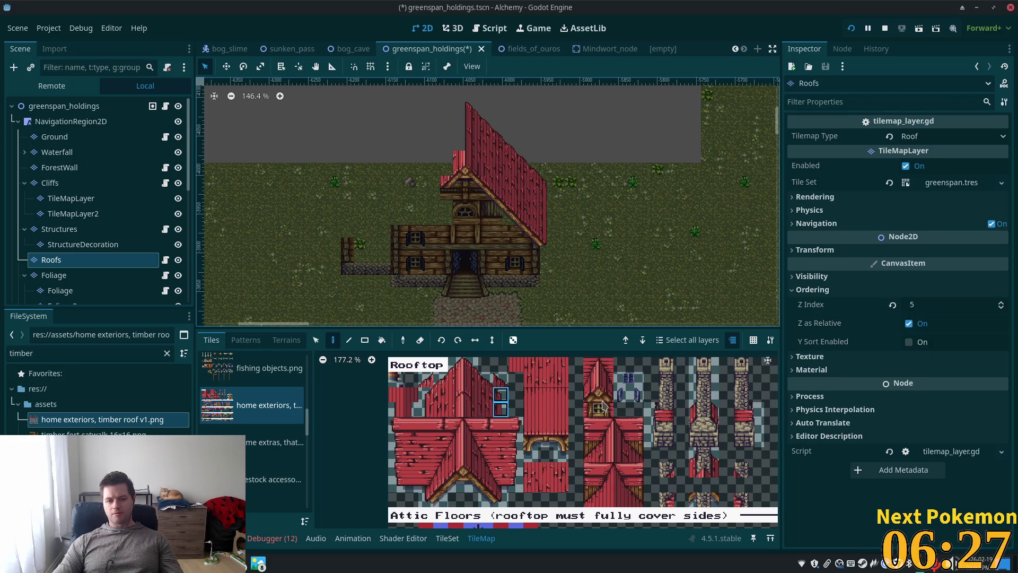
scroll(519, 440, down, 3)
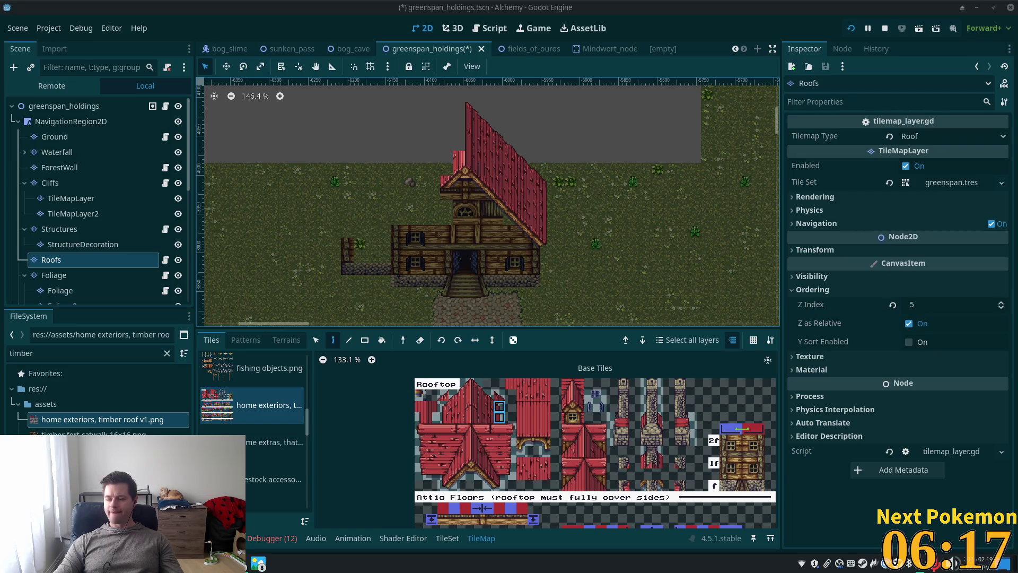
scroll(579, 448, up, 5)
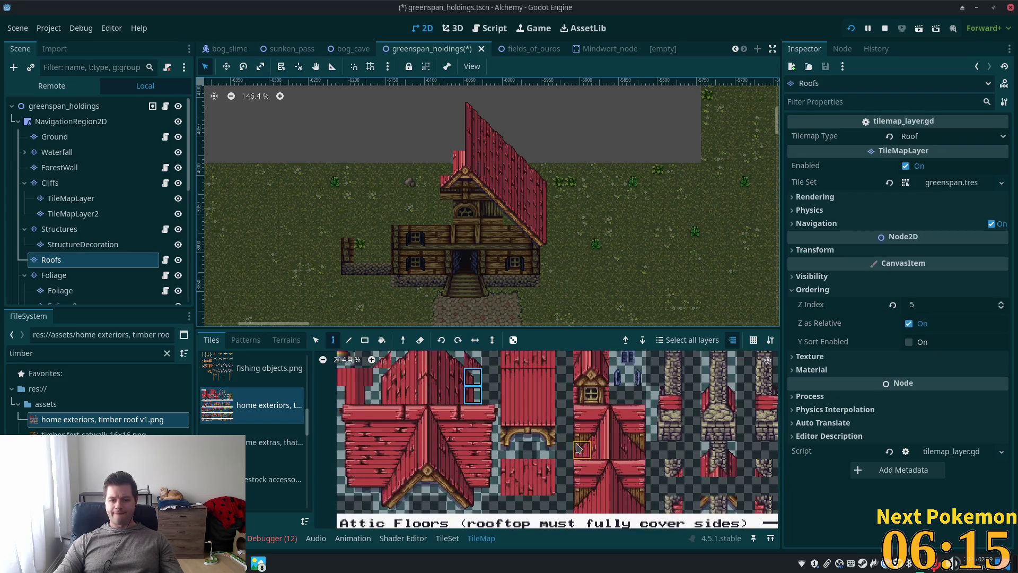
mouse_move(579, 449)
mouse_down()
mouse_move(614, 493)
mouse_move(585, 406)
mouse_up()
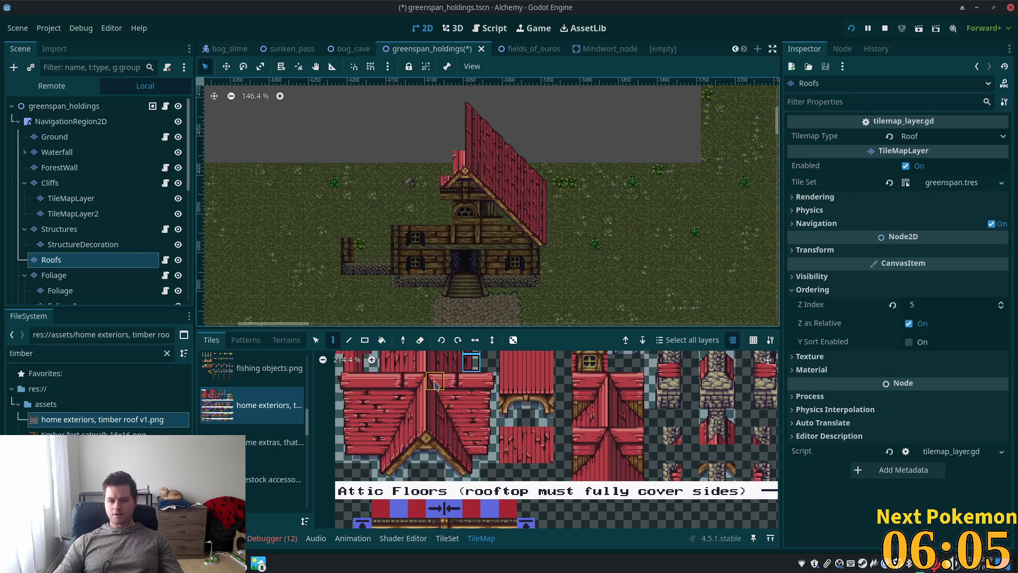
click(433, 385)
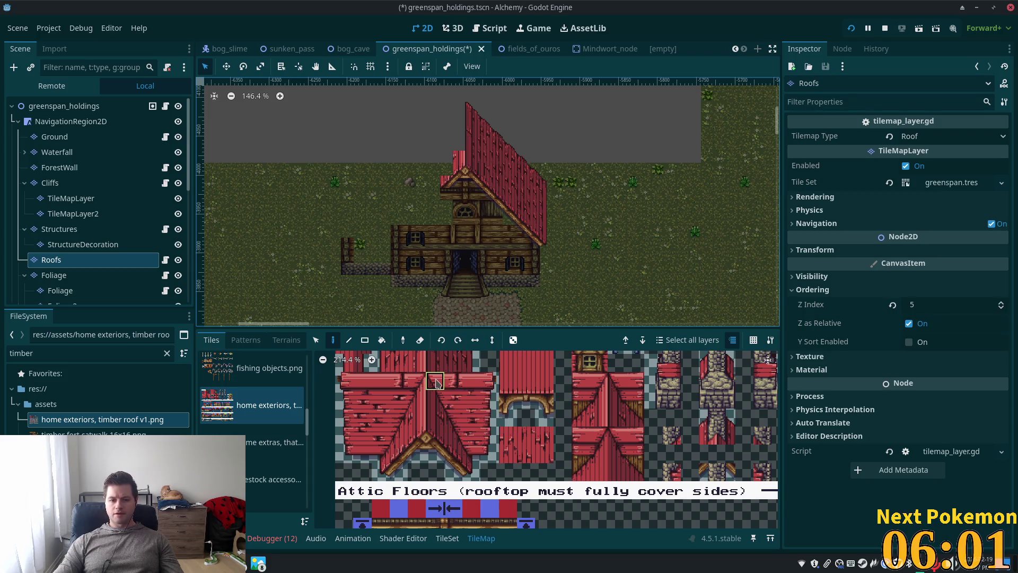
click(498, 160)
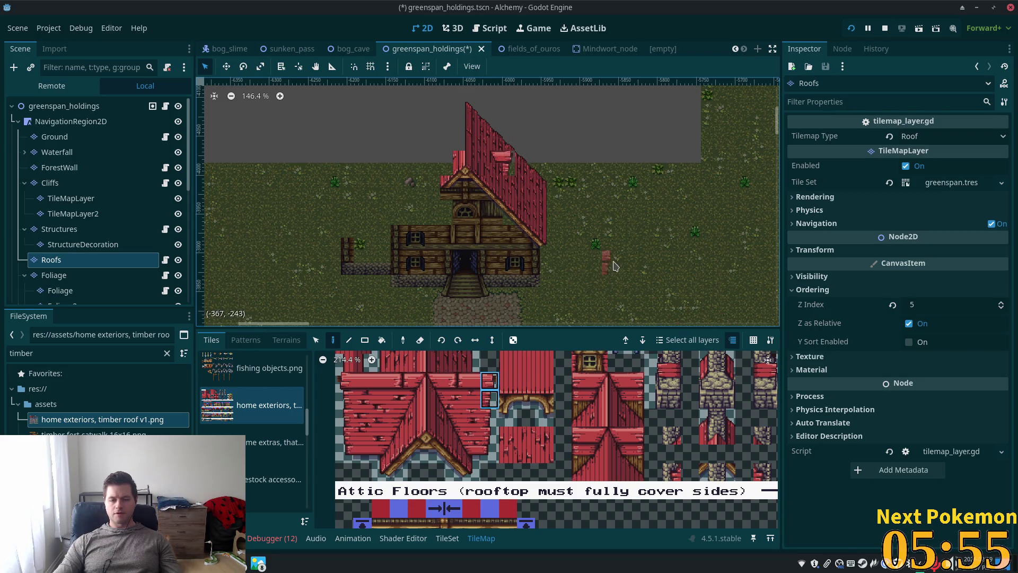
Select a single attic roof tile from the Attic Floors set.
scroll(549, 212, up, 2)
scroll(549, 213, up, 2)
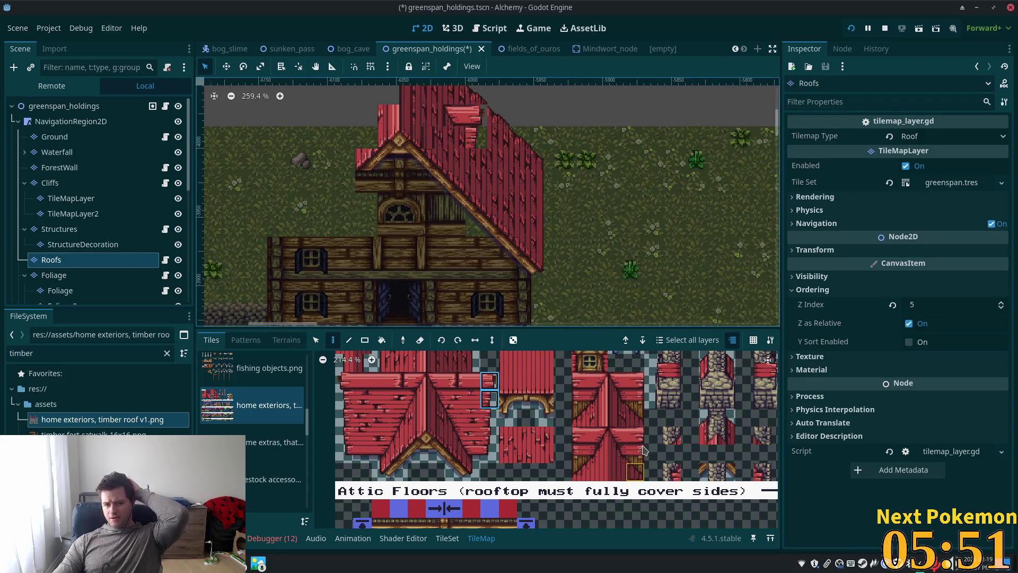
drag(635, 381, 639, 407)
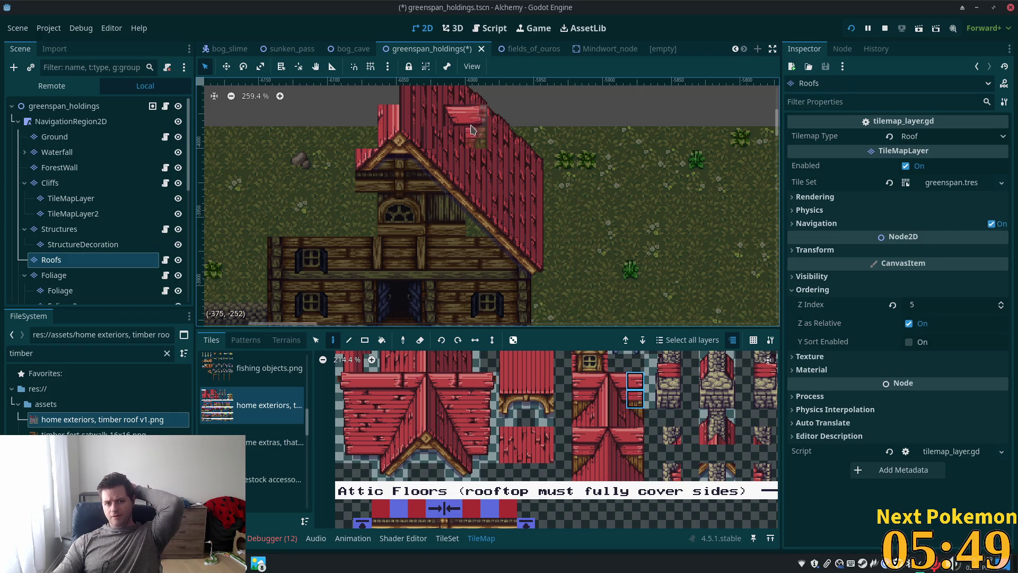
scroll(656, 264, up, 1)
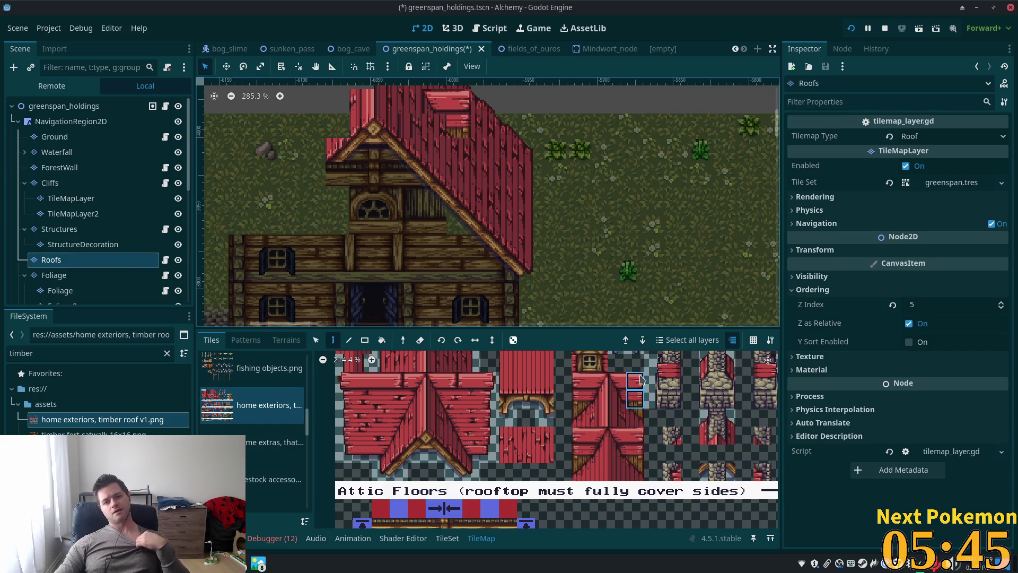
click(622, 400)
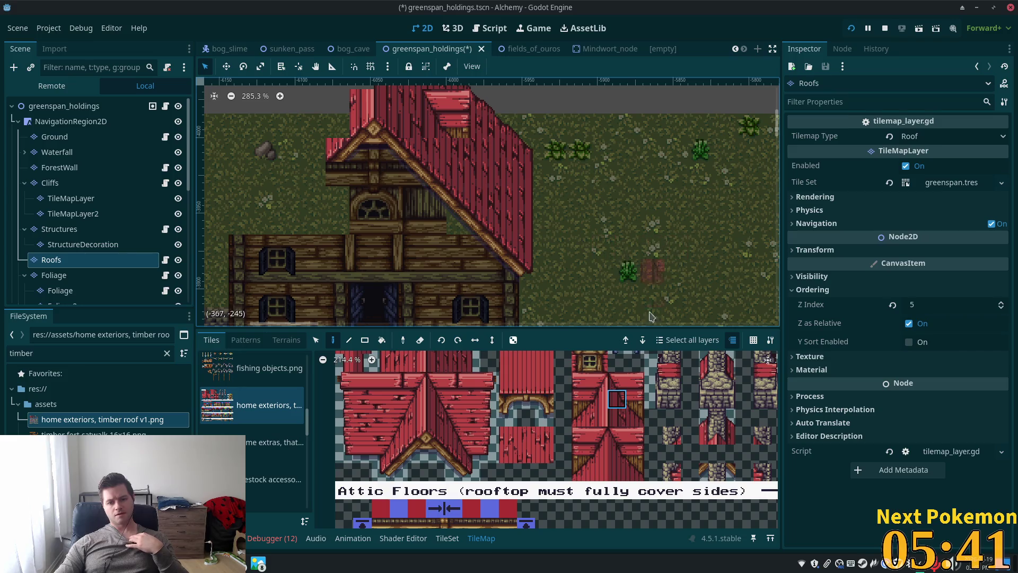
Pick the attic roof tile just below and scroll the atlas for the next piece.
click(616, 419)
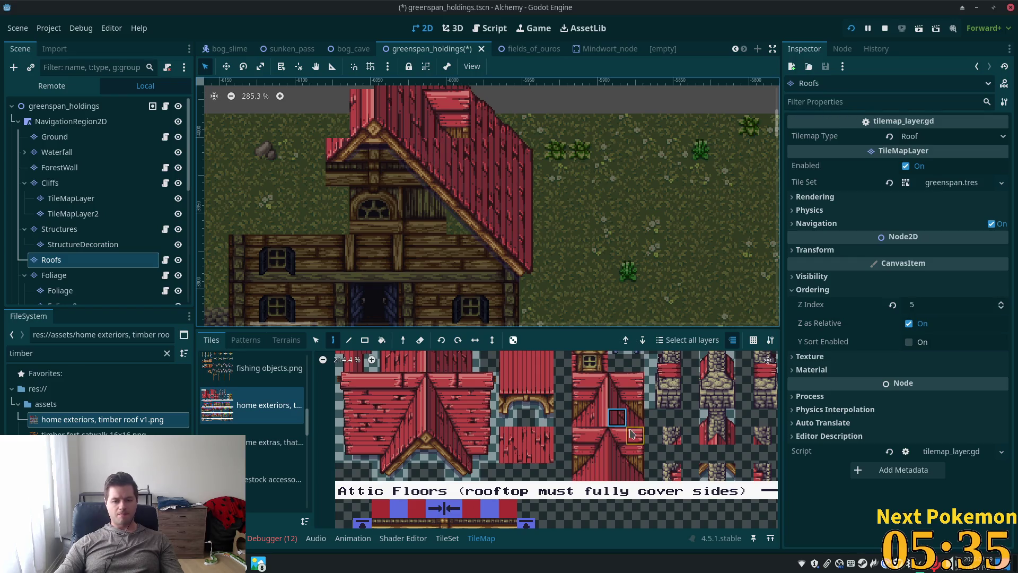
scroll(557, 417, up, 1)
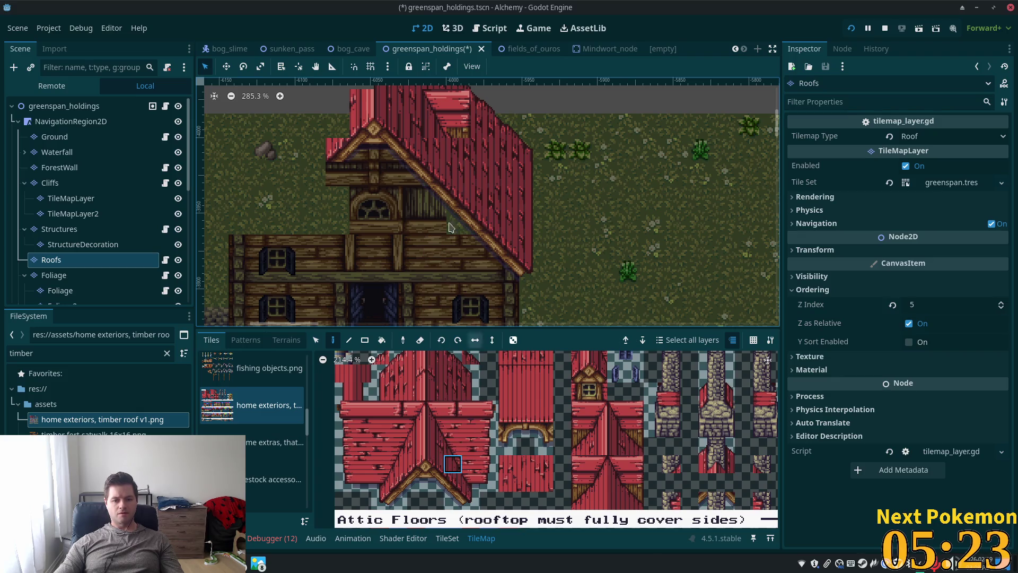
scroll(477, 213, up, 3)
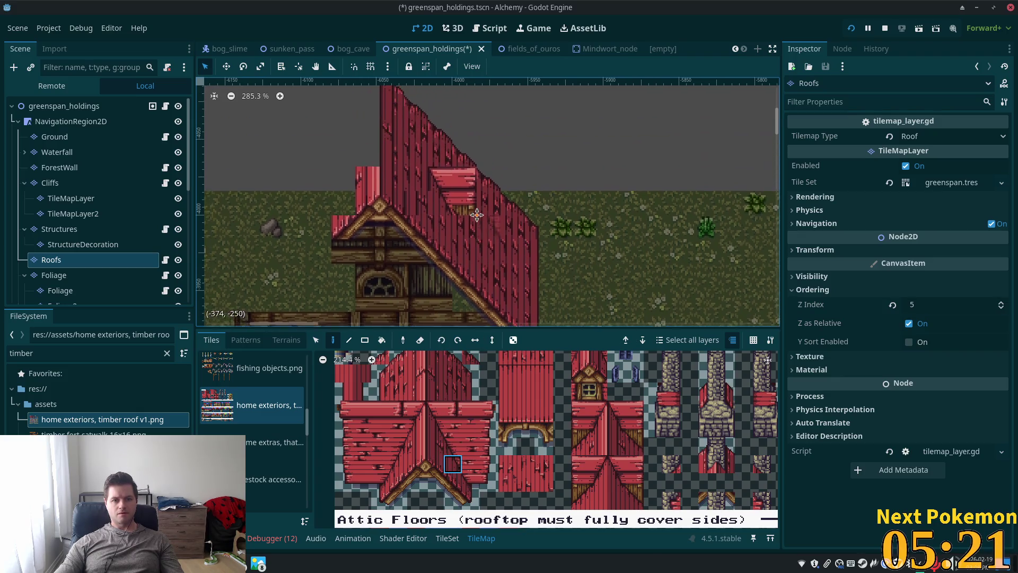
Pick the roof ridge tile, then the next tile down in the attic set.
click(441, 407)
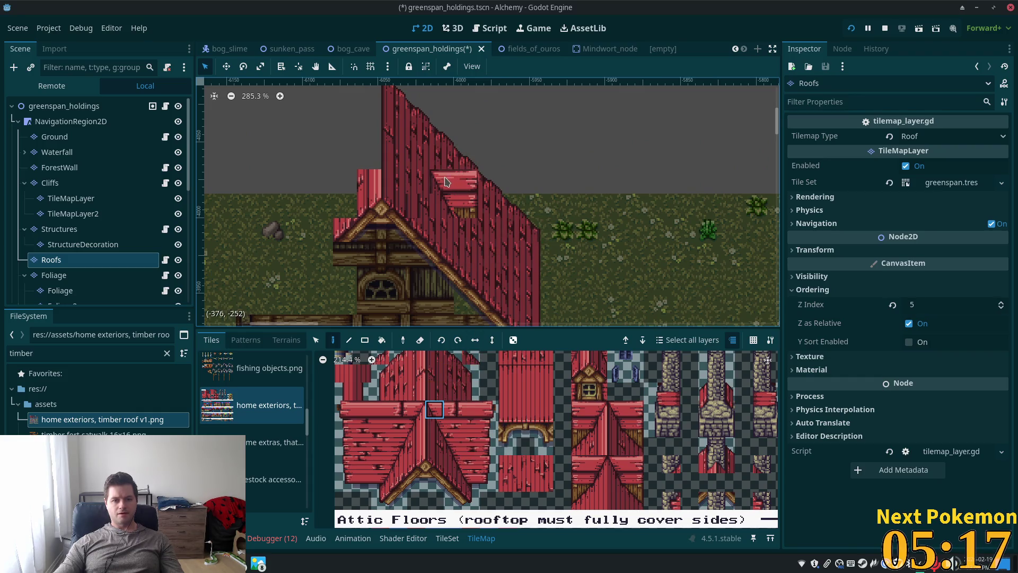
scroll(430, 390, up, 3)
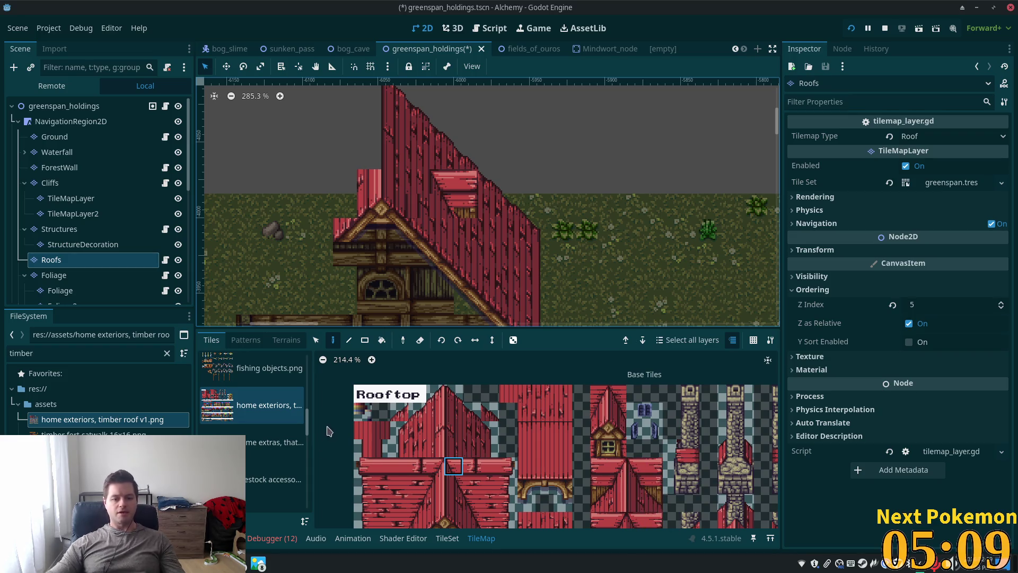
scroll(623, 456, down, 2)
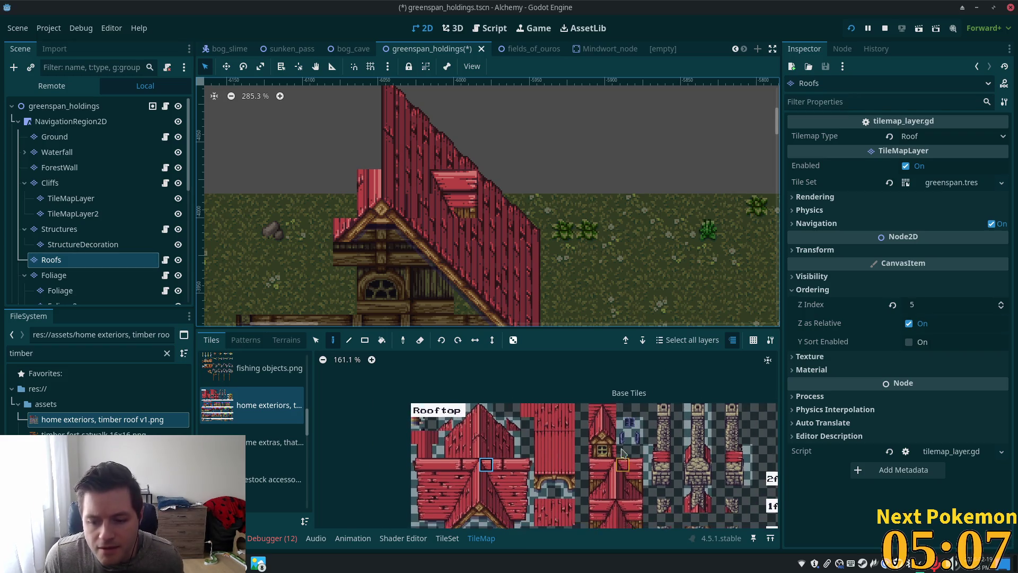
scroll(623, 456, down, 3)
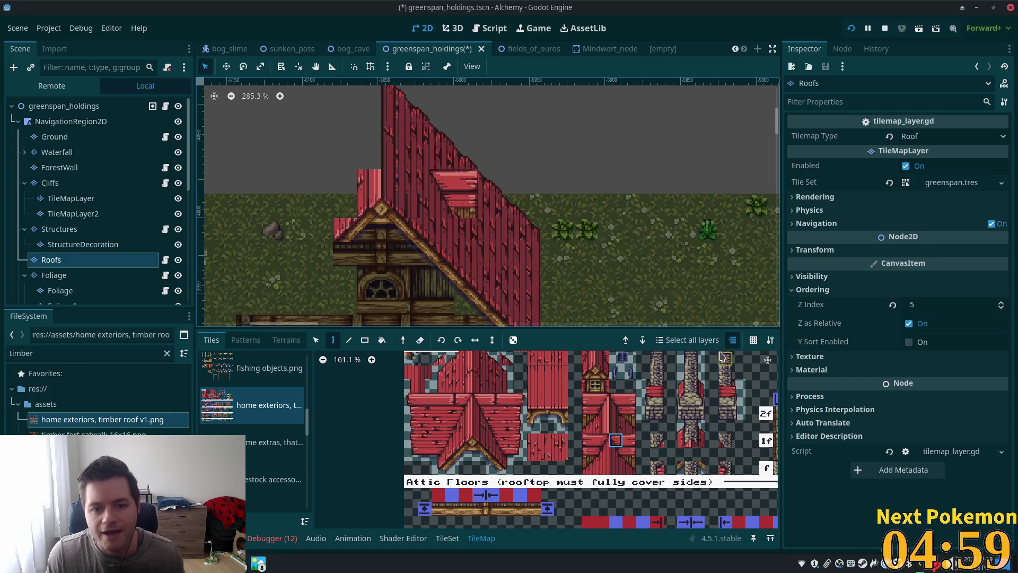
click(615, 454)
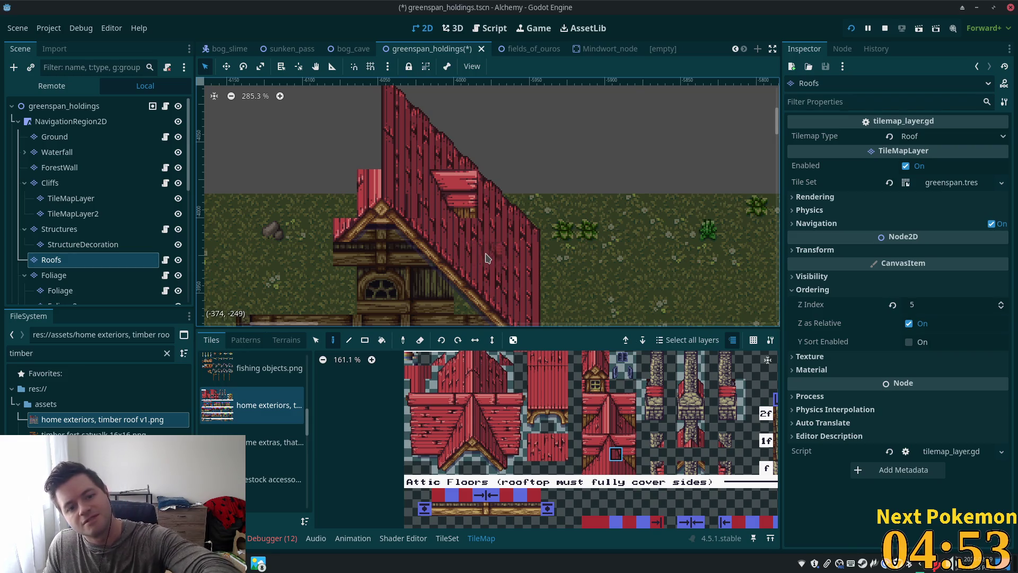
scroll(487, 258, down, 3)
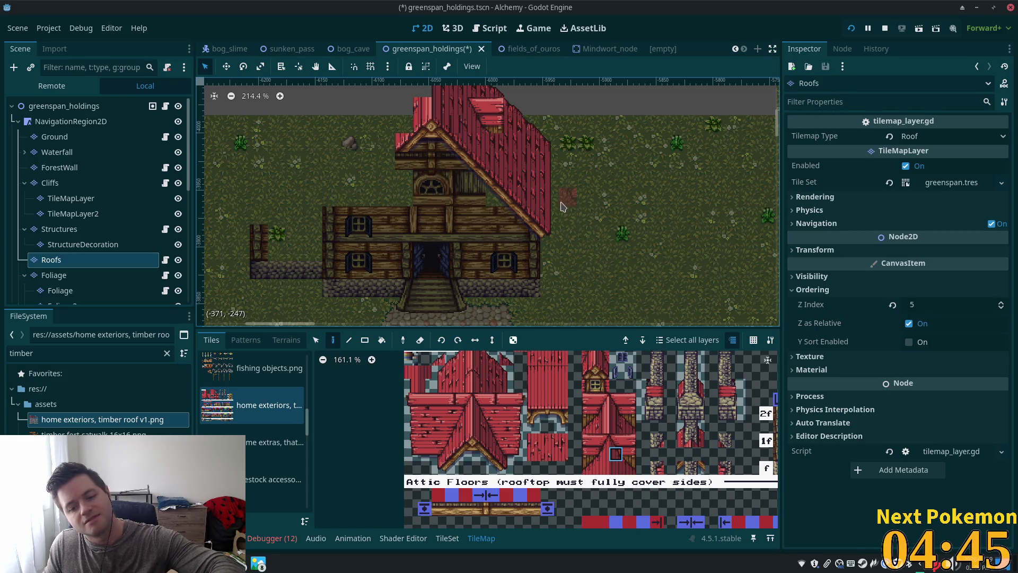
Paint a roof edge tile at the roof's top-right and reselect a single attic roof tile.
click(629, 440)
click(510, 119)
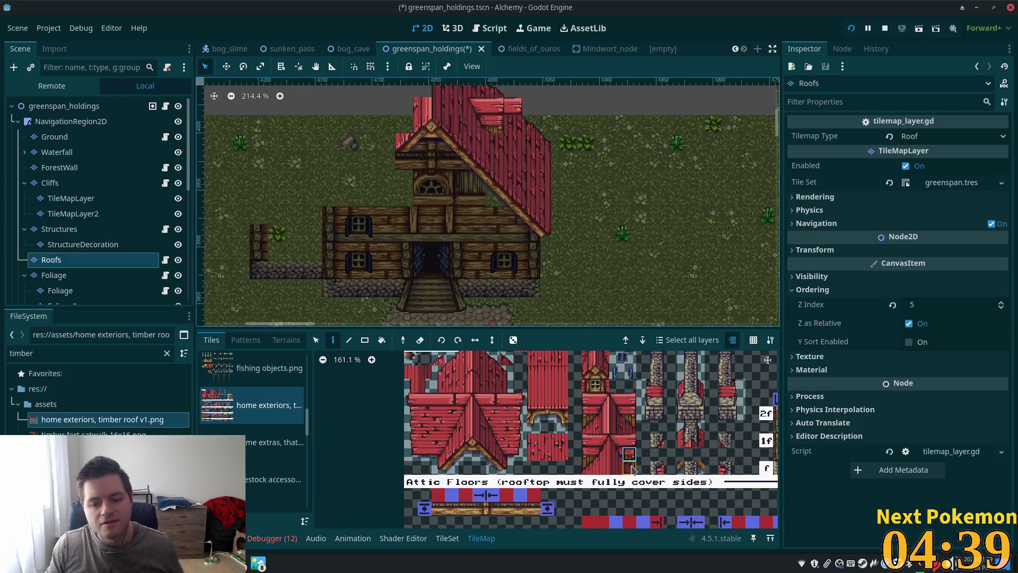
click(629, 464)
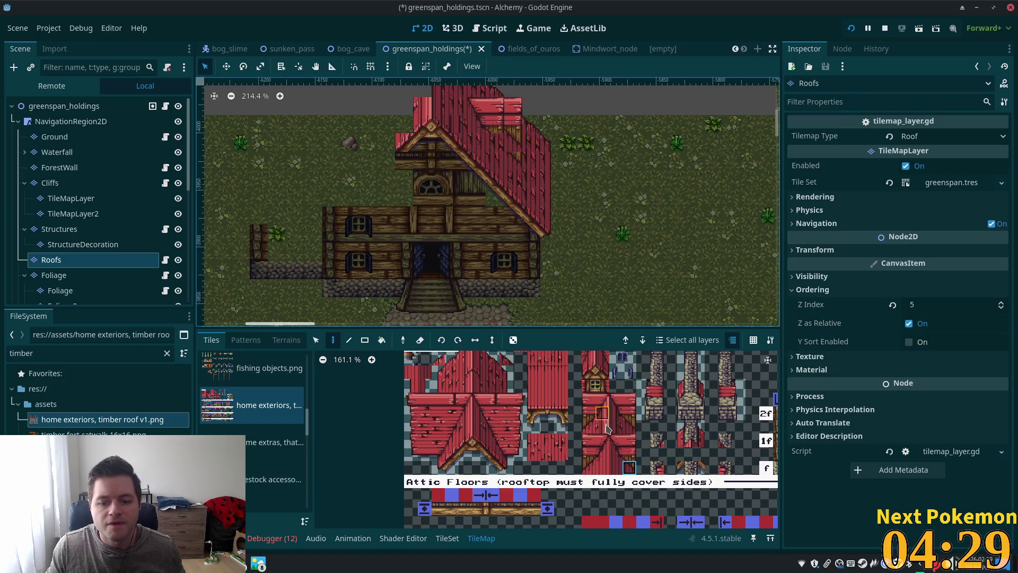
drag(631, 446, 615, 411)
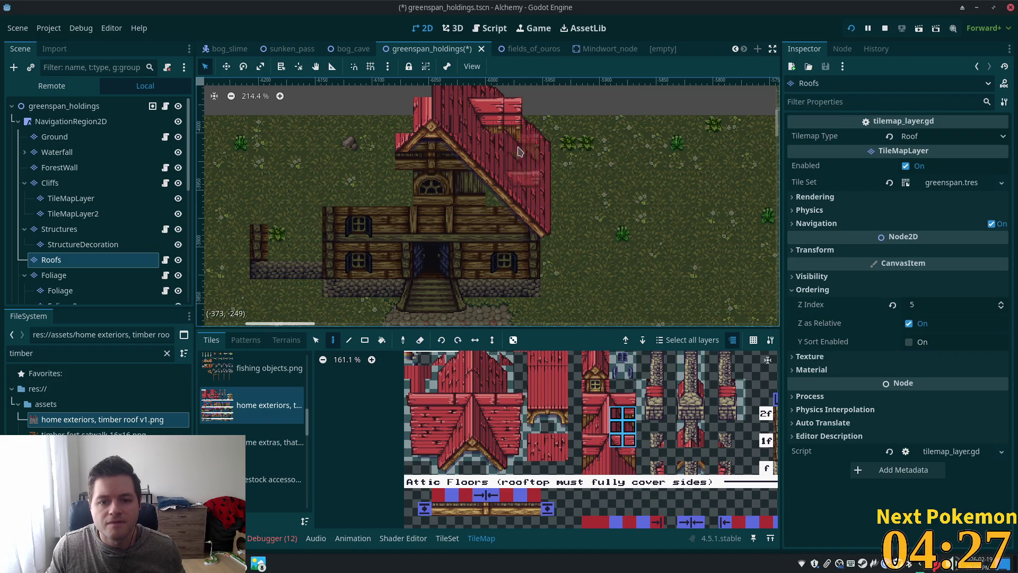
click(629, 440)
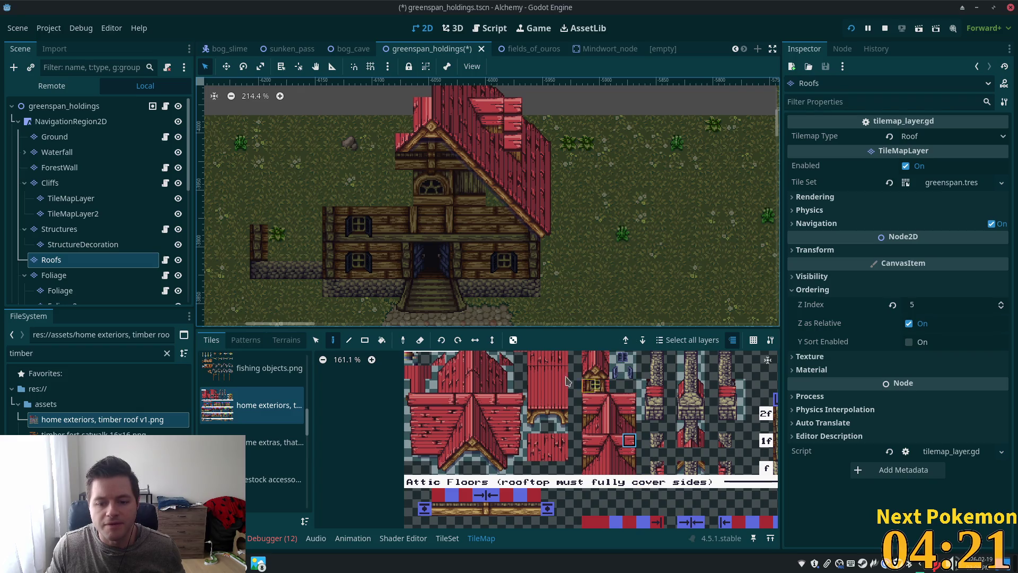
Paint the plank tile onto the upper roof, then pick the lower of a two-tile roof piece.
click(519, 427)
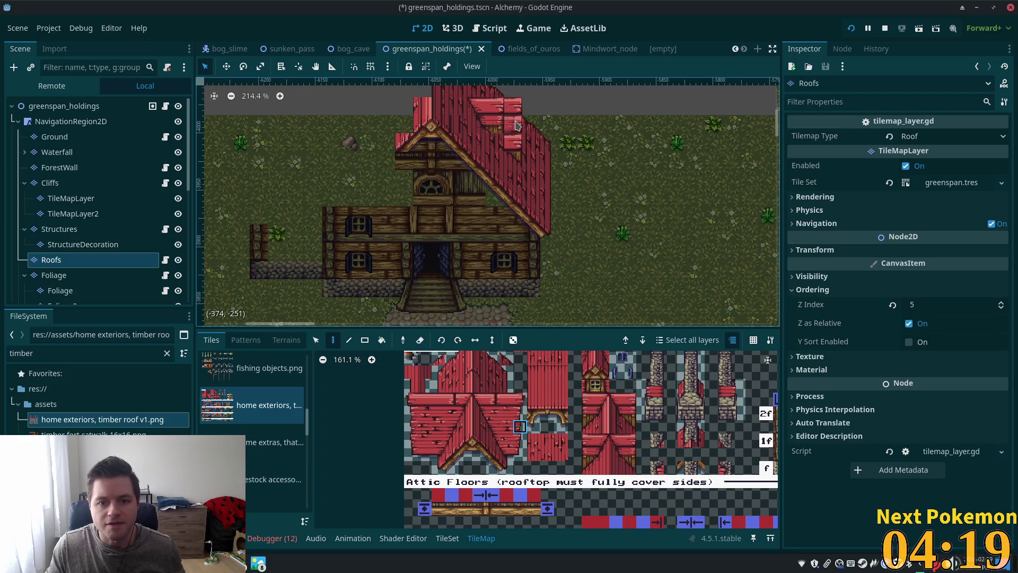
drag(501, 425, 503, 414)
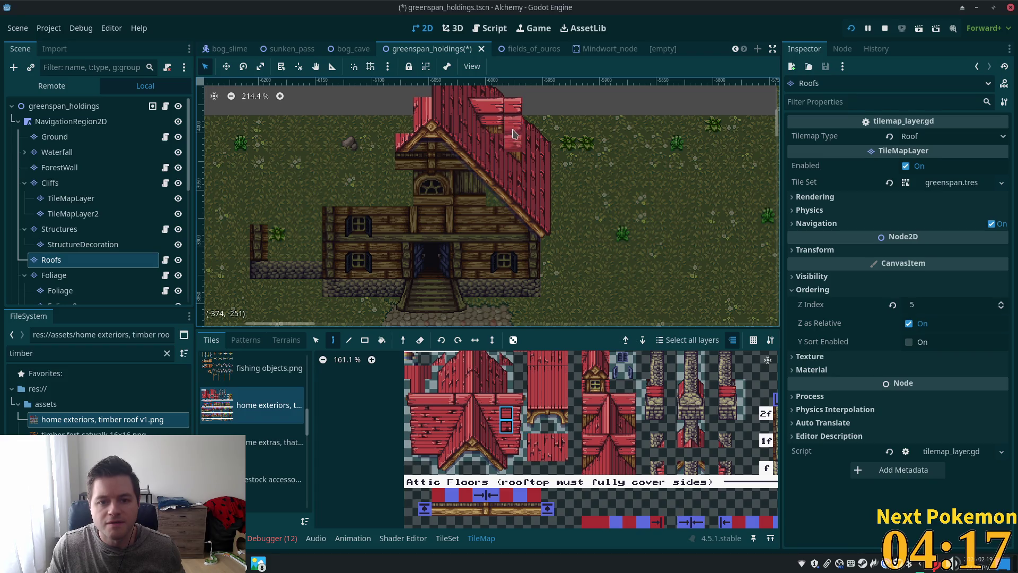
click(506, 427)
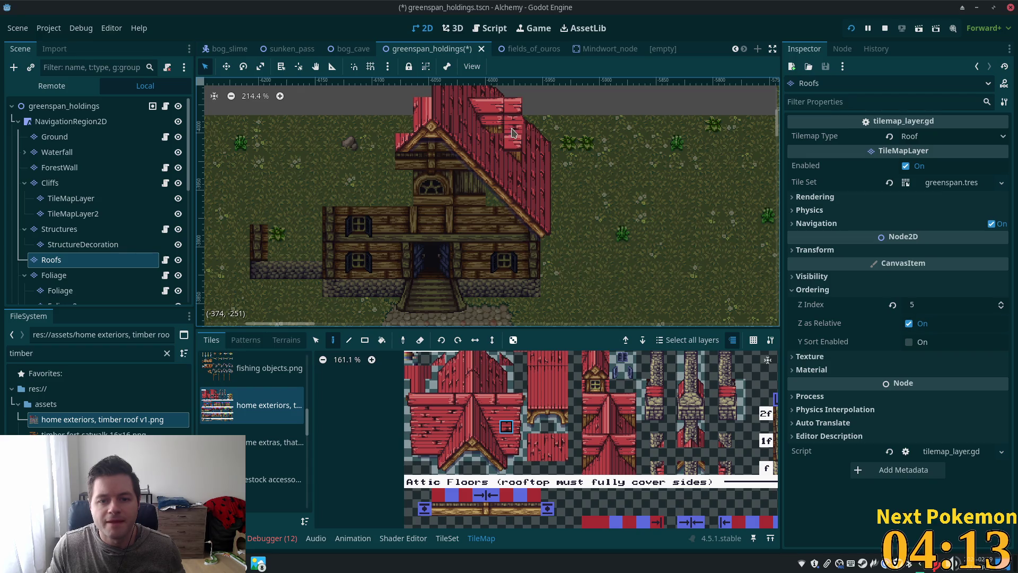
click(493, 427)
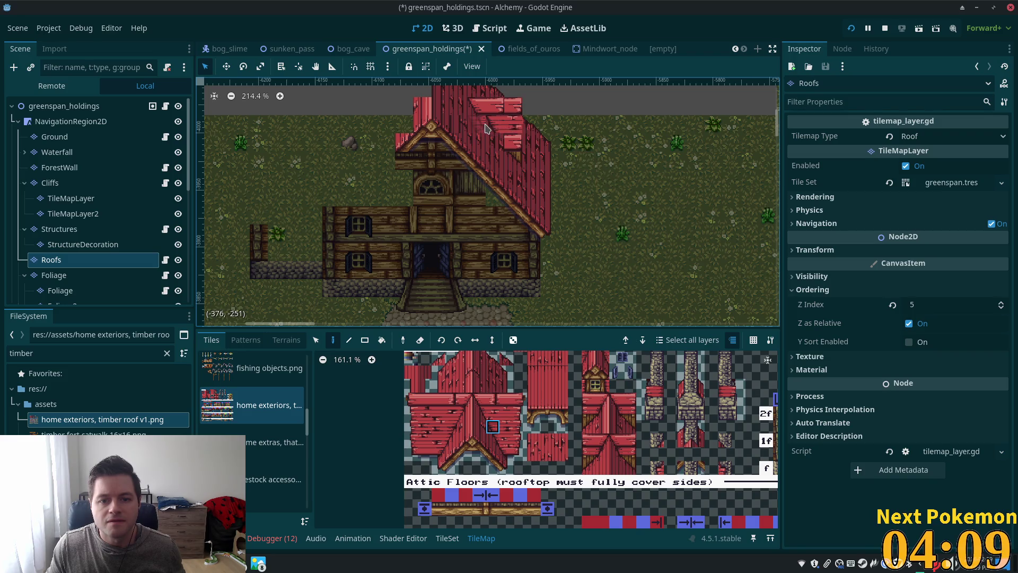
click(479, 413)
click(497, 129)
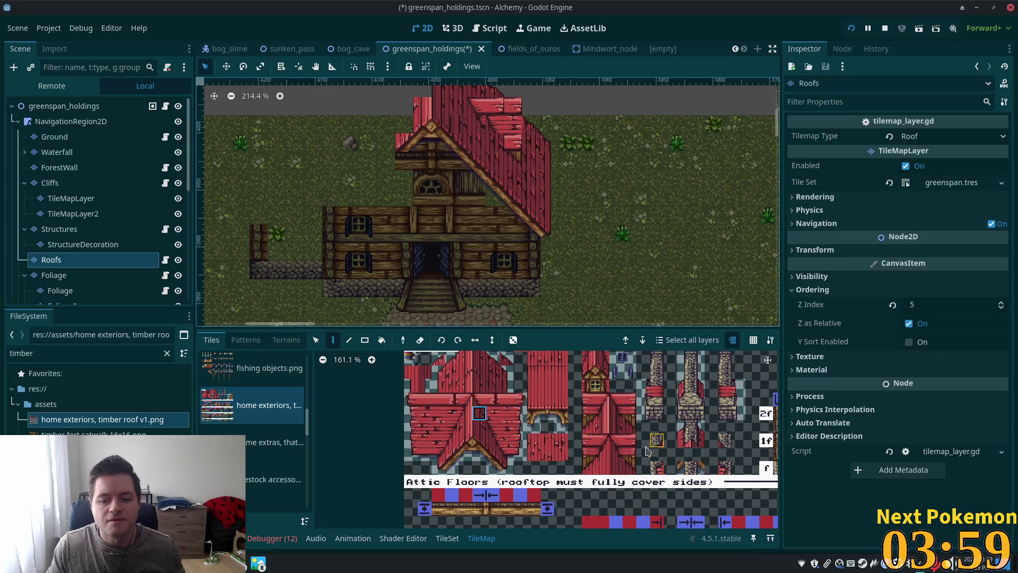
scroll(593, 373, down, 2)
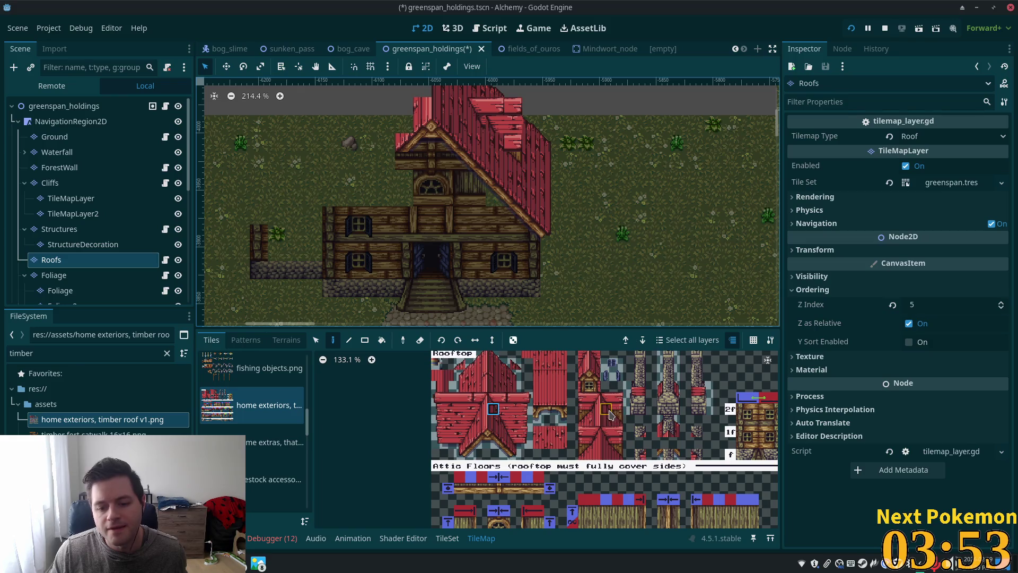
drag(607, 431, 606, 443)
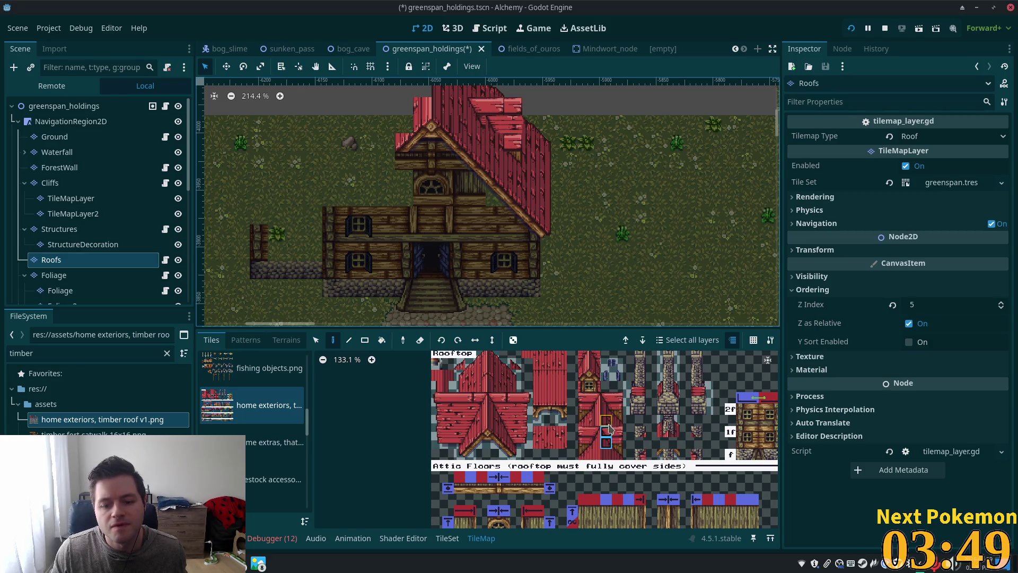
click(606, 443)
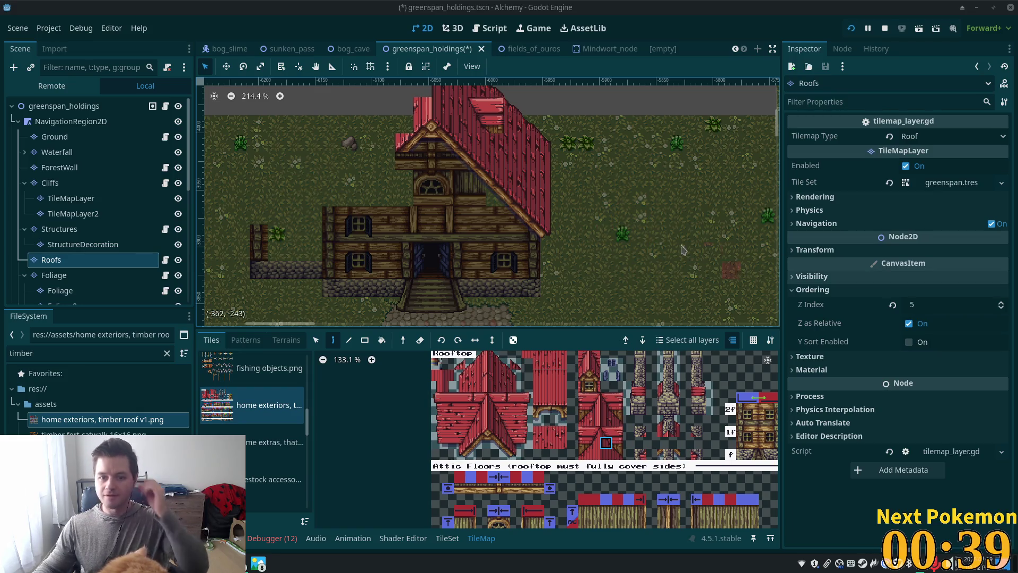
Select the roof overhang section on the map with the Selection tool.
scroll(513, 214, down, 5)
scroll(513, 214, up, 5)
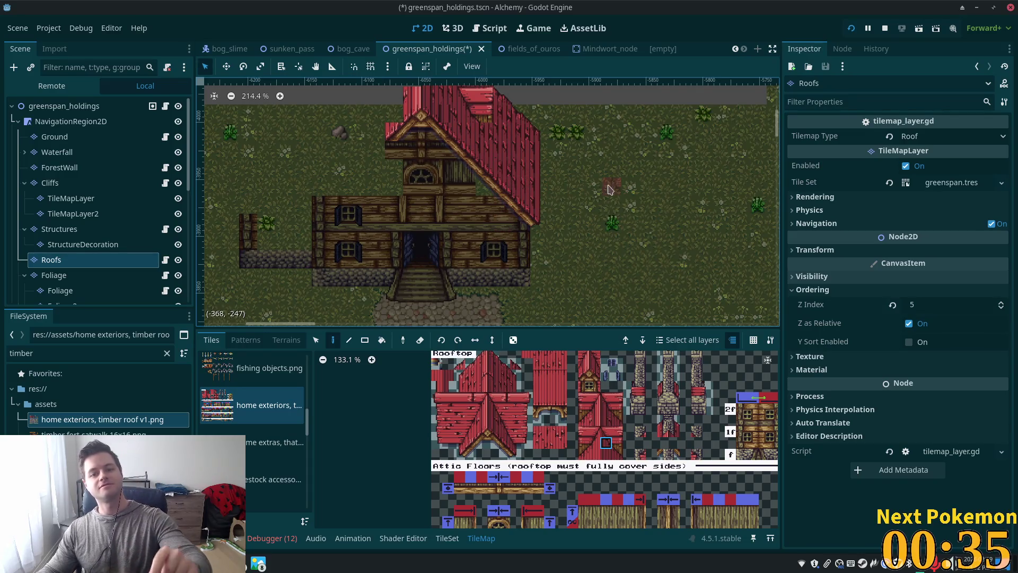
scroll(552, 159, up, 3)
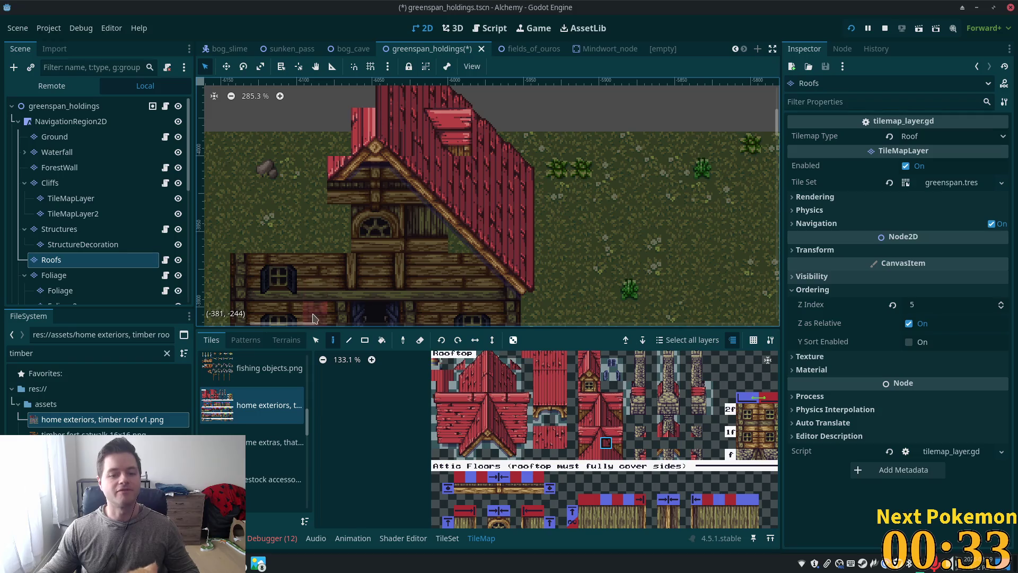
click(316, 340)
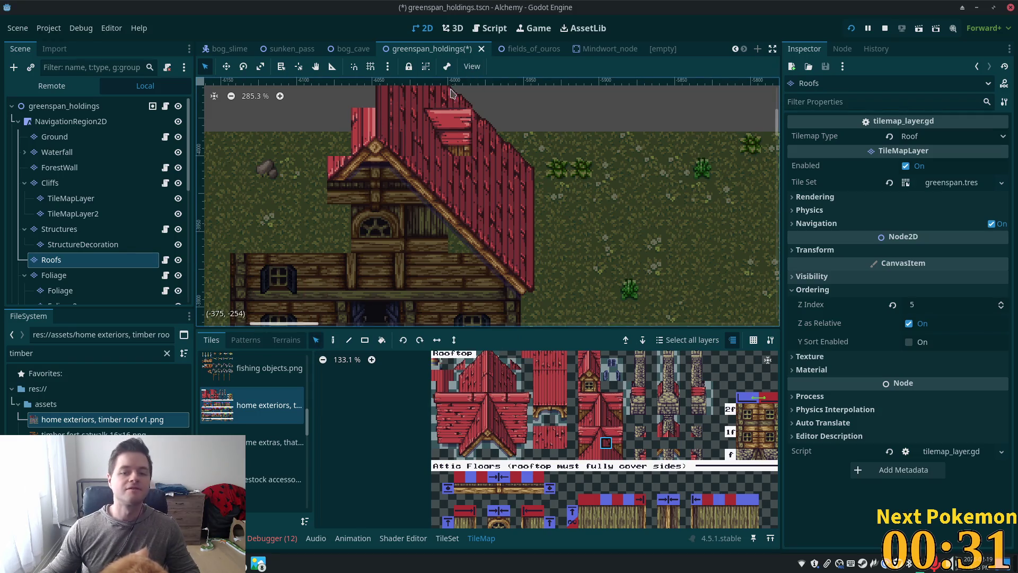
drag(424, 108, 474, 159)
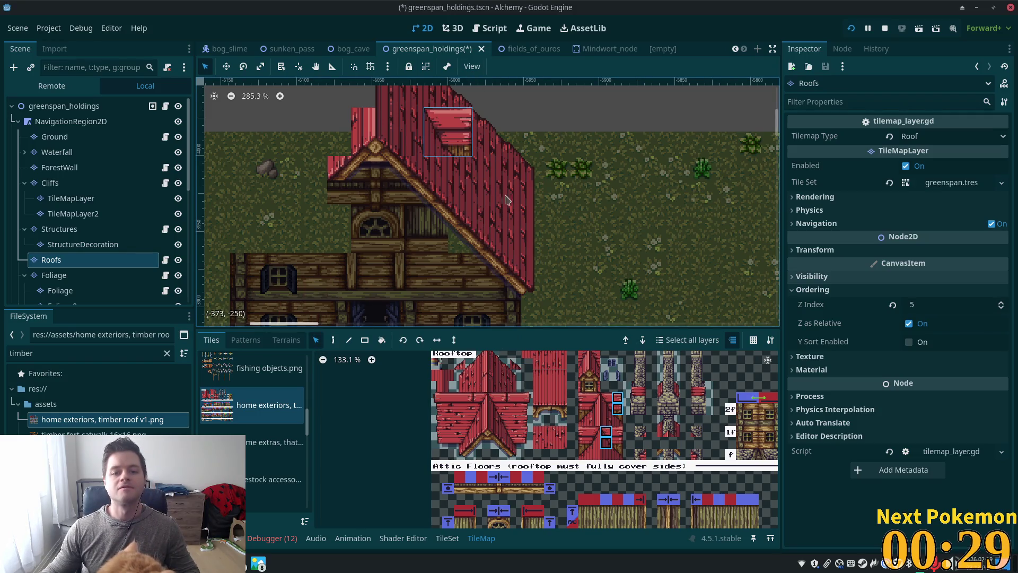
Stamp three copies of the overhang along the house's right roof slope.
click(332, 340)
click(517, 196)
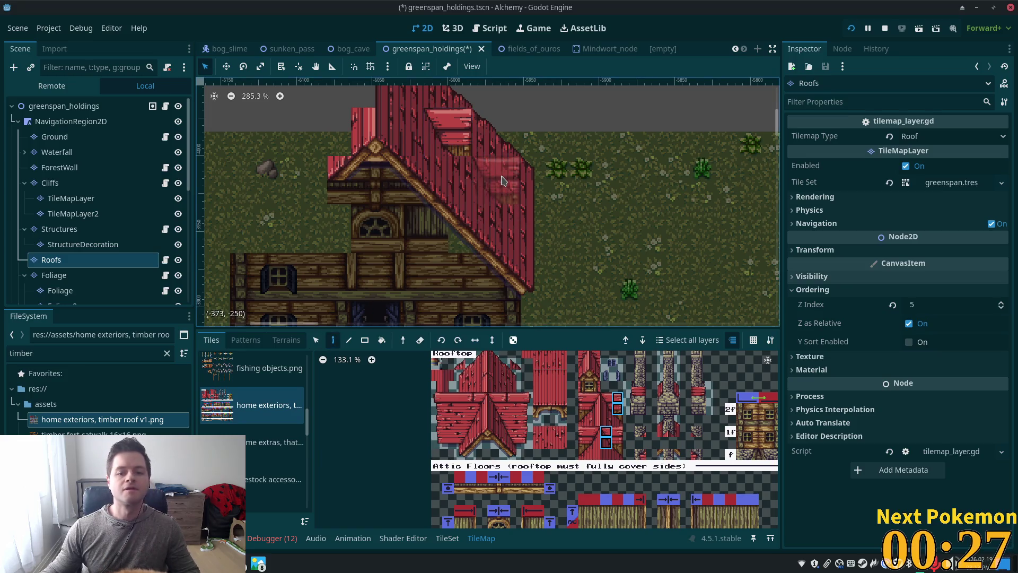
scroll(759, 247, down, 4)
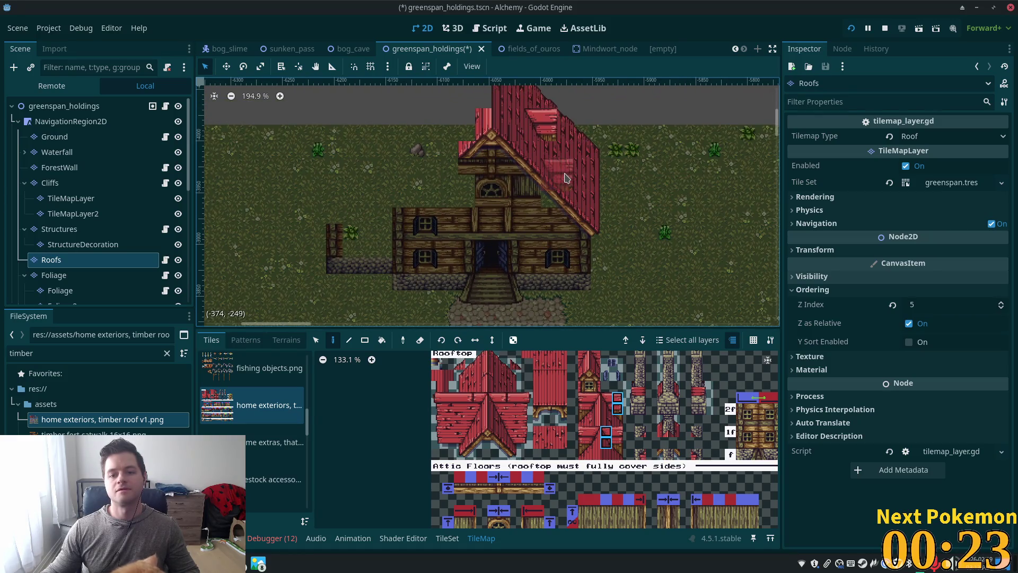
click(586, 135)
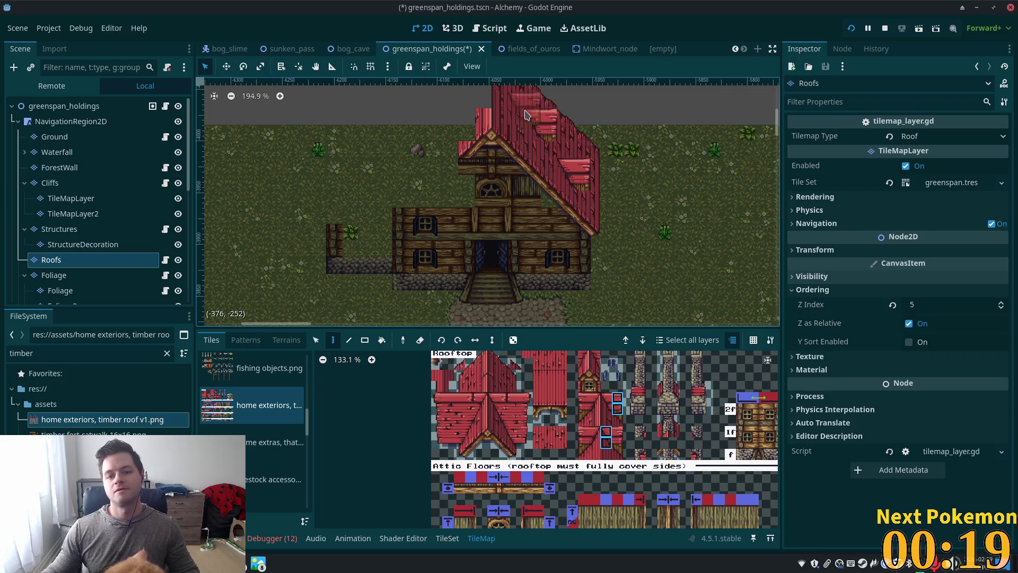
click(592, 154)
scroll(687, 202, down, 2)
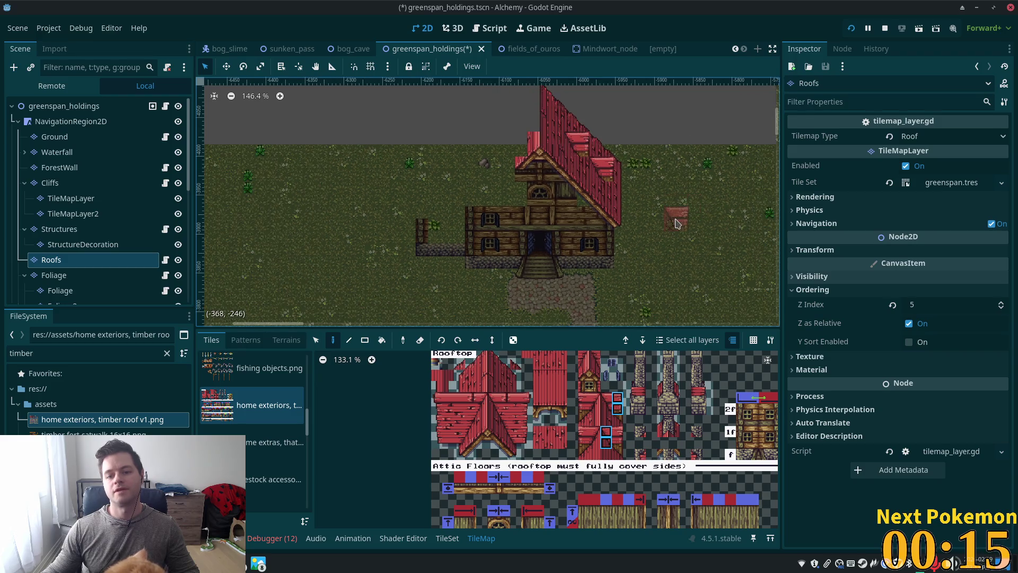
scroll(663, 180, up, 2)
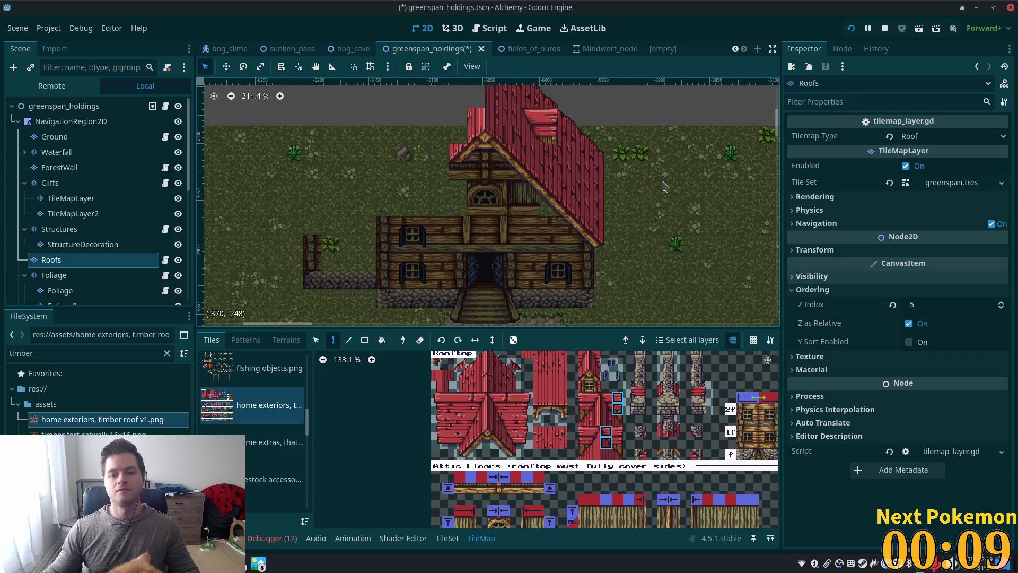
scroll(677, 233, down, 1)
scroll(677, 234, left, 1)
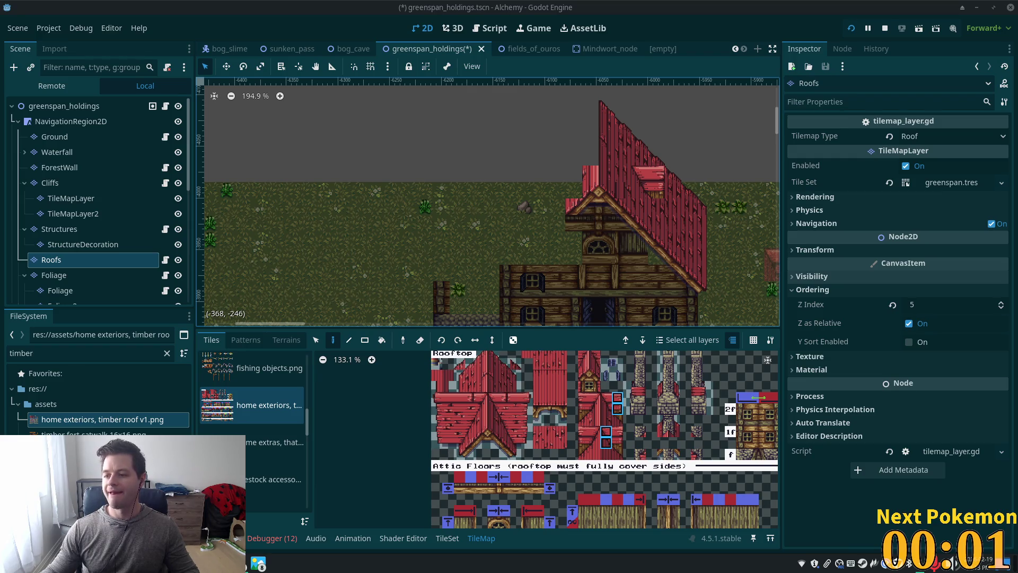
Pick a roof tile in the atlas and paint it beside the attic gable.
scroll(650, 124, up, 5)
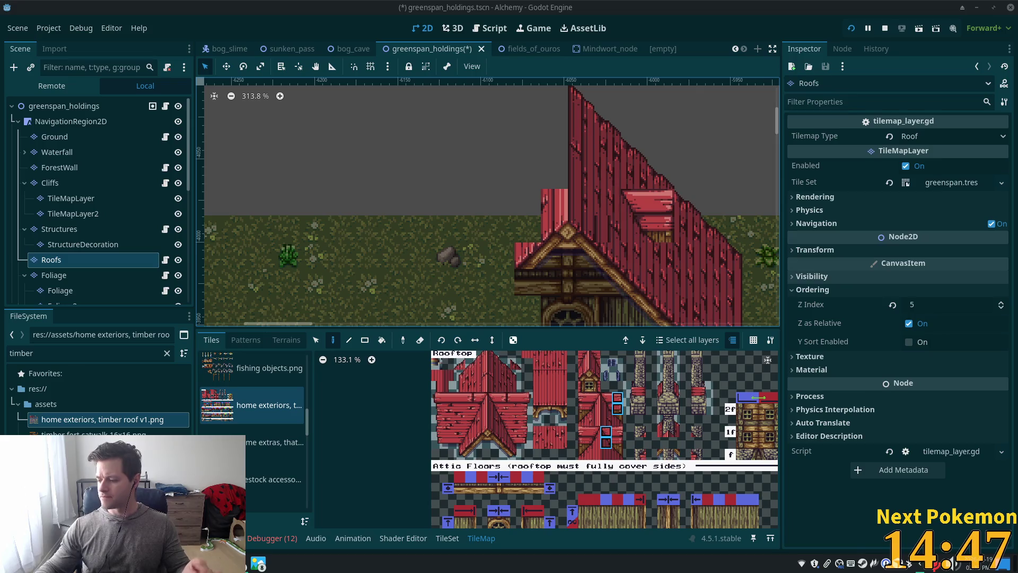
scroll(610, 230, up, 2)
scroll(609, 230, down, 2)
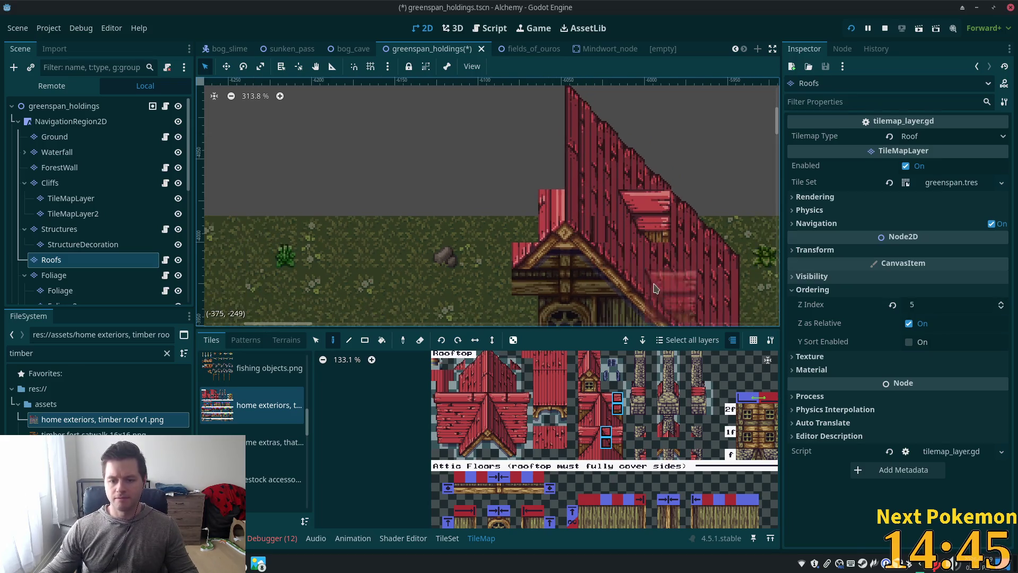
click(483, 421)
click(551, 151)
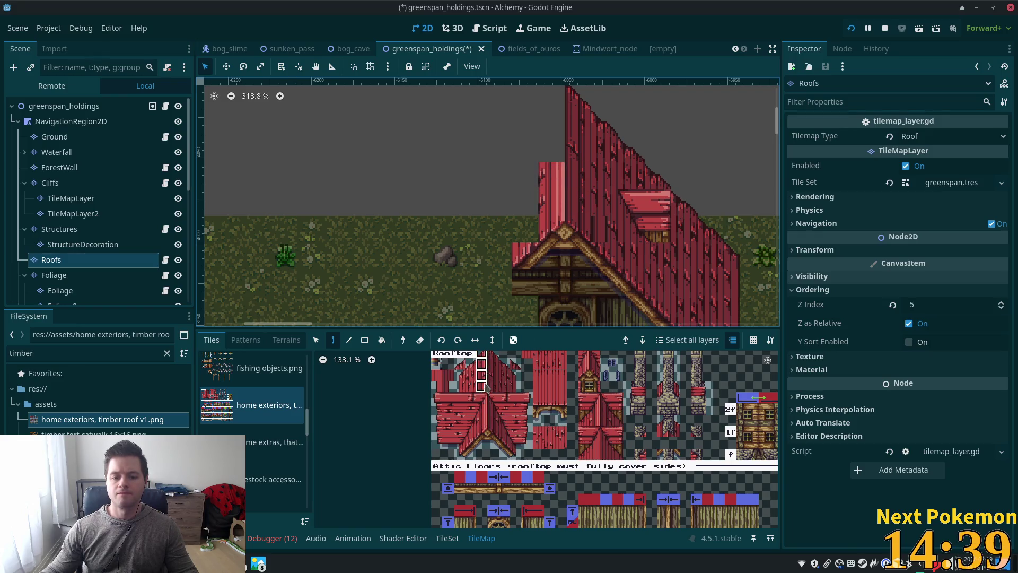
Paint a two-tile roof piece up the roof's left side, then select two adjacent roof edge tiles.
drag(483, 357, 483, 386)
scroll(530, 212, up, 2)
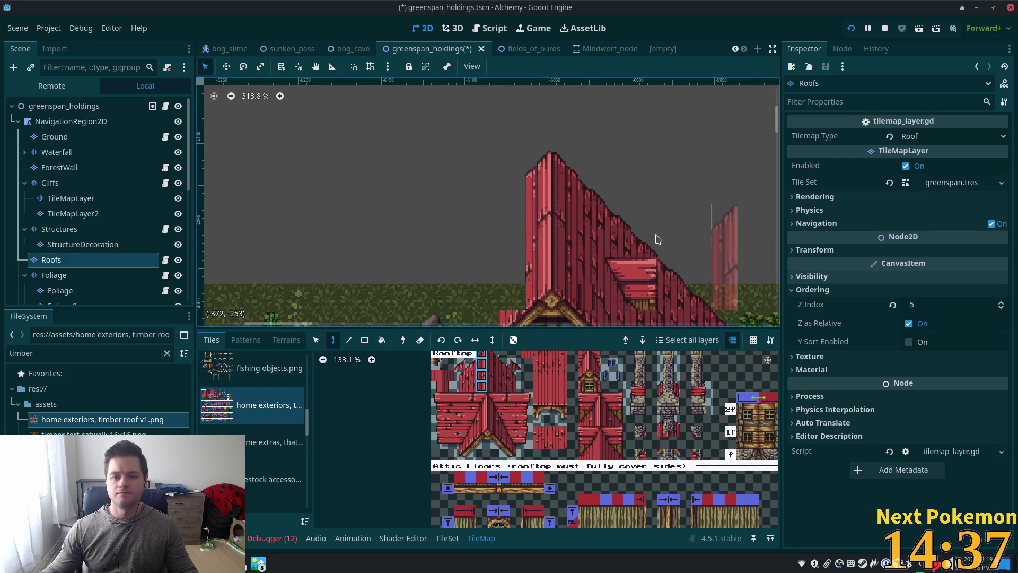
scroll(583, 212, down, 4)
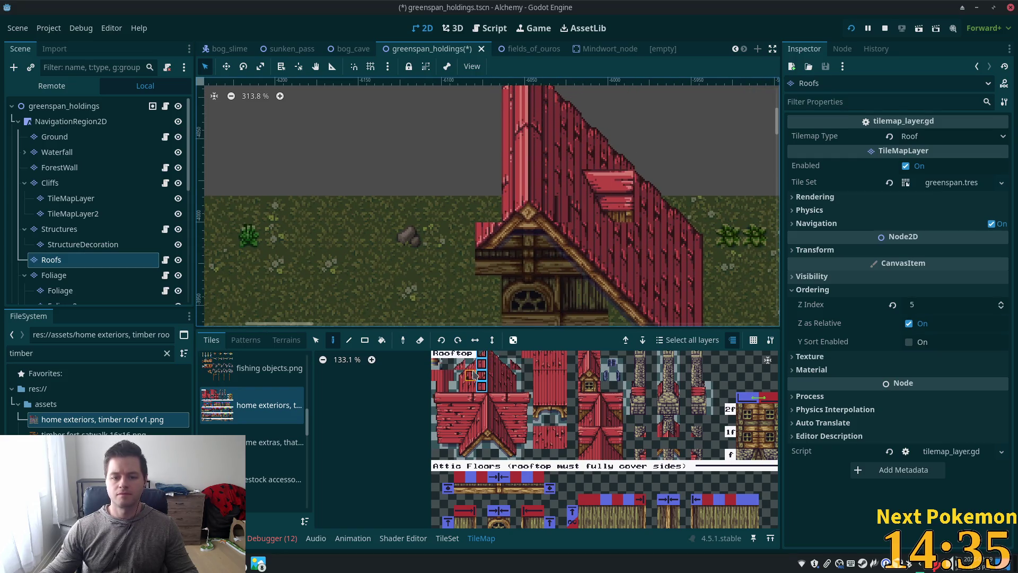
drag(475, 368, 472, 381)
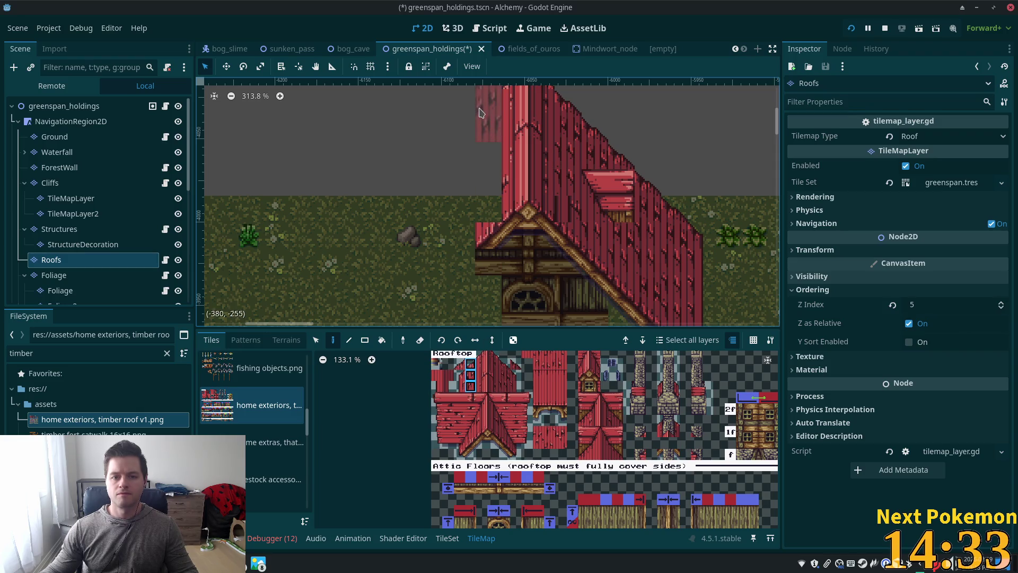
mouse_move(483, 120)
mouse_down()
mouse_move(460, 130)
mouse_move(449, 187)
mouse_up()
scroll(530, 207, down, 3)
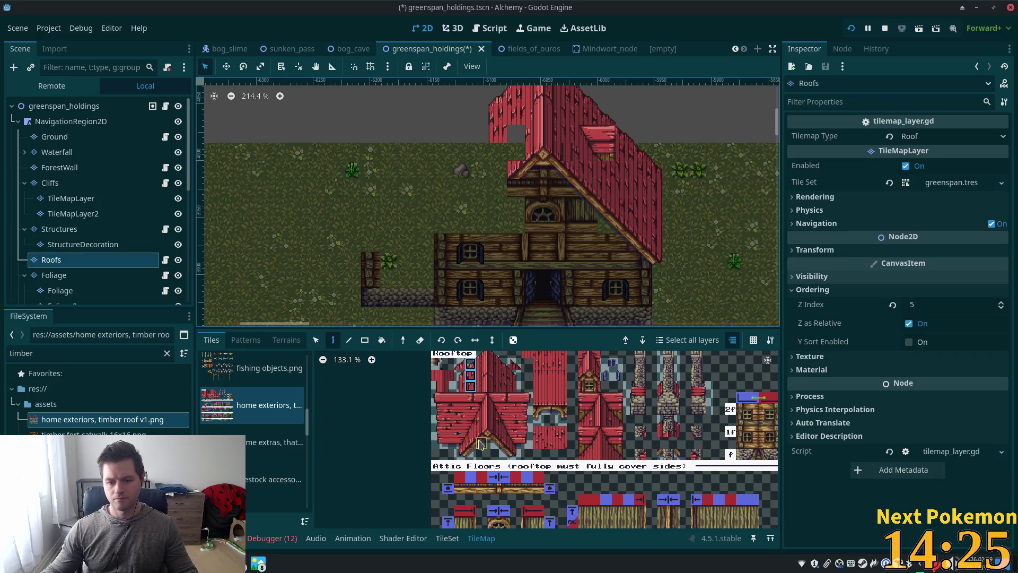
click(473, 444)
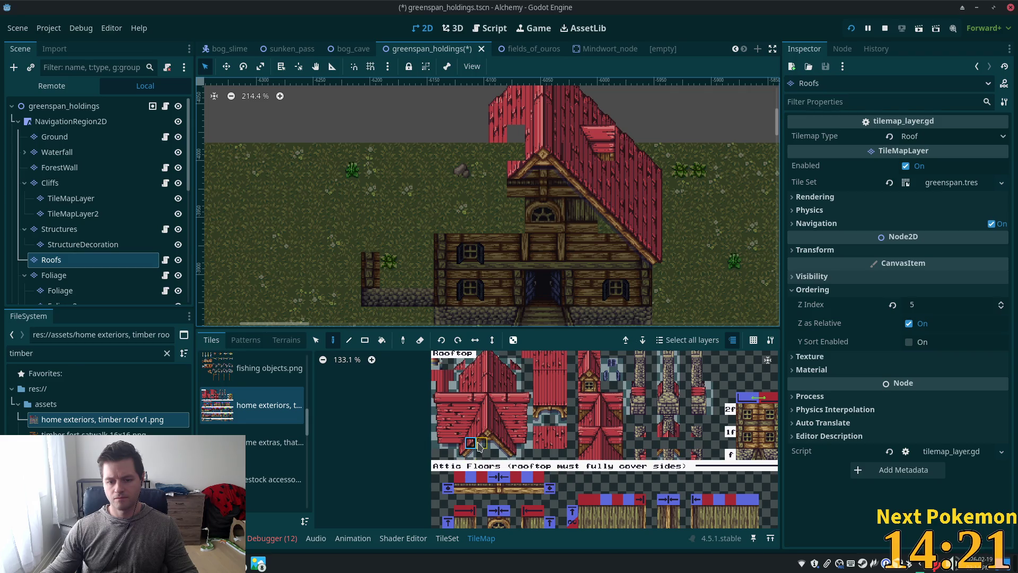
drag(476, 439, 468, 442)
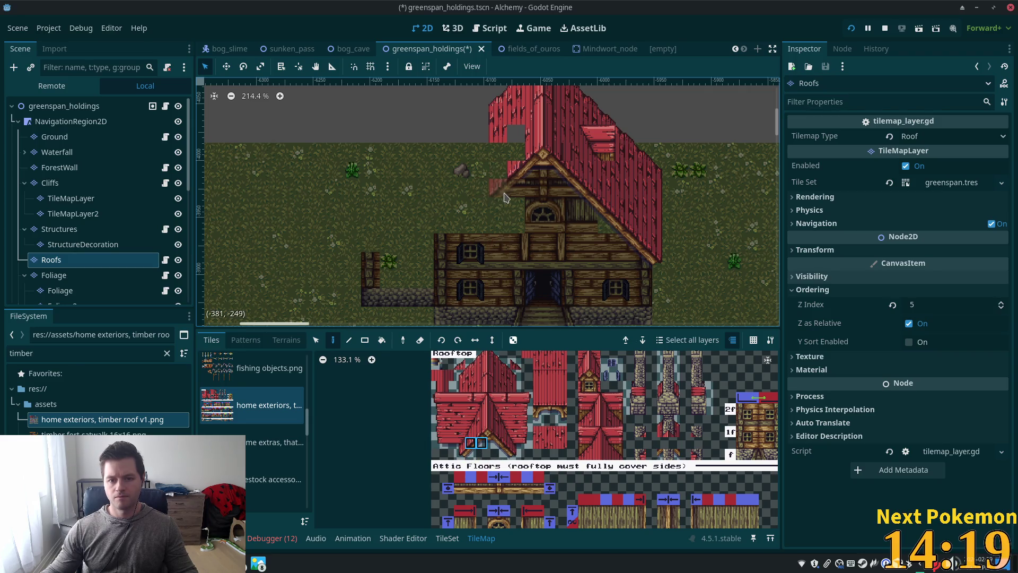
Pick the lower eave tile and the tile below it from the existing roof, ready for painting.
scroll(502, 421, up, 9)
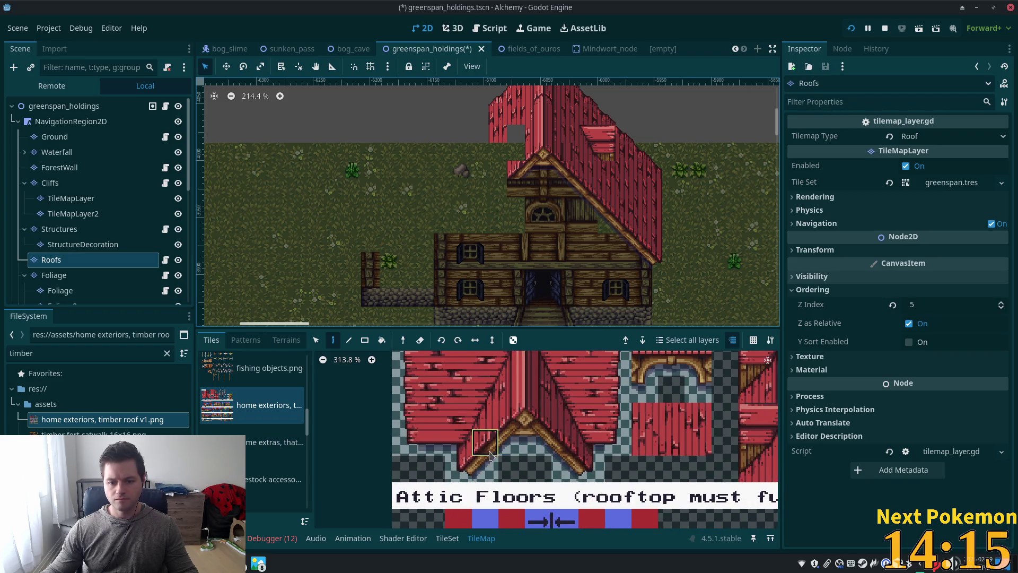
drag(480, 467, 483, 442)
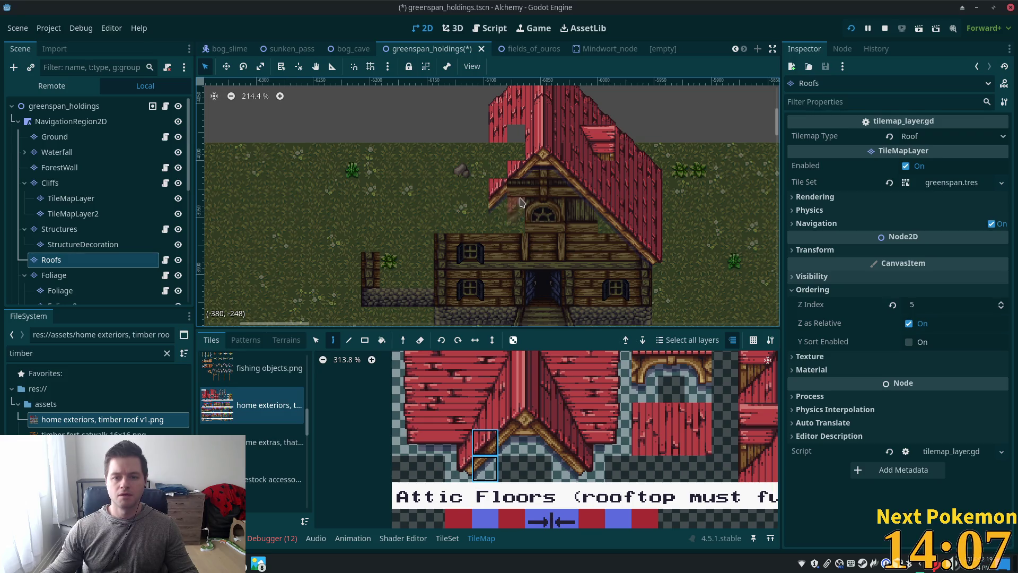
ctrl+click(510, 207)
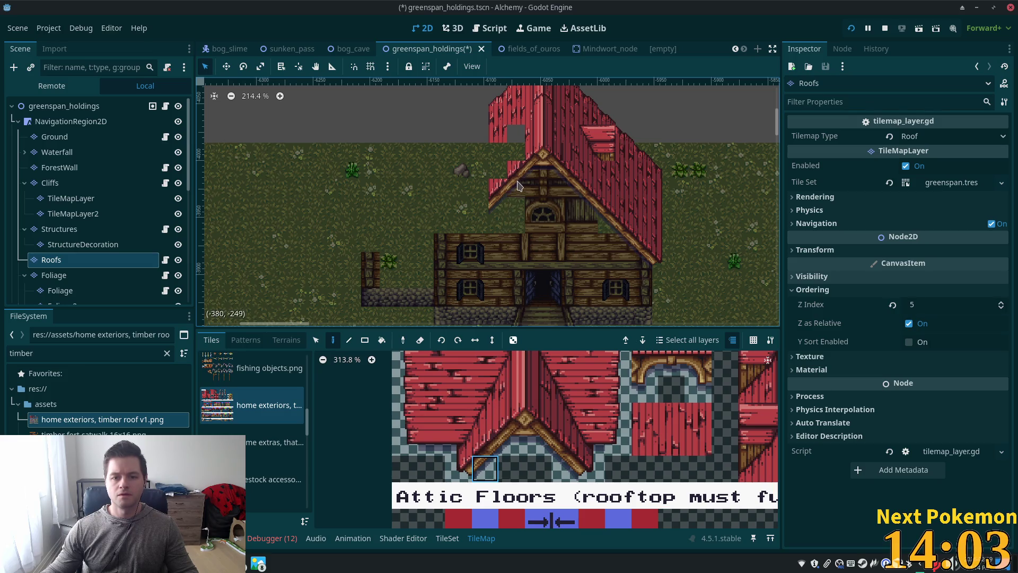
key(s)
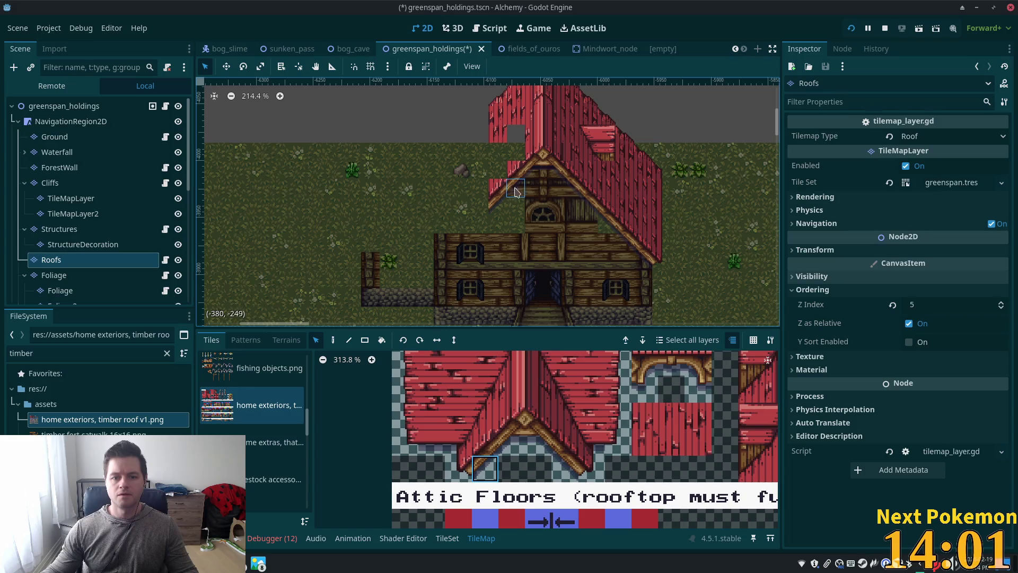
drag(501, 197, 498, 204)
key(d)
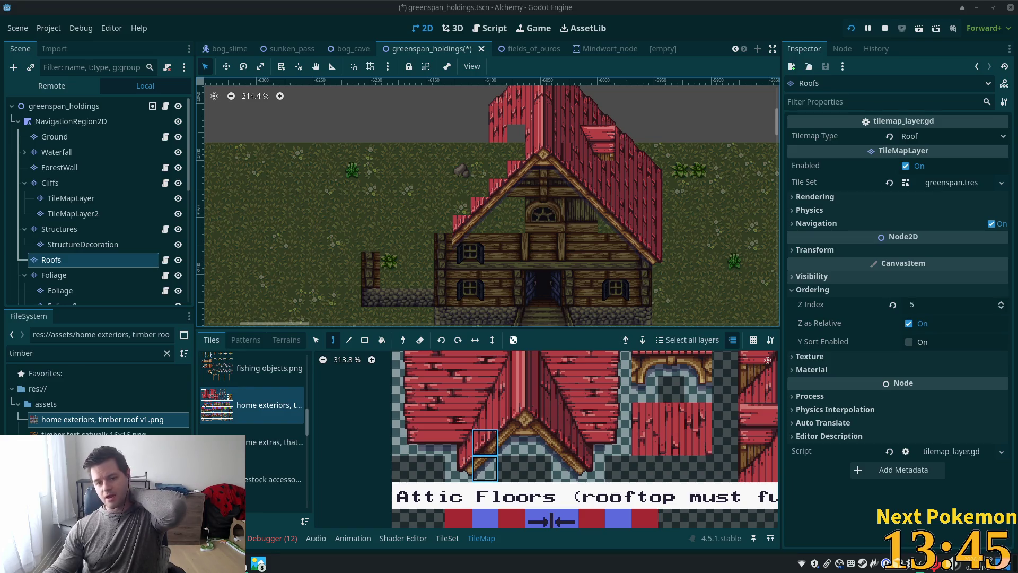
Select a 4x2 block of roof tiles in the TileMap atlas.
scroll(556, 423, up, 3)
scroll(556, 422, down, 6)
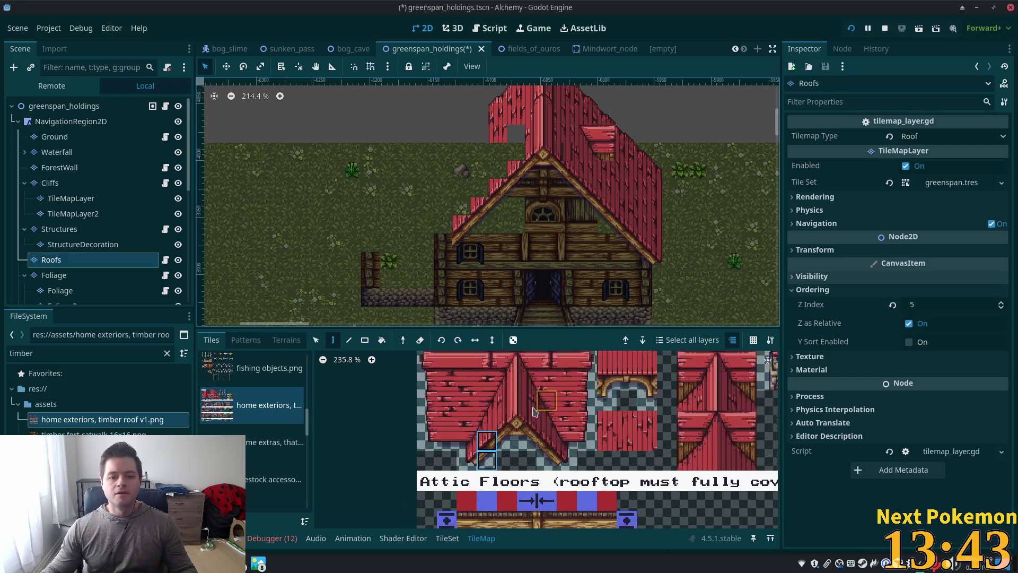
drag(474, 406, 513, 413)
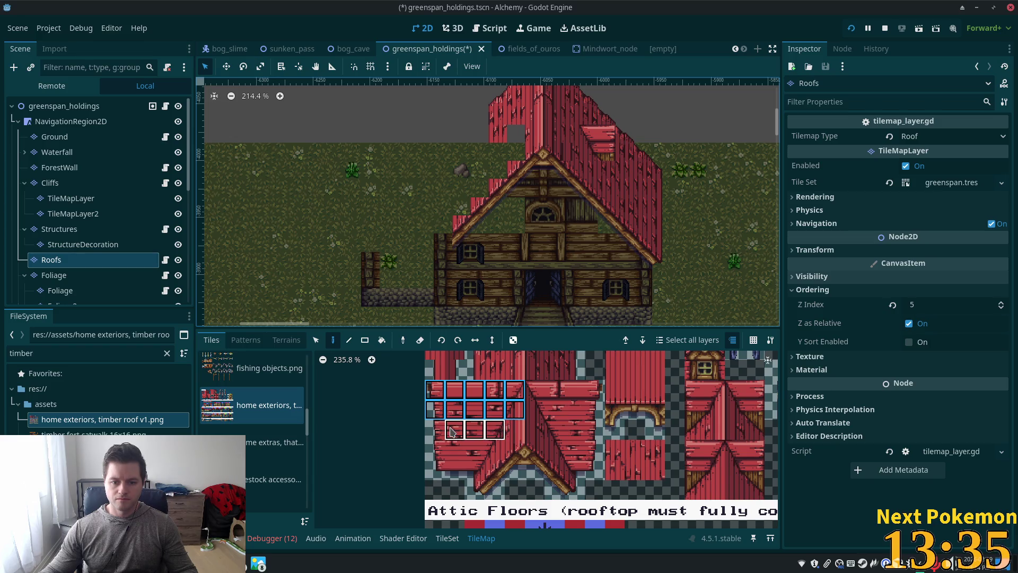
Extend the selected roof block to four rows, adding two more bottom-row tiles.
drag(436, 432, 436, 433)
drag(503, 447, 436, 450)
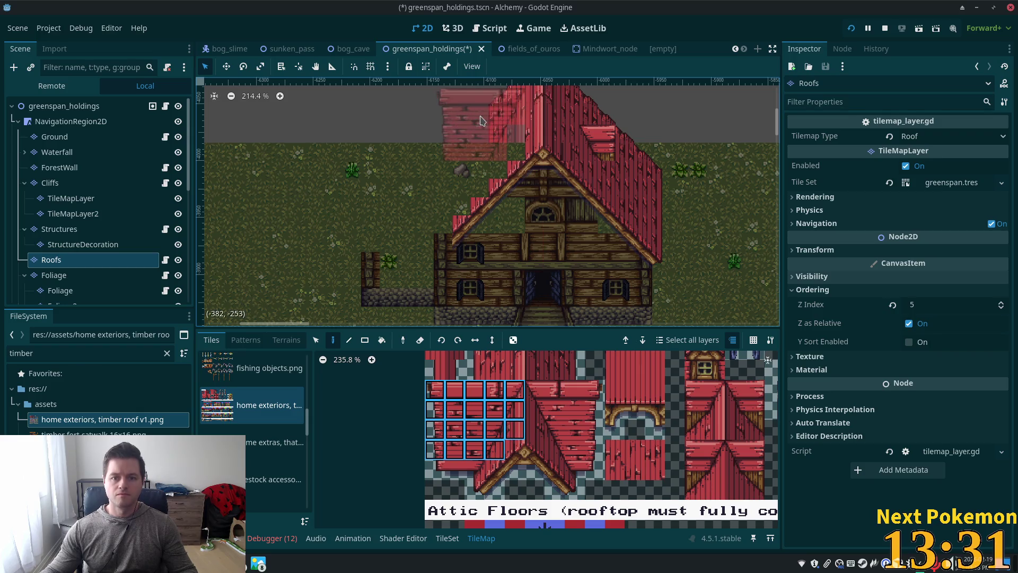
scroll(499, 133, up, 2)
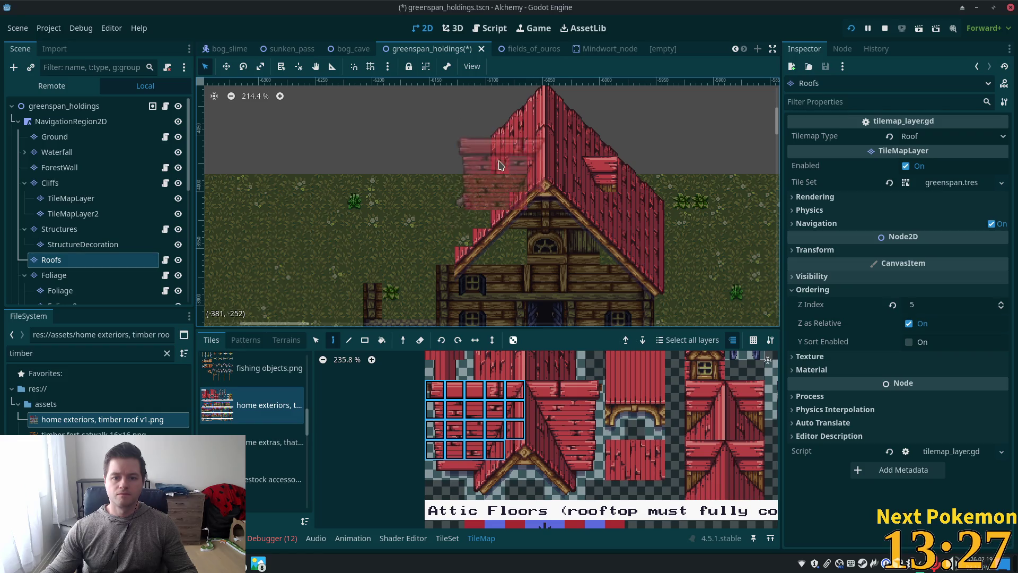
scroll(440, 178, down, 4)
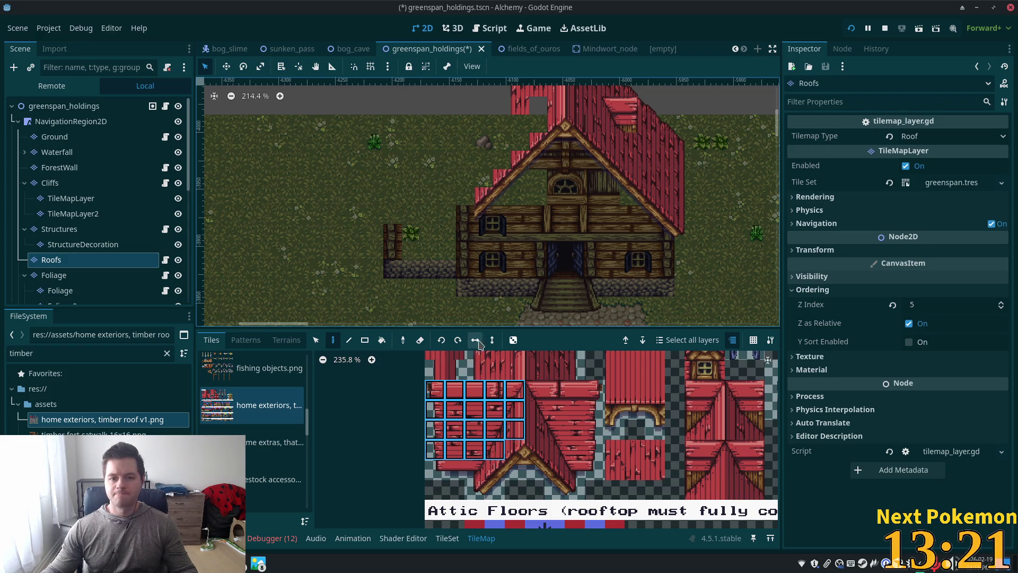
drag(455, 470, 435, 470)
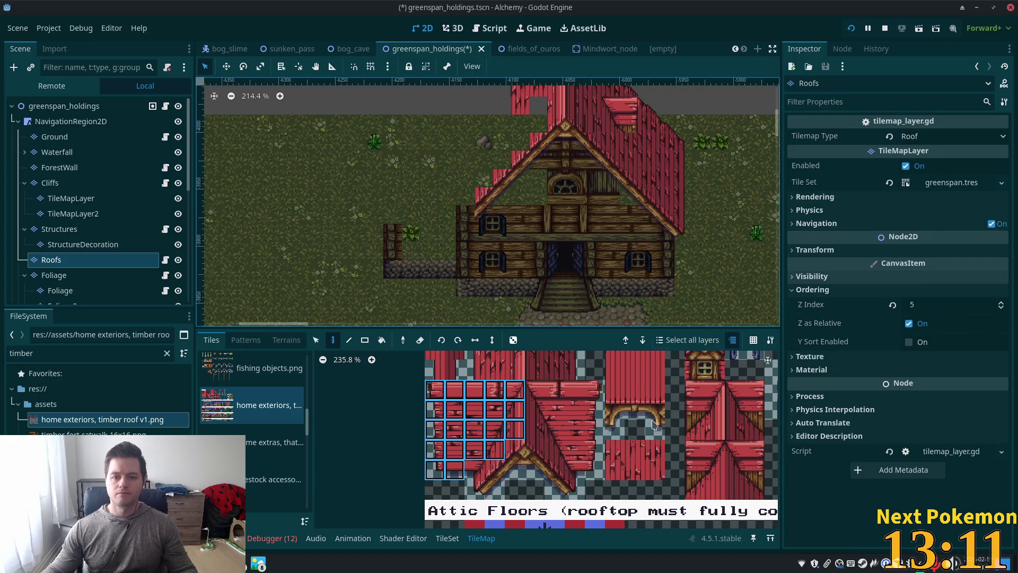
Copy the existing eave tiles from the map and paint them at the house's upper-left corner.
key(s)
click(501, 186)
click(483, 197)
drag(498, 197, 480, 208)
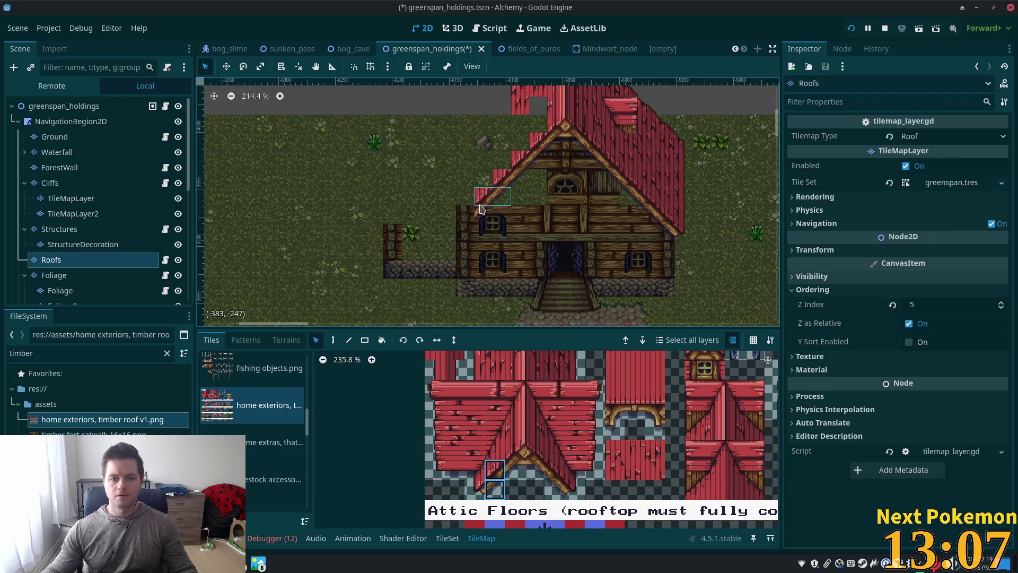
shift+click(483, 211)
click(333, 340)
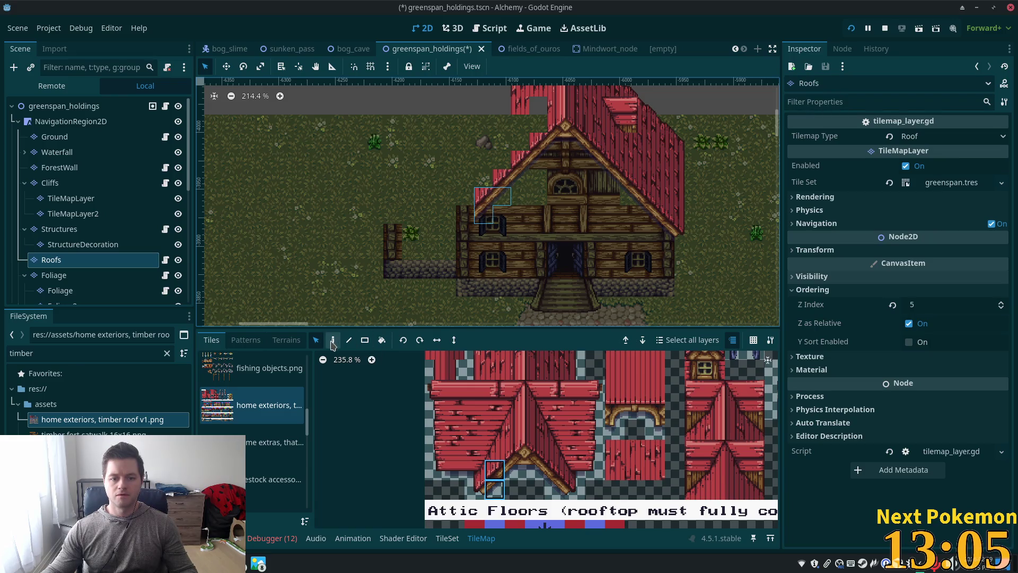
click(467, 222)
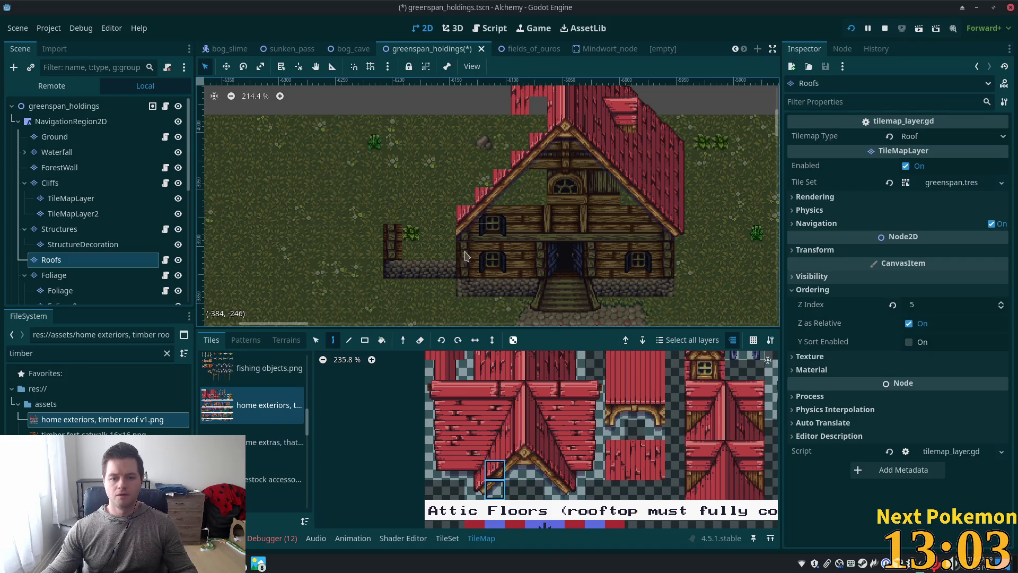
click(480, 492)
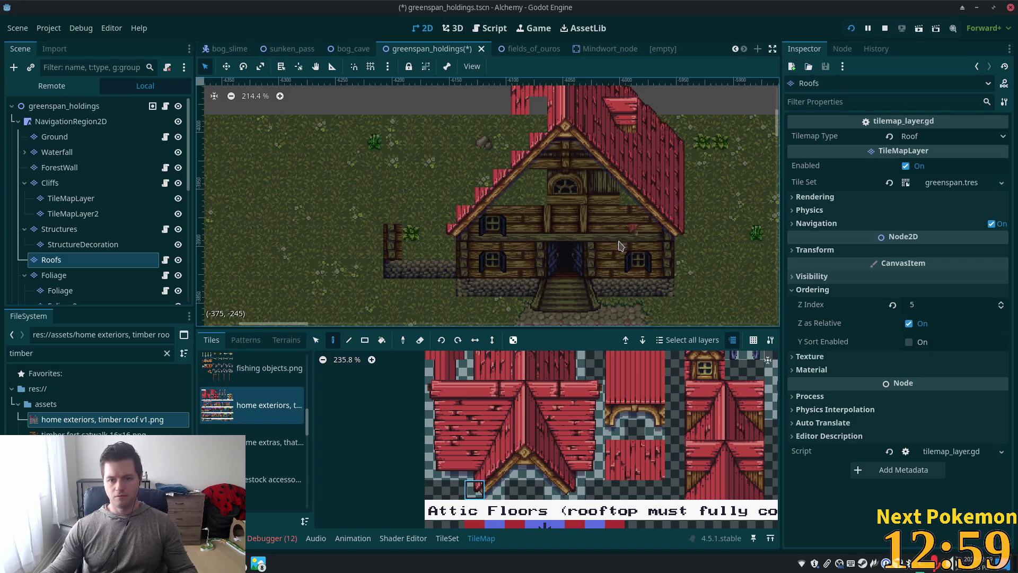
scroll(623, 241, down, 3)
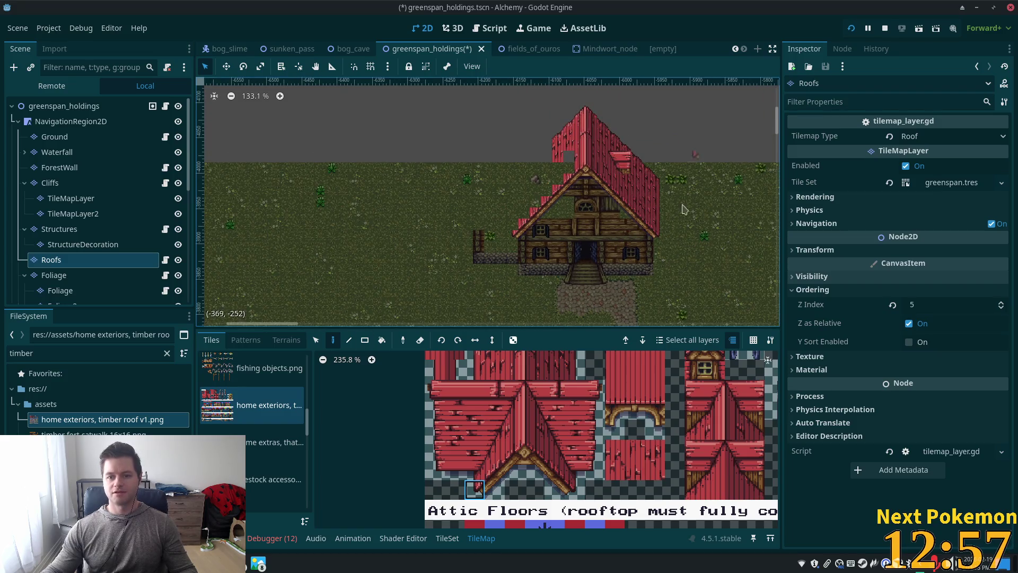
scroll(543, 220, up, 4)
Stamp a 4x4 block of red roof tiles over the side wing.
mouse_move(432, 390)
mouse_down()
mouse_move(495, 446)
mouse_move(512, 435)
mouse_up()
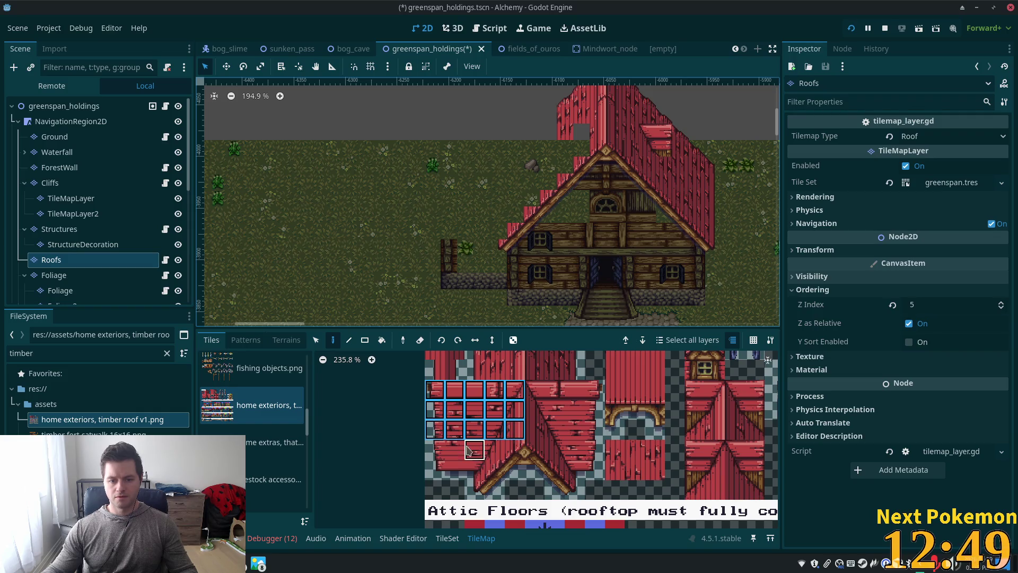
drag(428, 451, 435, 470)
shift+click(498, 450)
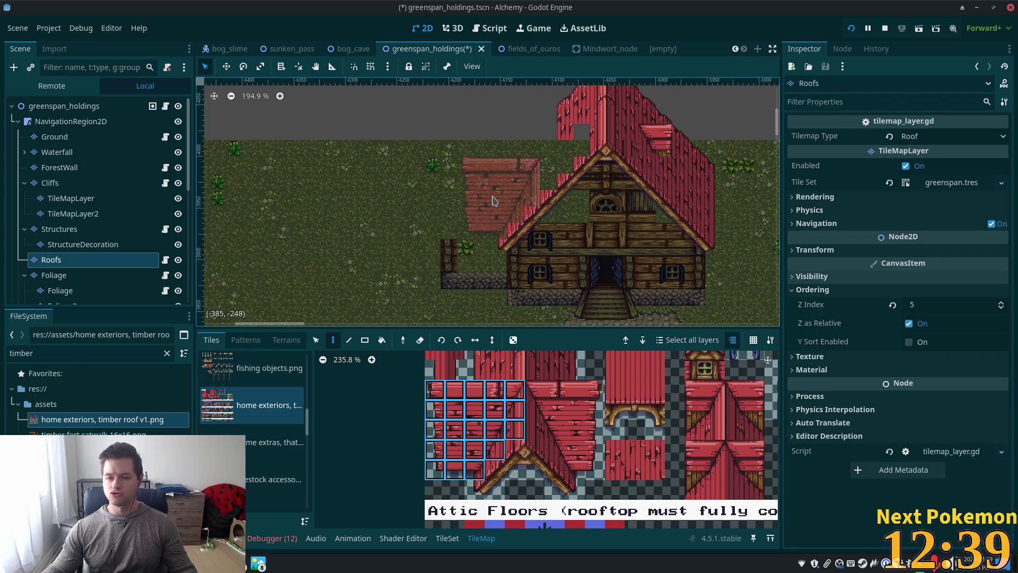
click(493, 201)
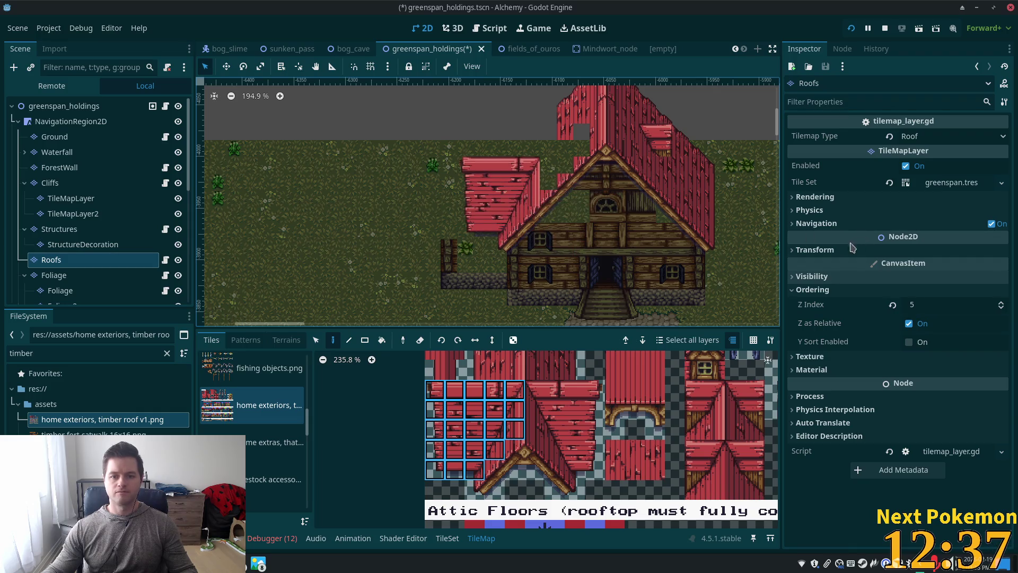
scroll(659, 221, down, 3)
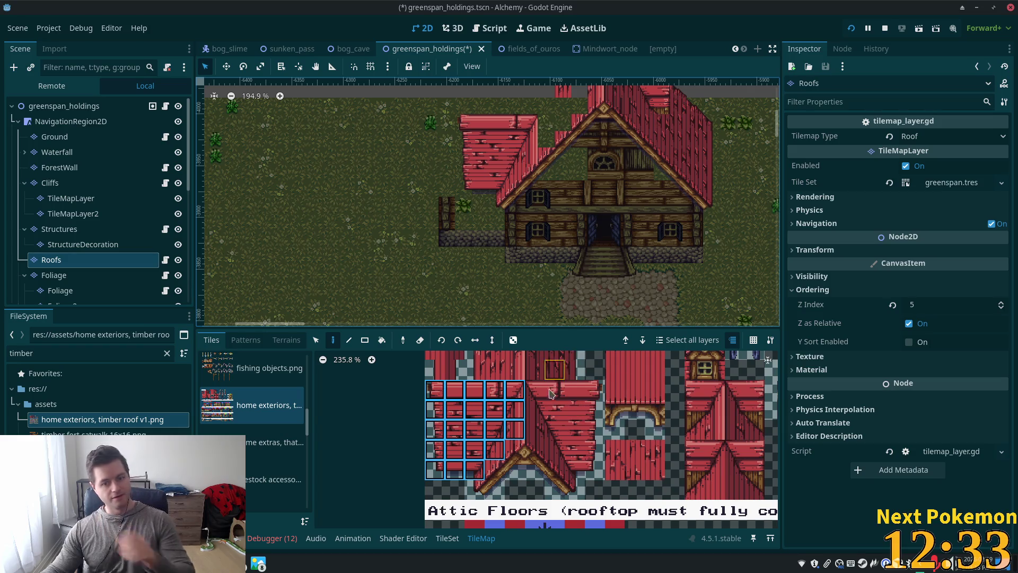
scroll(618, 309, up, 3)
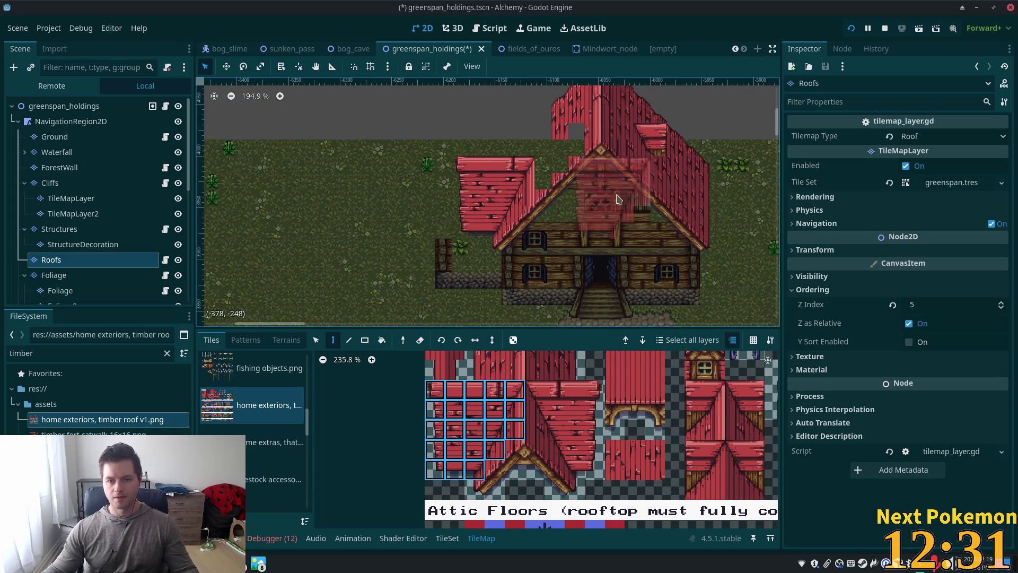
scroll(513, 406, up, 1)
Fill the gap in the main roof slope with two stacked tiles, then choose the triangular edge tile.
drag(494, 377, 495, 398)
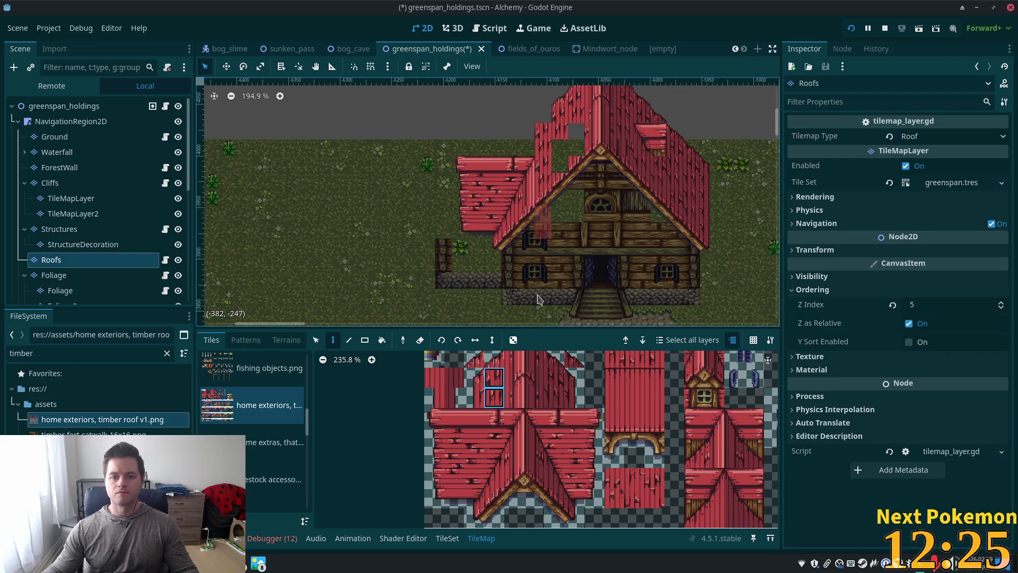
click(577, 132)
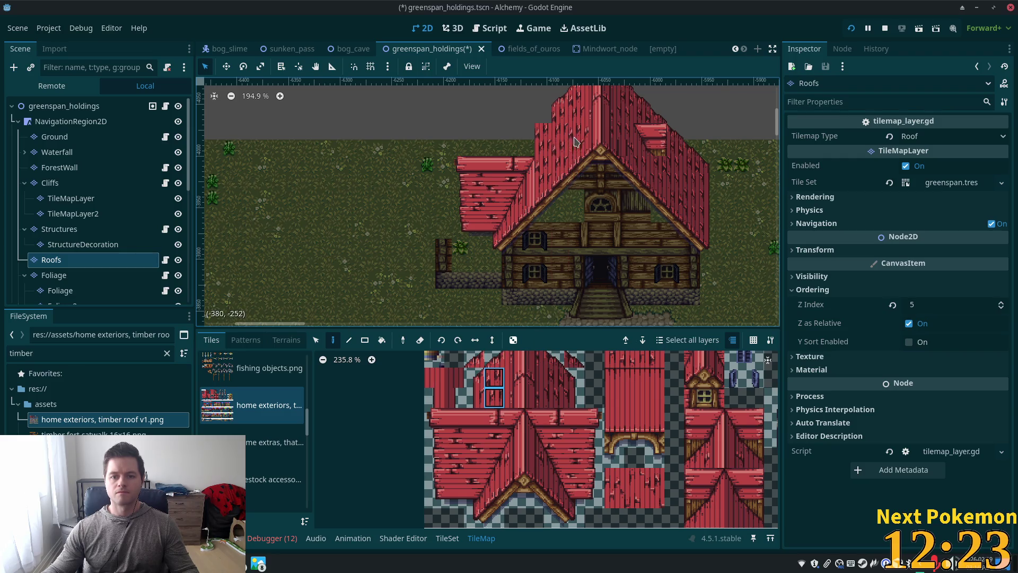
scroll(530, 255, up, 2)
click(475, 361)
scroll(506, 405, up, 1)
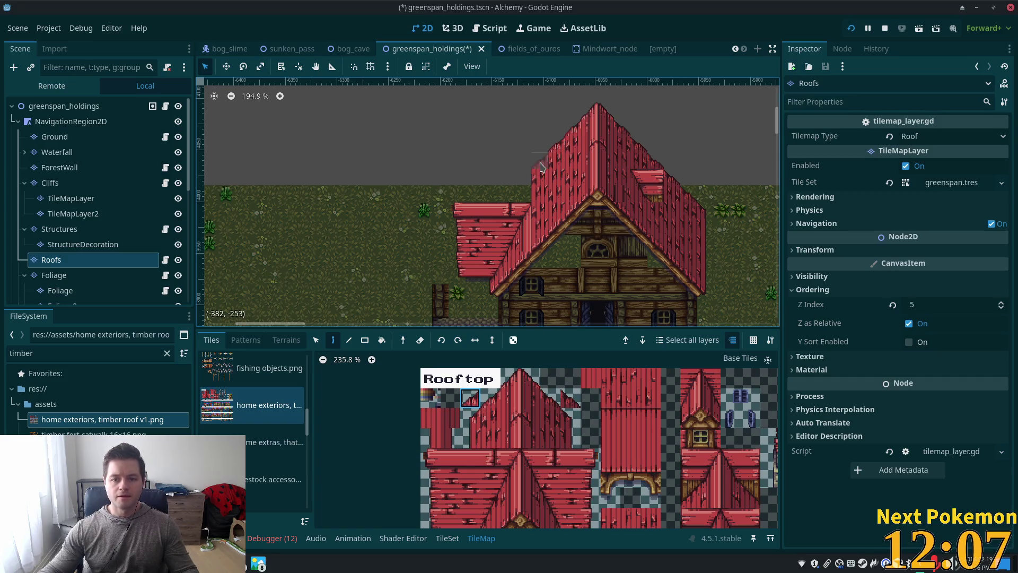
Paint an angled edge tile and the tile below it where the wing roof meets the main roof.
scroll(587, 179, up, 4)
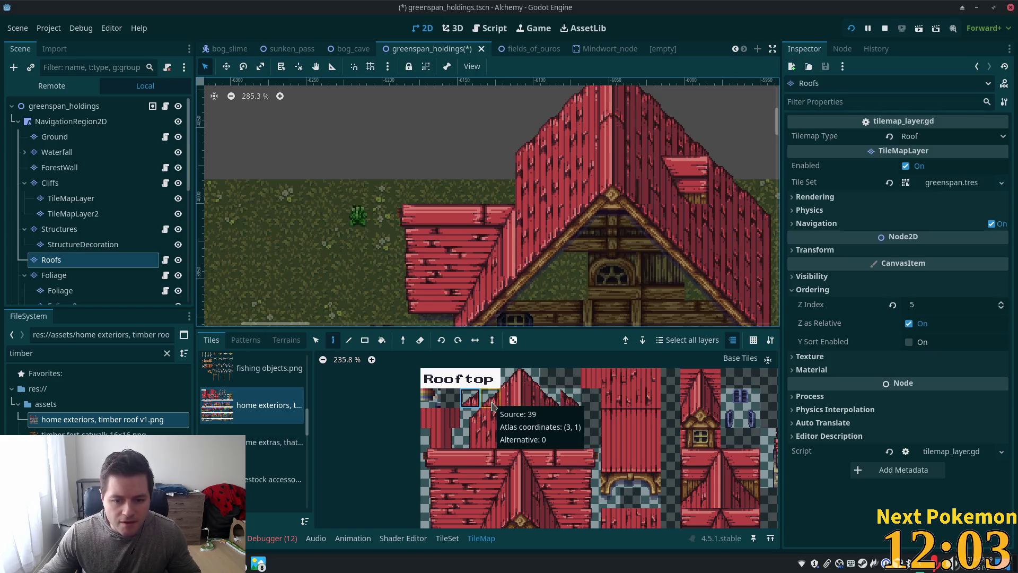
scroll(492, 405, up, 6)
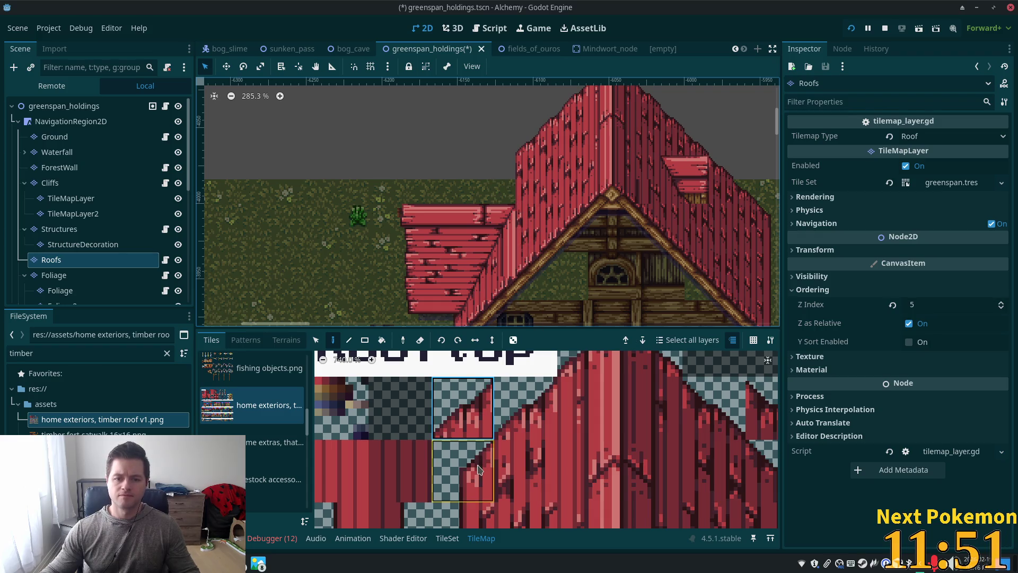
click(523, 411)
click(506, 178)
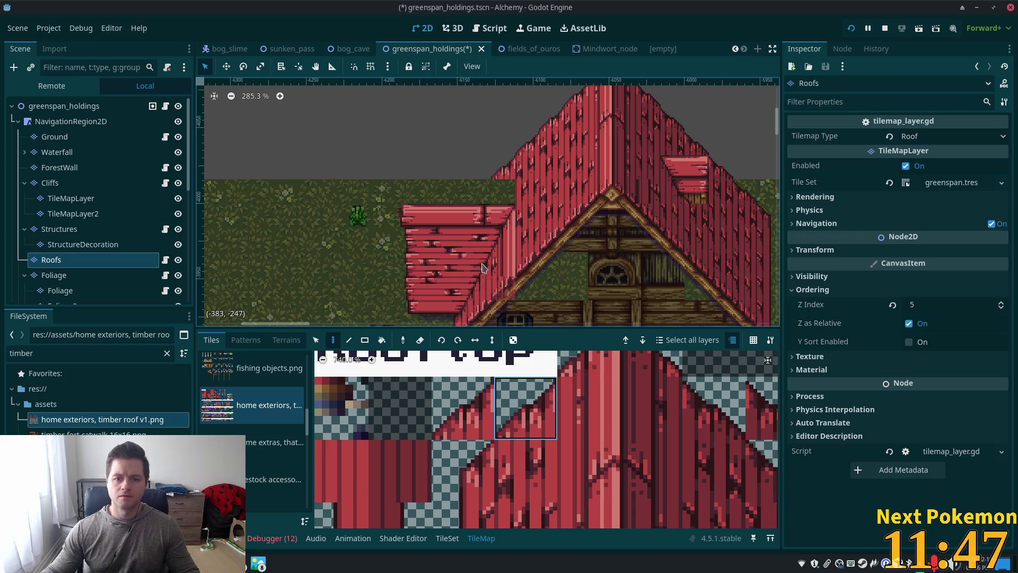
click(526, 471)
click(504, 186)
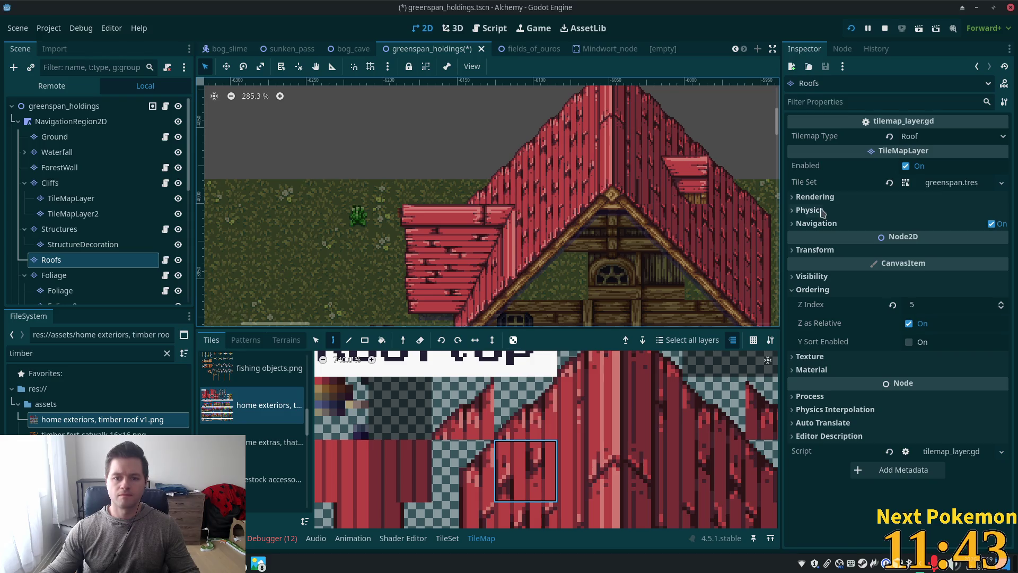
scroll(711, 225, down, 3)
scroll(687, 272, up, 3)
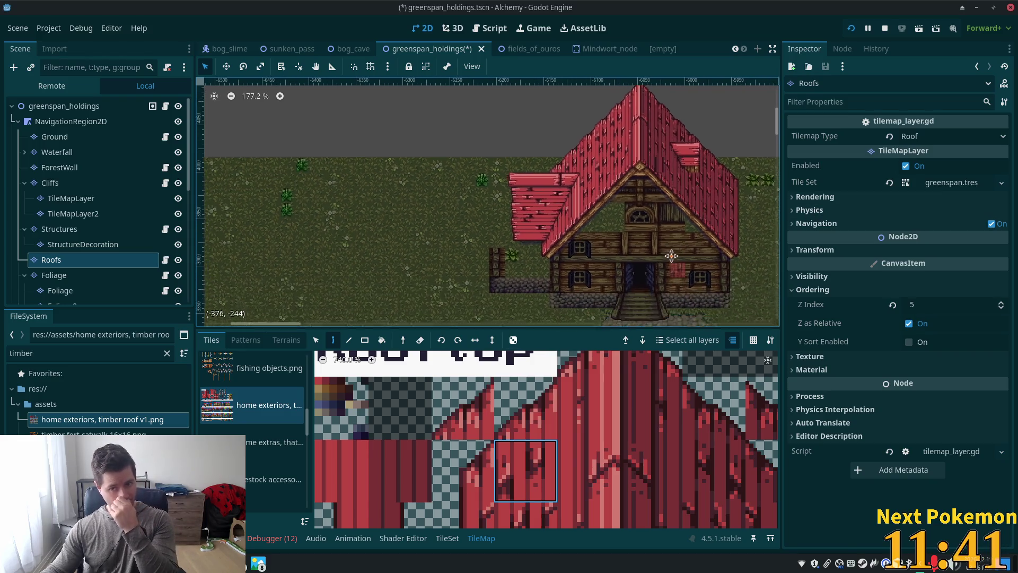
scroll(578, 211, up, 2)
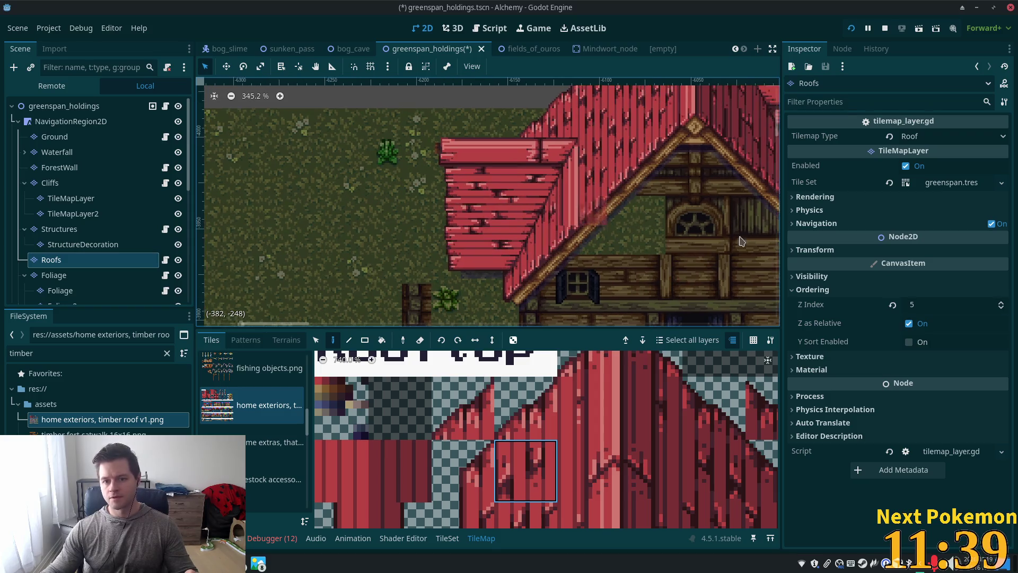
Try the roof ridge and neighbouring roof tiles in the atlas, settling on a single tile one row up.
scroll(593, 477, down, 1)
scroll(593, 477, down, 2)
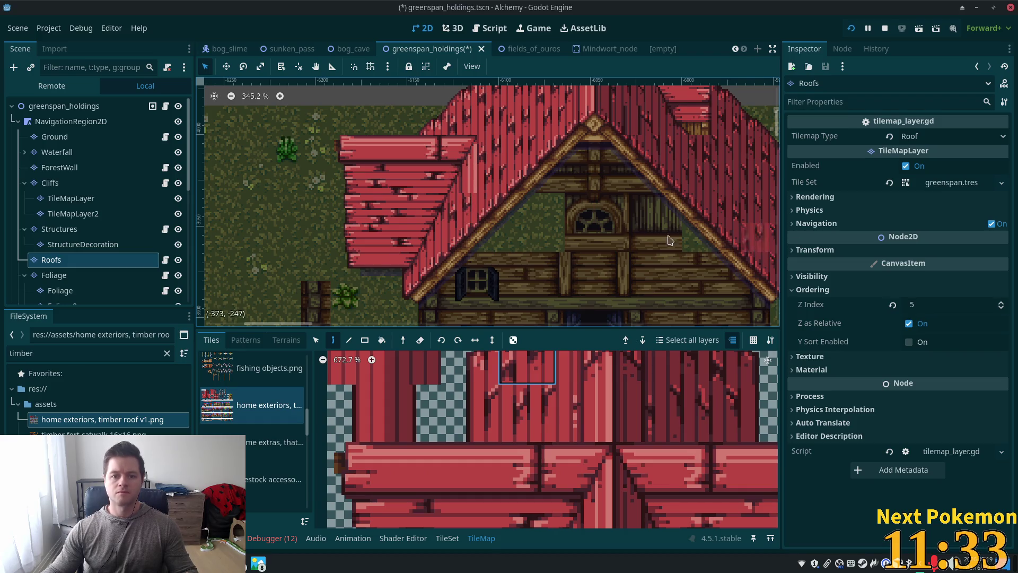
scroll(578, 416, down, 3)
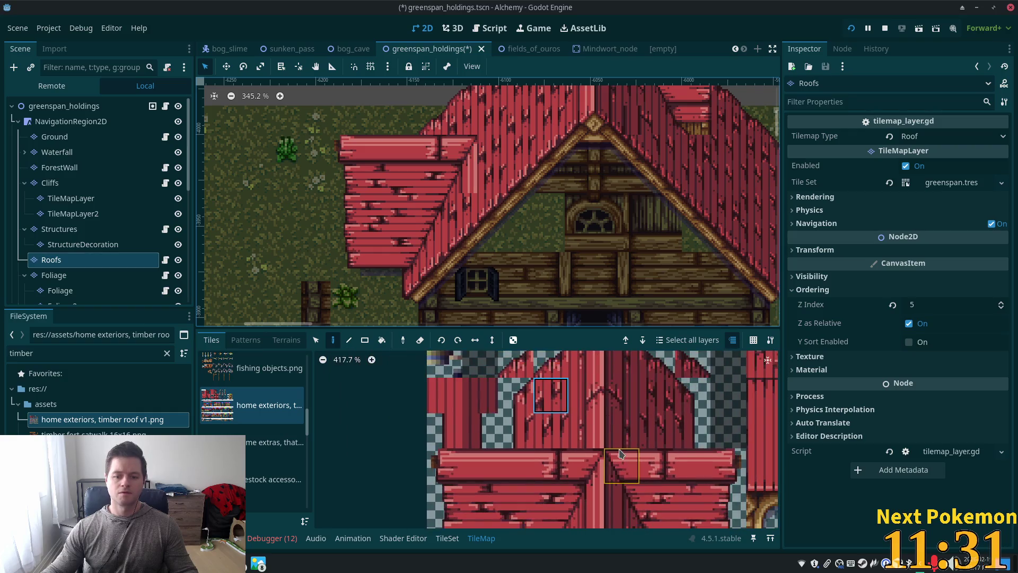
click(577, 416)
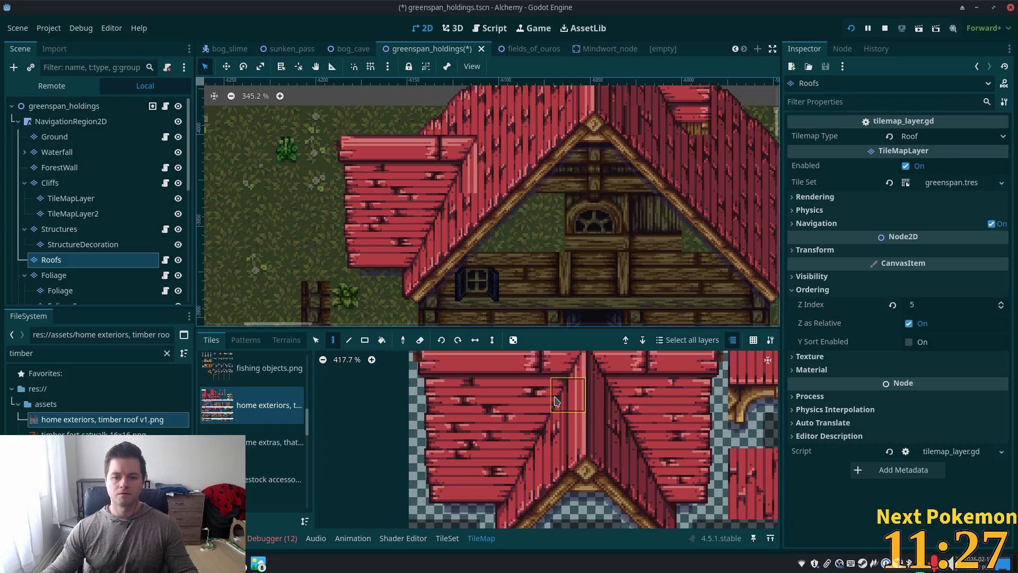
click(542, 424)
drag(542, 424, 538, 395)
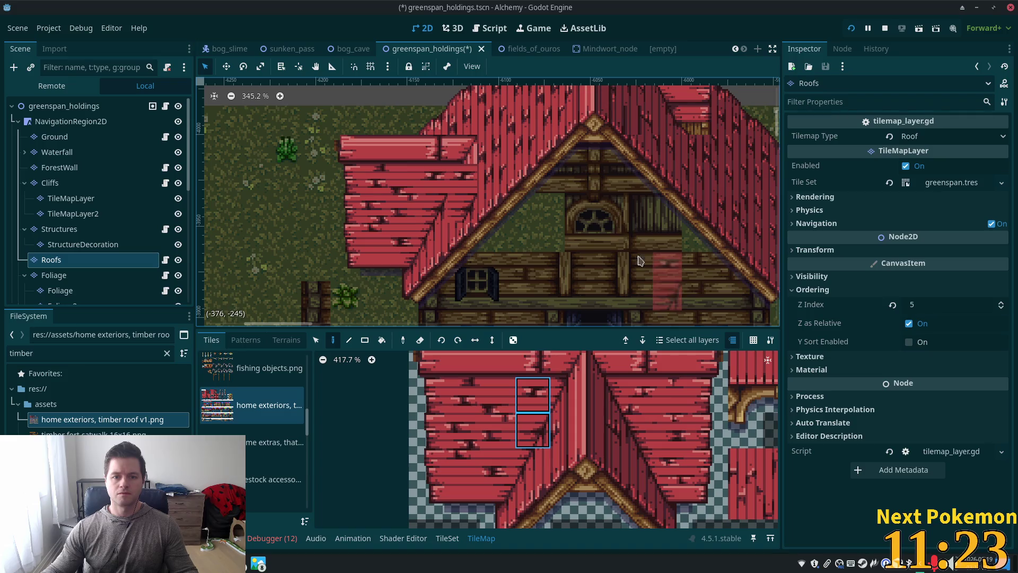
scroll(636, 395, up, 2)
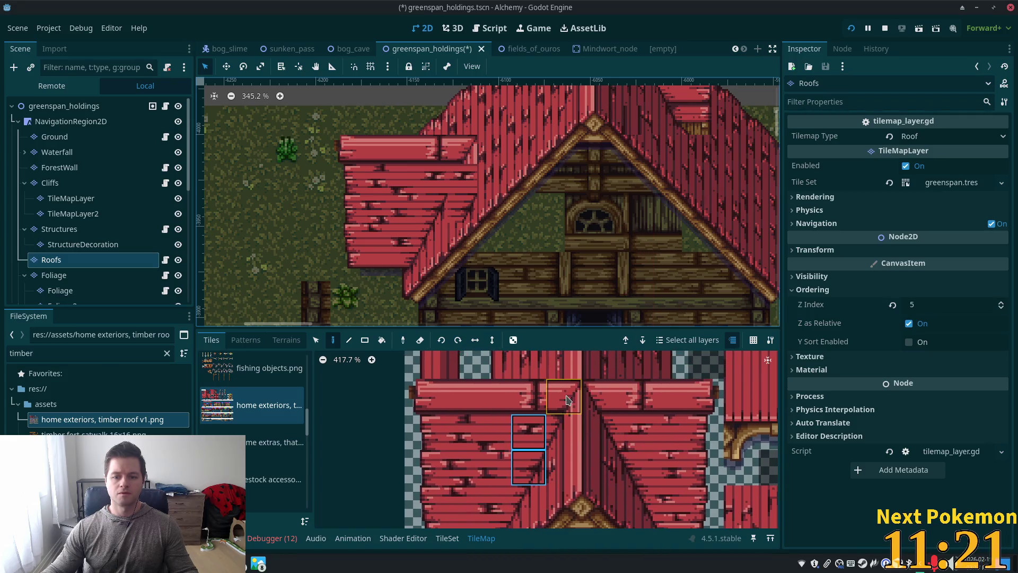
scroll(541, 382, right, 5)
scroll(530, 371, down, 2)
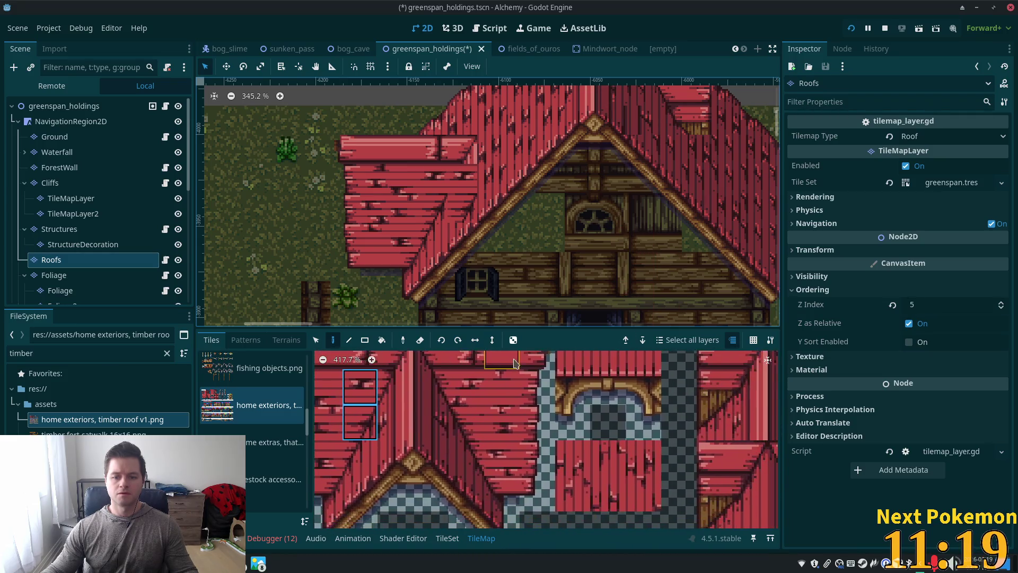
scroll(636, 379, down, 3)
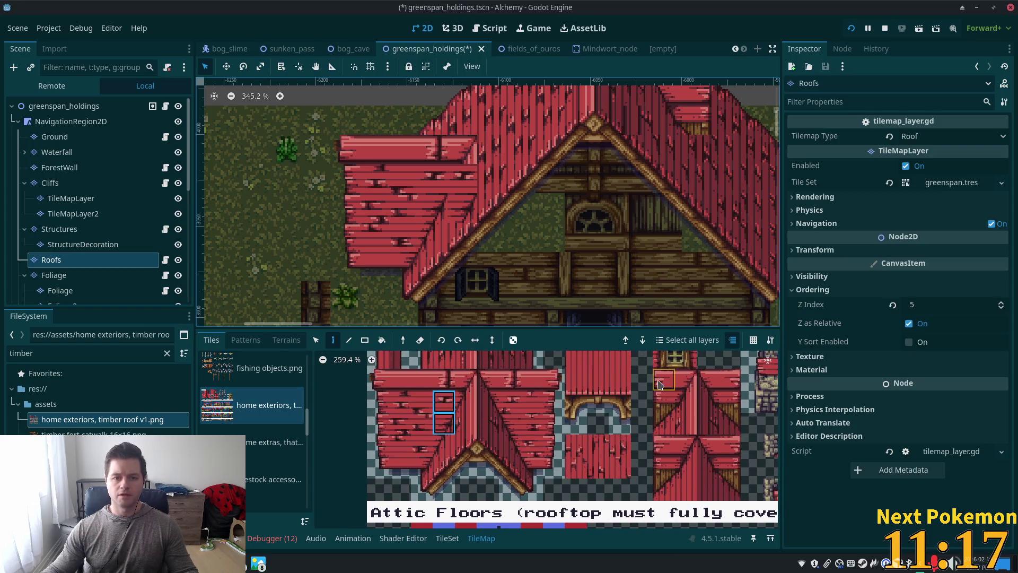
click(445, 455)
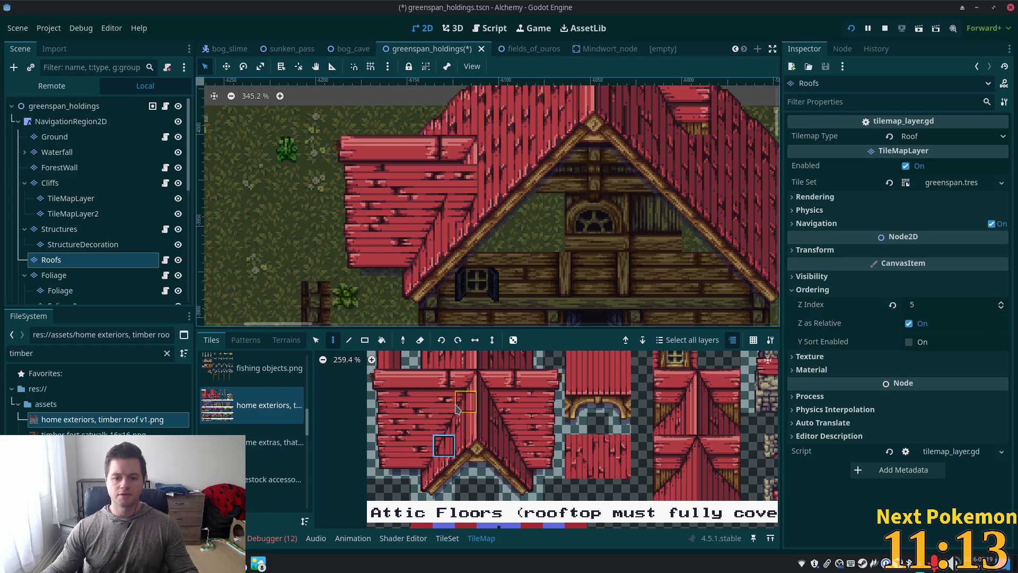
click(444, 423)
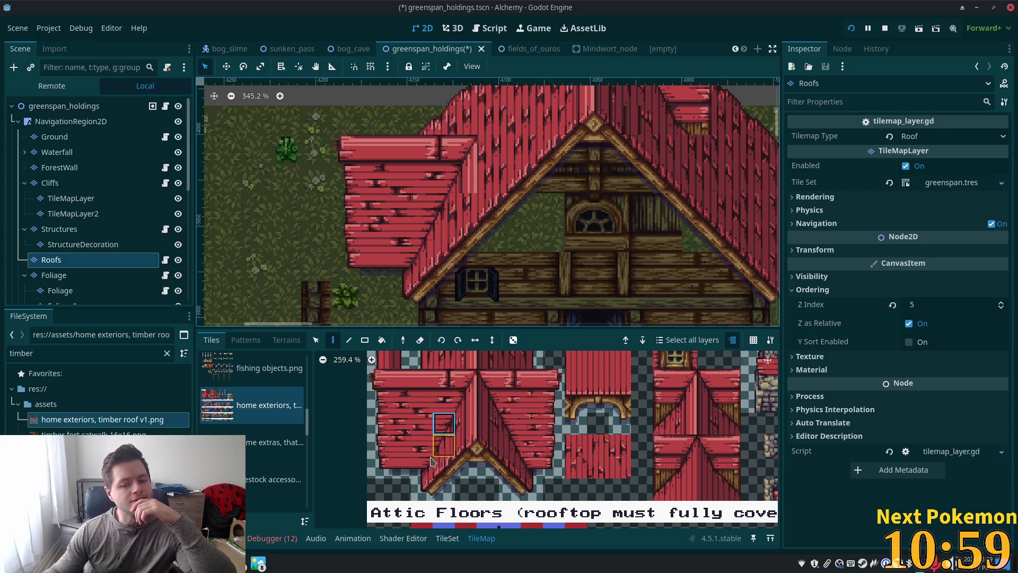
Select a two-tile vertical strip of a different red roof tile and frame the house.
scroll(621, 461, down, 3)
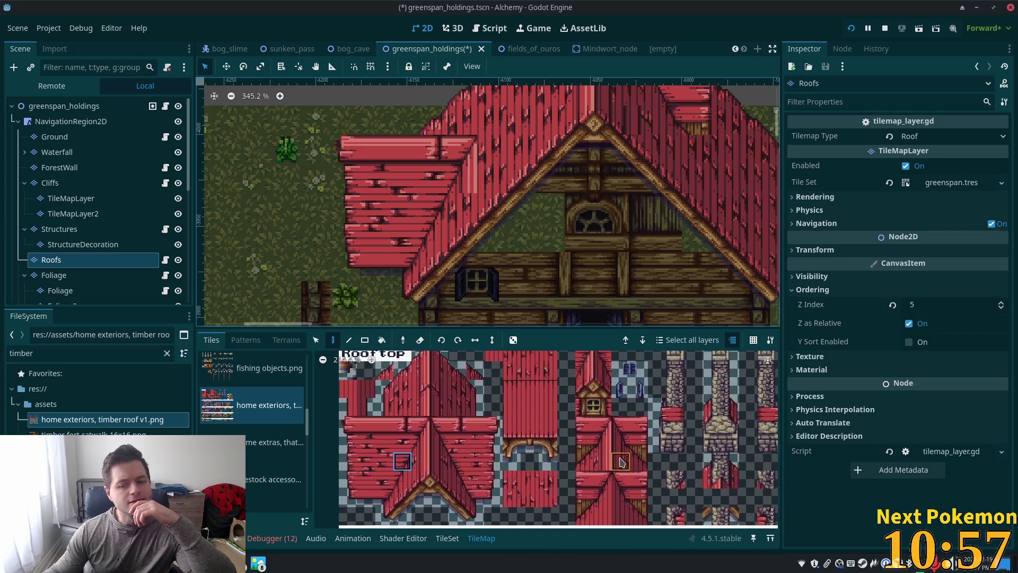
click(601, 487)
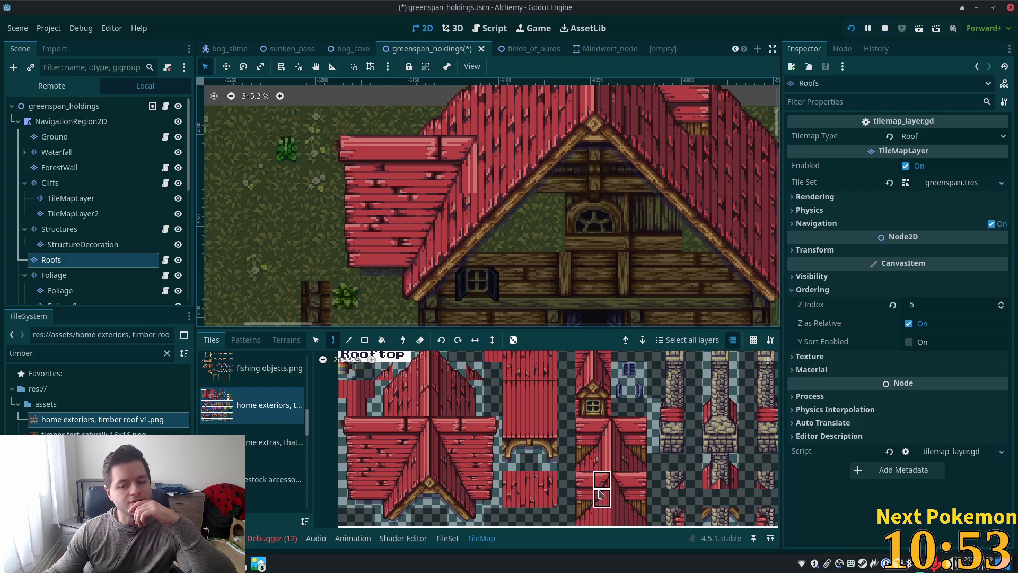
drag(602, 493, 601, 500)
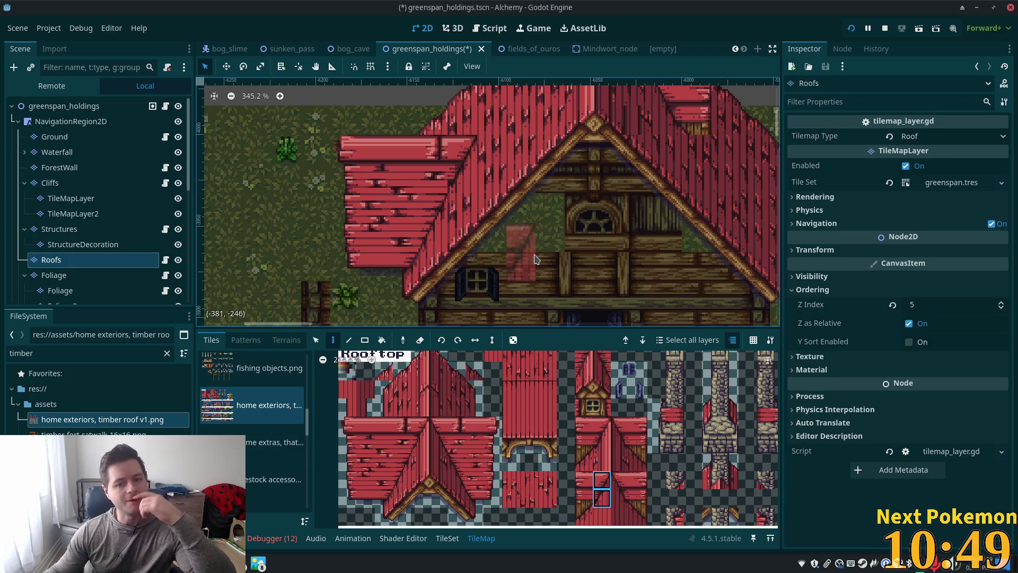
scroll(539, 261, down, 4)
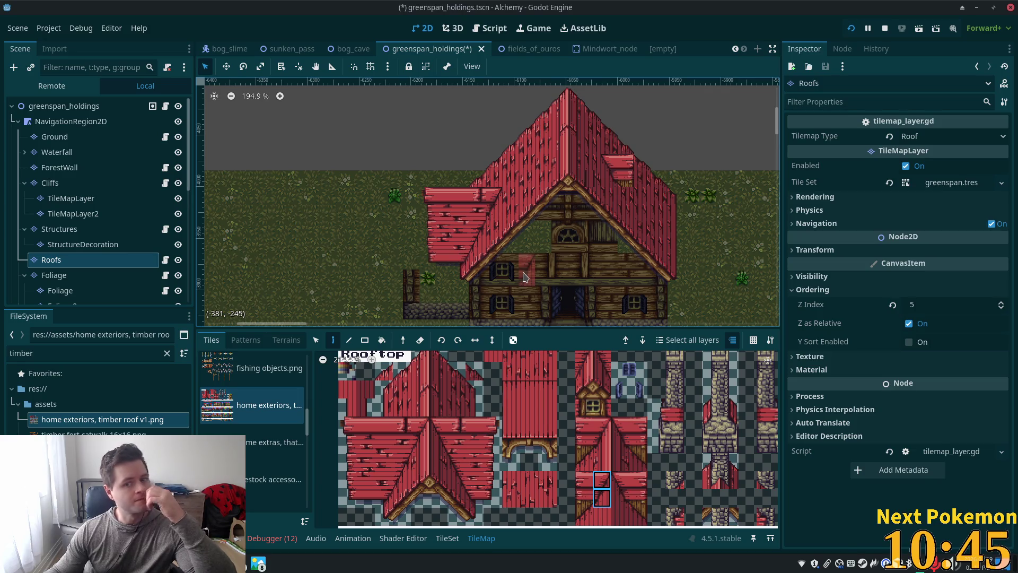
scroll(547, 216, down, 2)
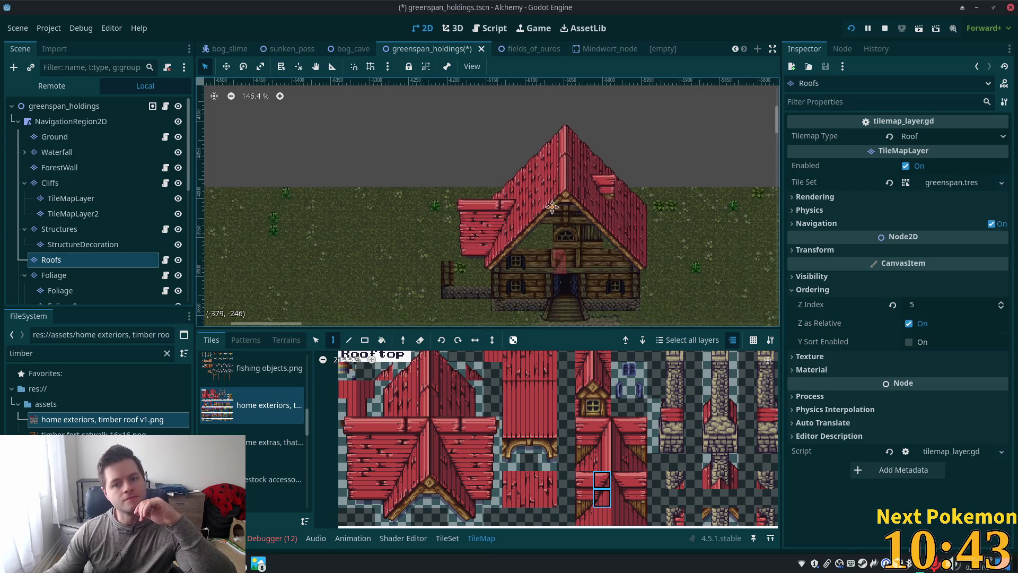
scroll(546, 216, up, 3)
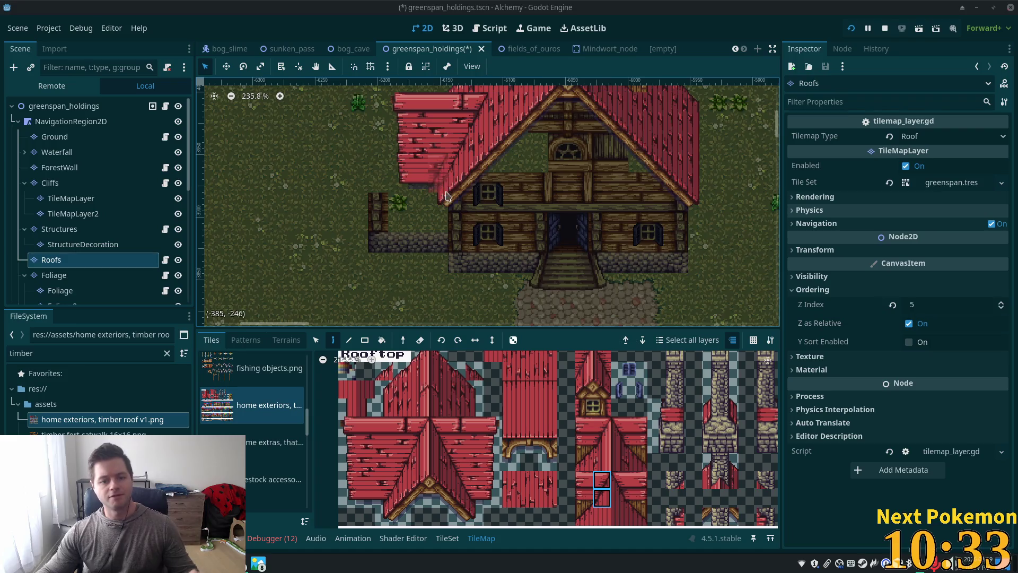
scroll(486, 234, down, 1)
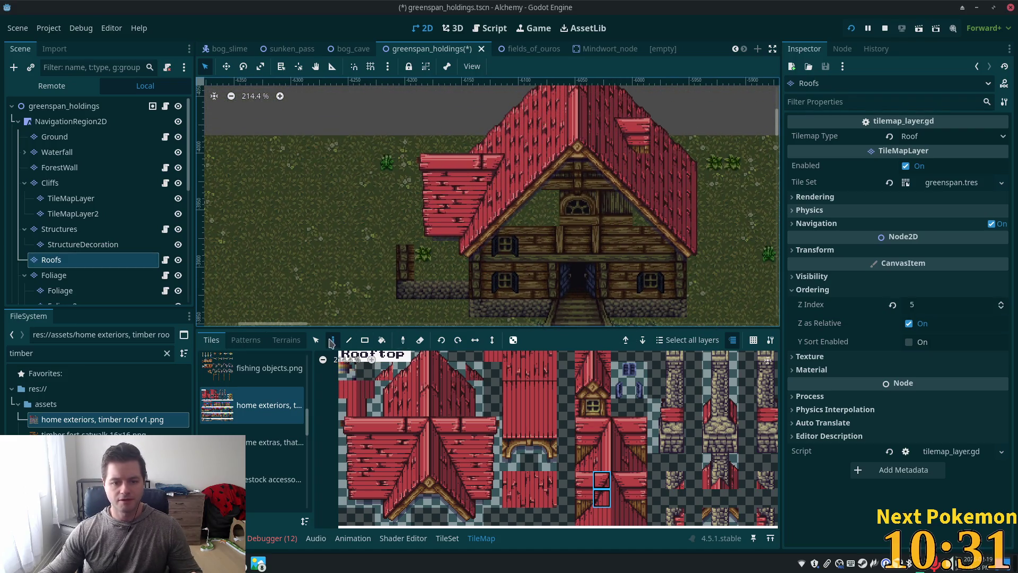
Move the side roof's left-edge tiles further left.
click(316, 340)
drag(420, 160, 431, 232)
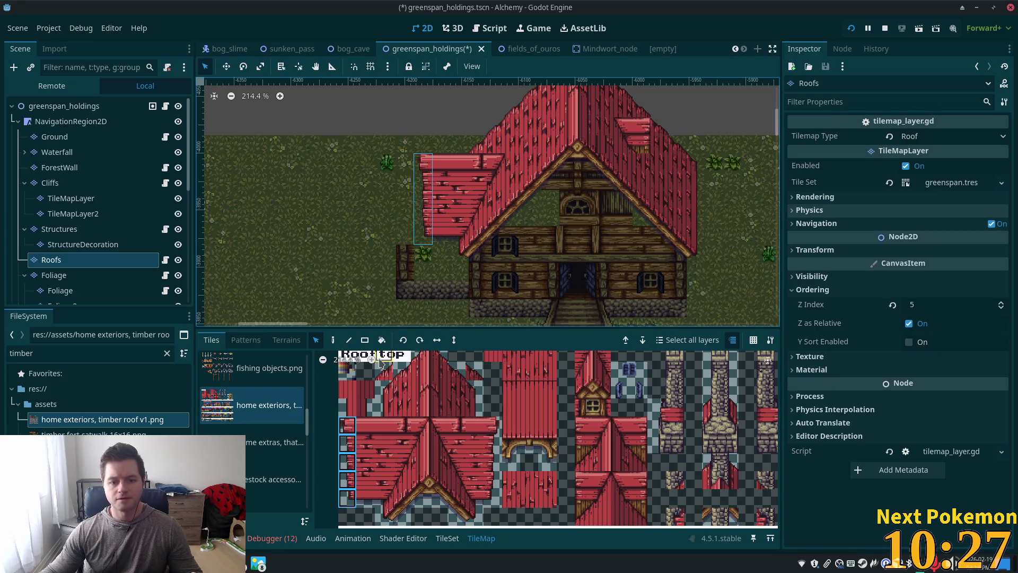
drag(421, 205, 387, 206)
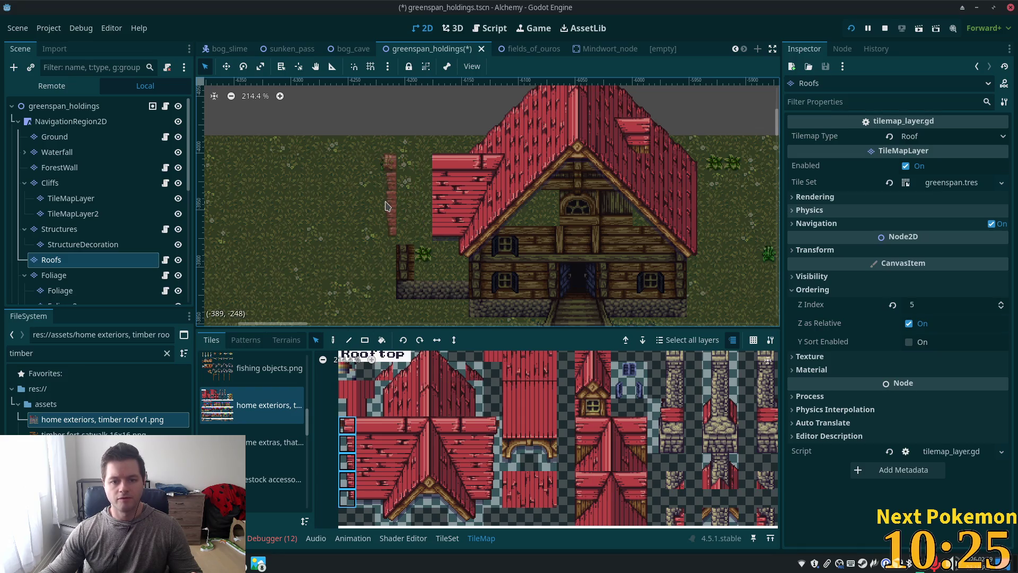
Fill the side roof gap with a five-tile roof column, then pick a new column of roof tiles.
drag(366, 426, 370, 496)
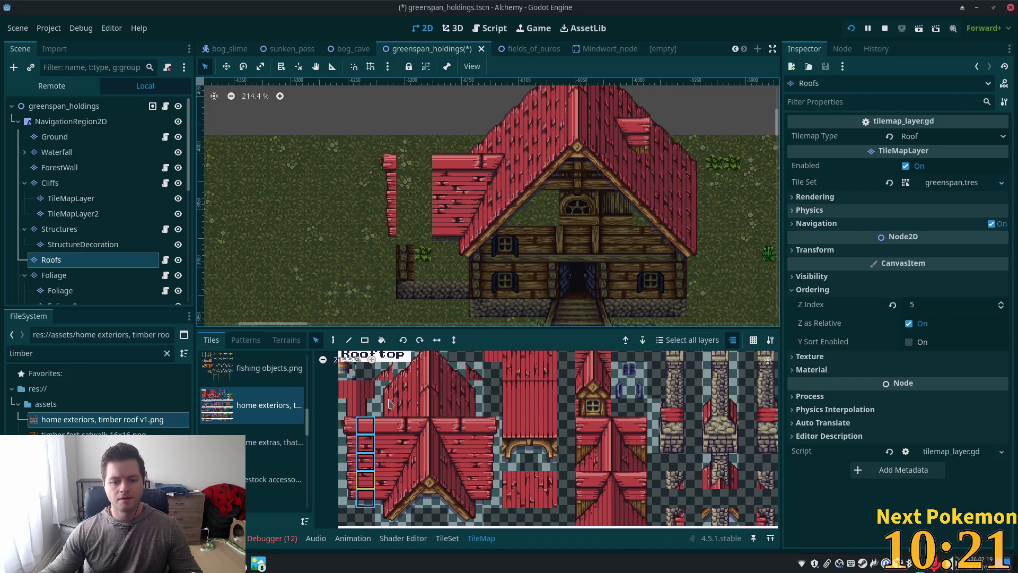
click(334, 340)
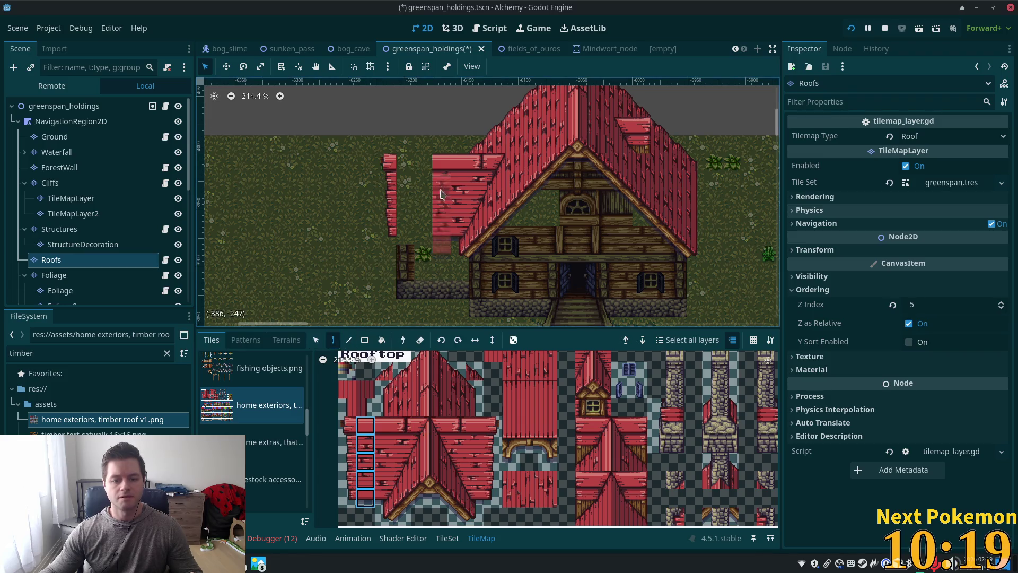
click(407, 197)
click(424, 197)
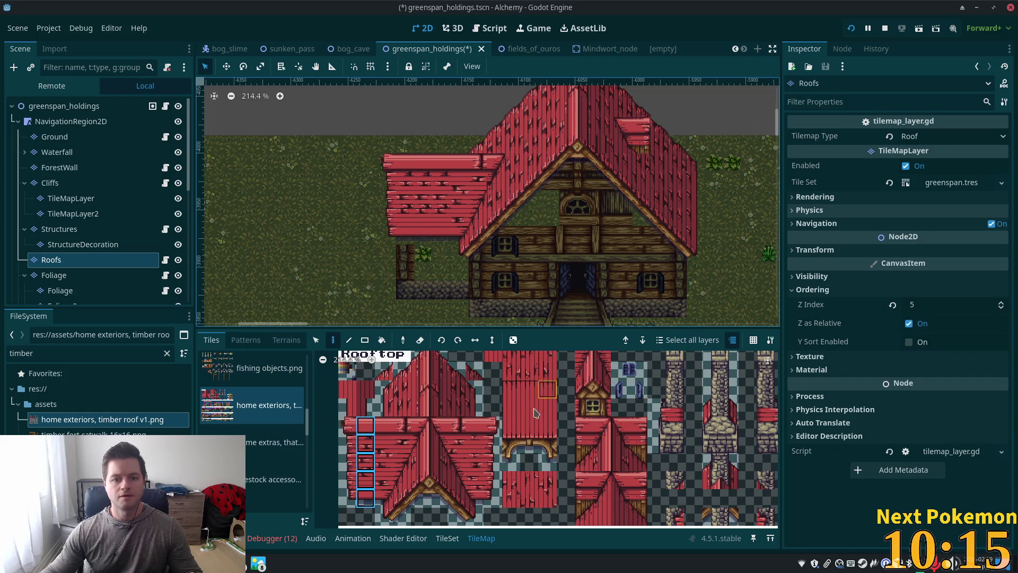
drag(479, 431, 475, 451)
drag(478, 494, 477, 489)
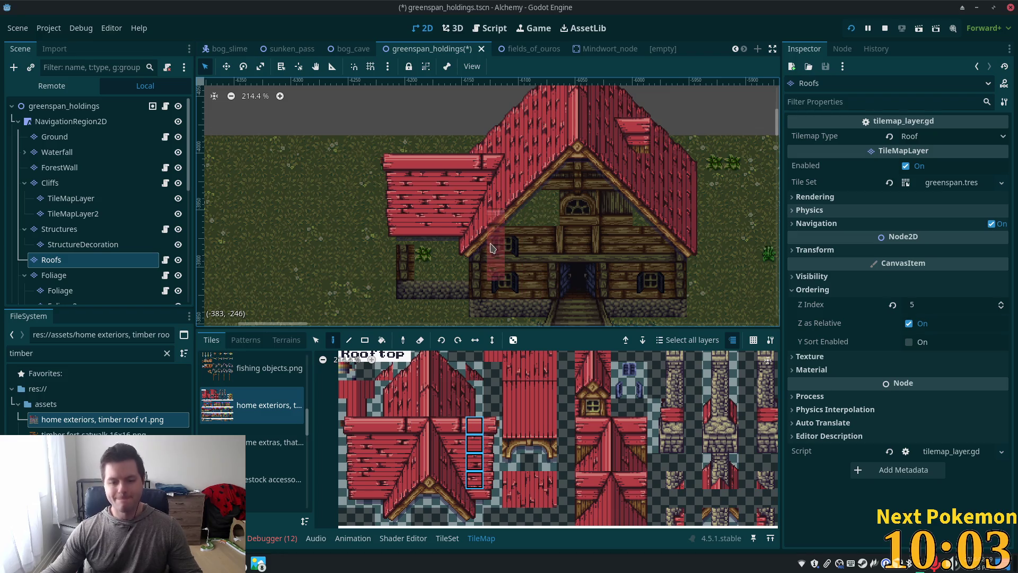
Select a 2x2 block of roof tiles and bring the whole house and path into view.
scroll(610, 416, down, 4)
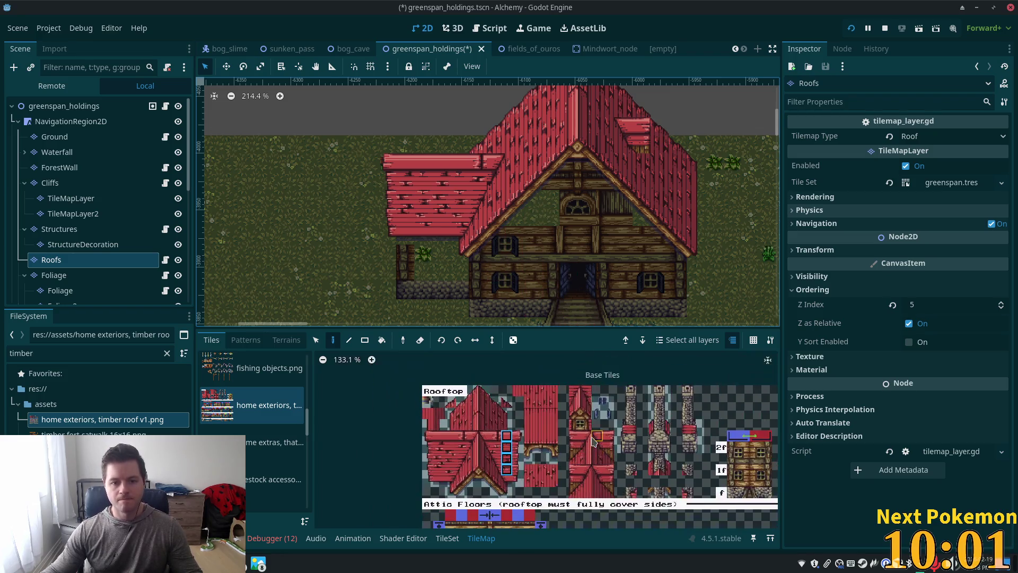
scroll(610, 416, up, 2)
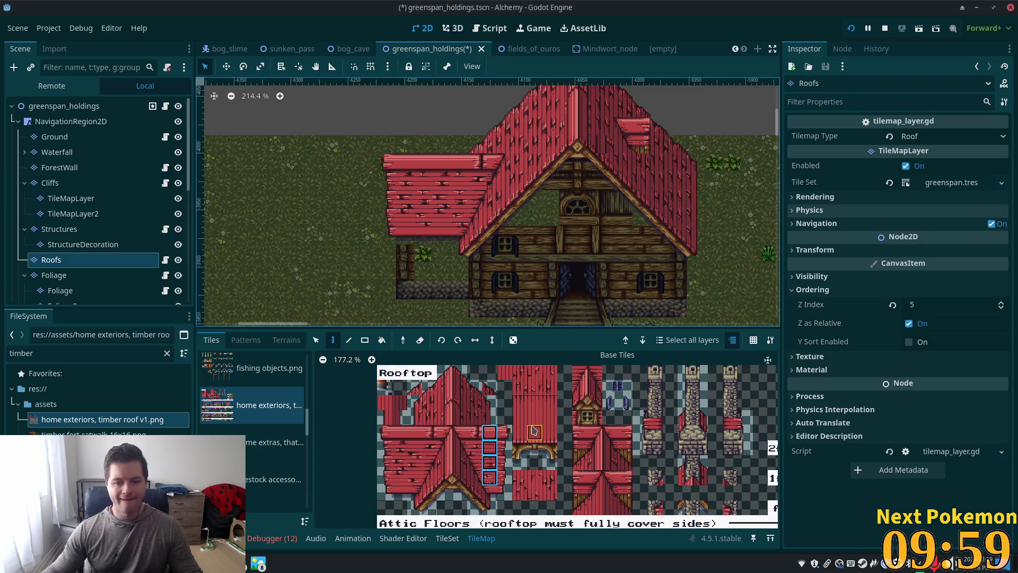
drag(522, 418, 535, 433)
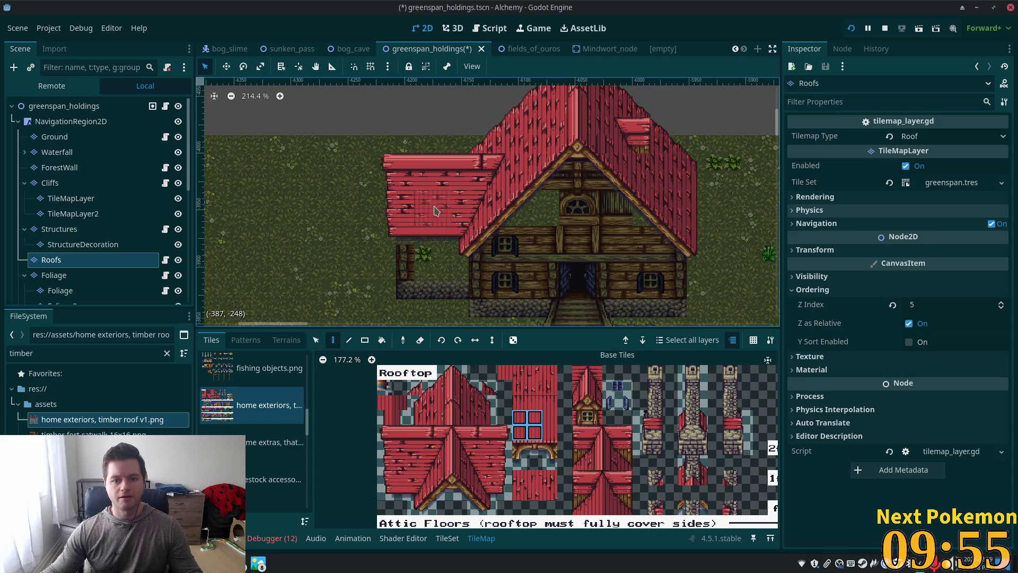
scroll(564, 435, down, 3)
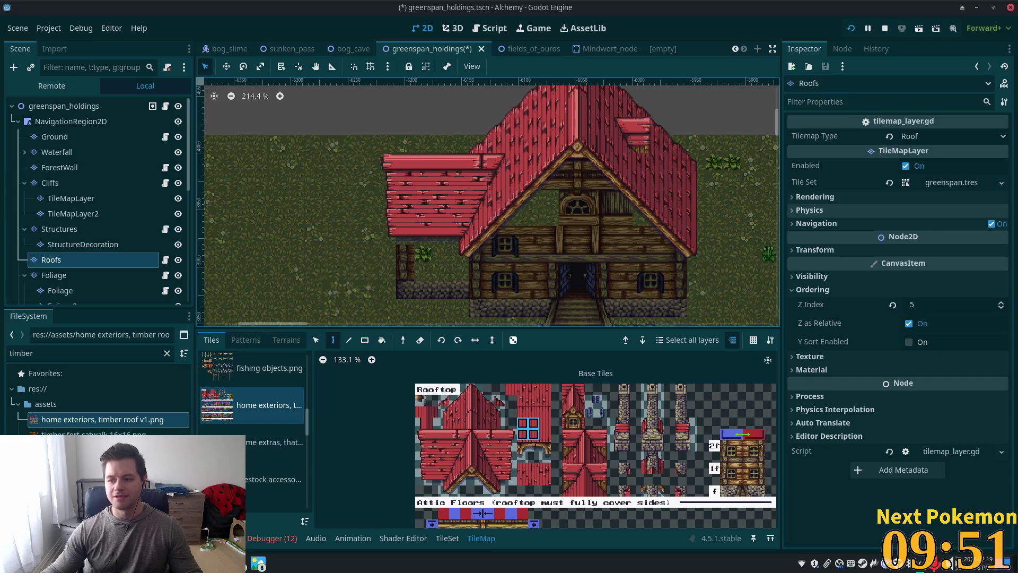
scroll(590, 479, up, 3)
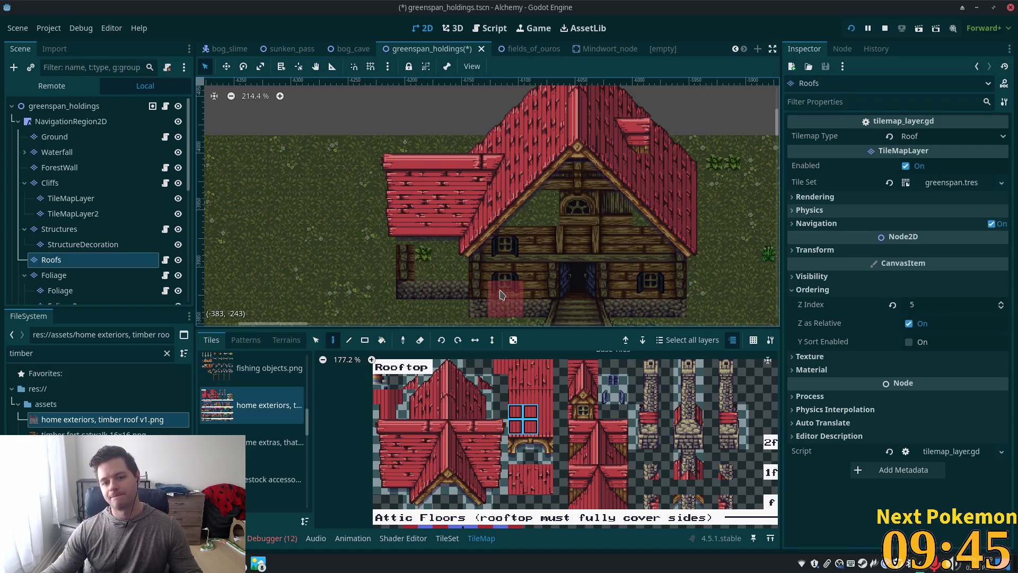
scroll(484, 229, down, 2)
scroll(484, 230, down, 2)
mouse_move(552, 318)
mouse_down()
mouse_move(454, 227)
mouse_move(484, 227)
mouse_up()
scroll(495, 253, up, 3)
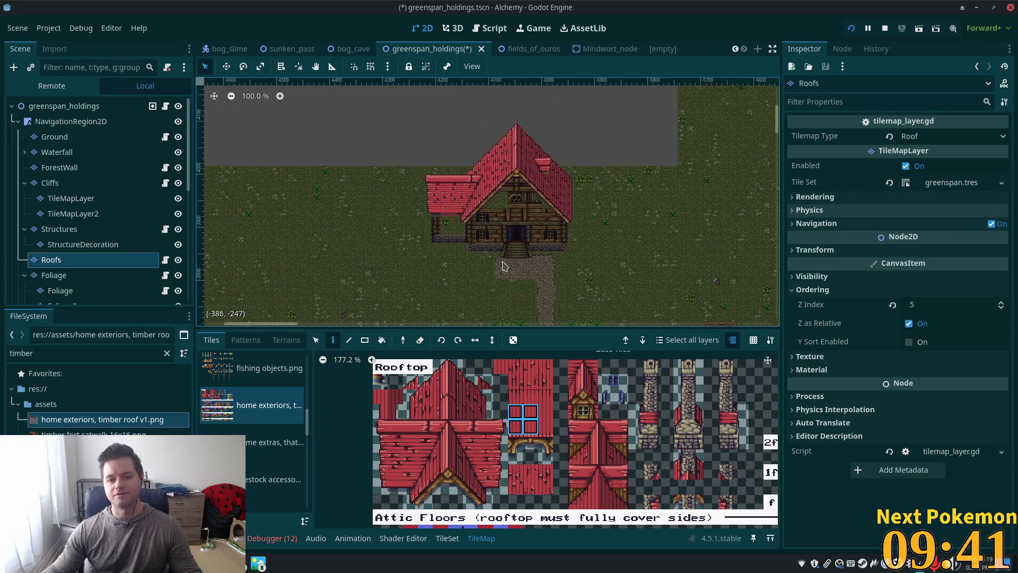
scroll(520, 282, up, 7)
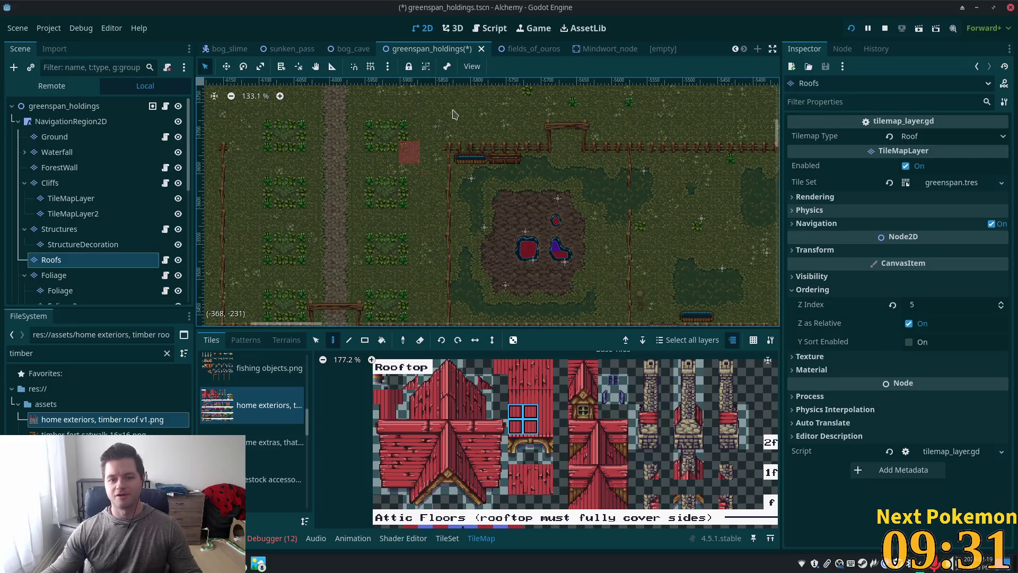
Save the greenspan_holdings scene and bring the Alchemy (DEBUG) game window to the front.
click(853, 30)
right_click(259, 563)
right_click(258, 563)
click(249, 528)
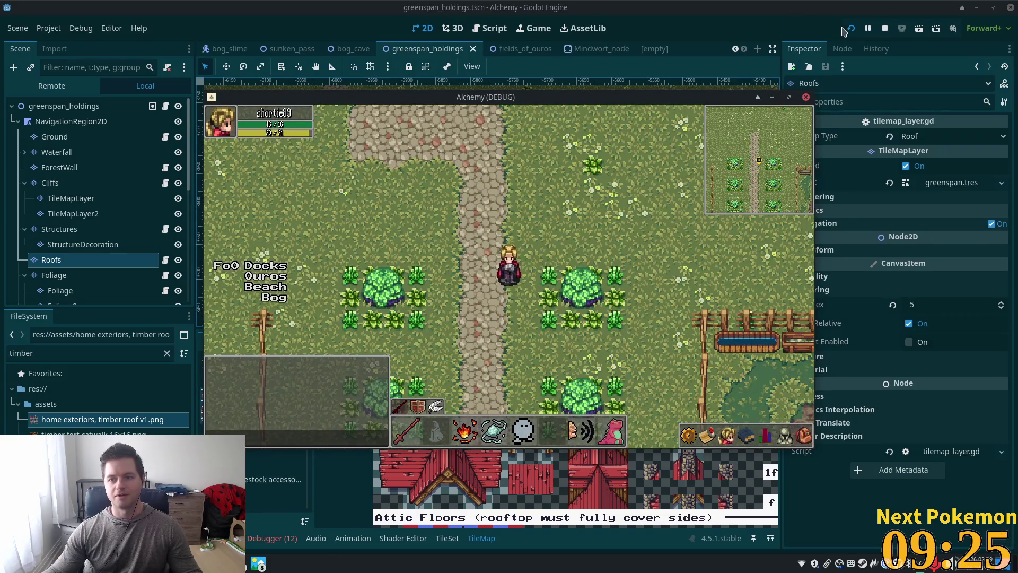
Restart the game with F5 and walk the character through the garden up to the house.
click(876, 174)
key(F5)
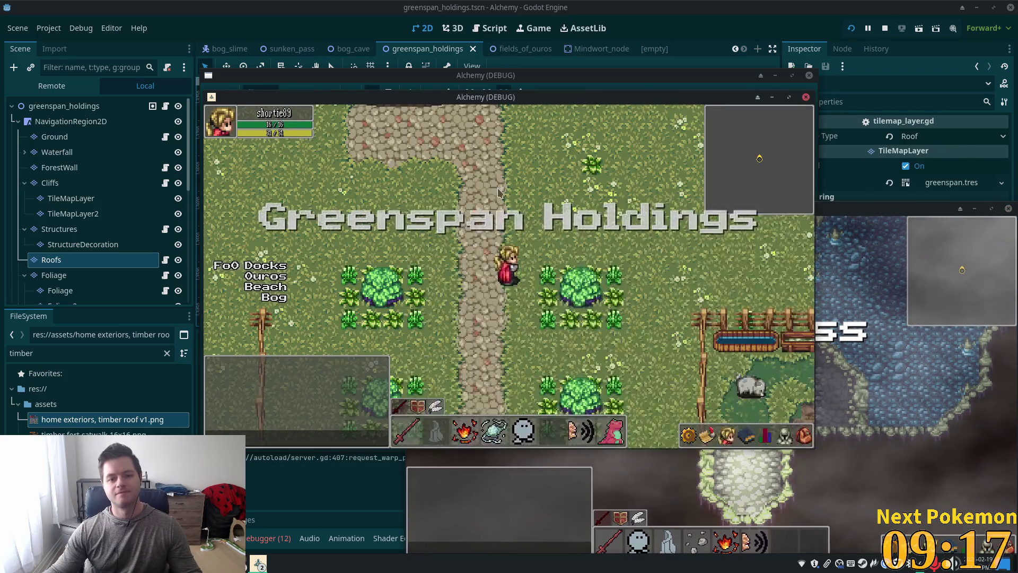
key(w)
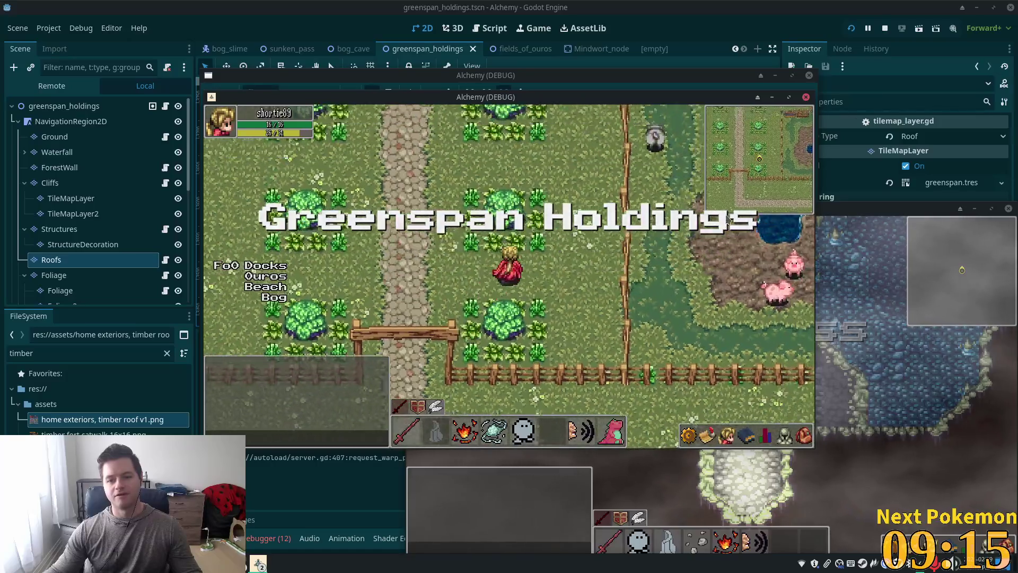
key(s)
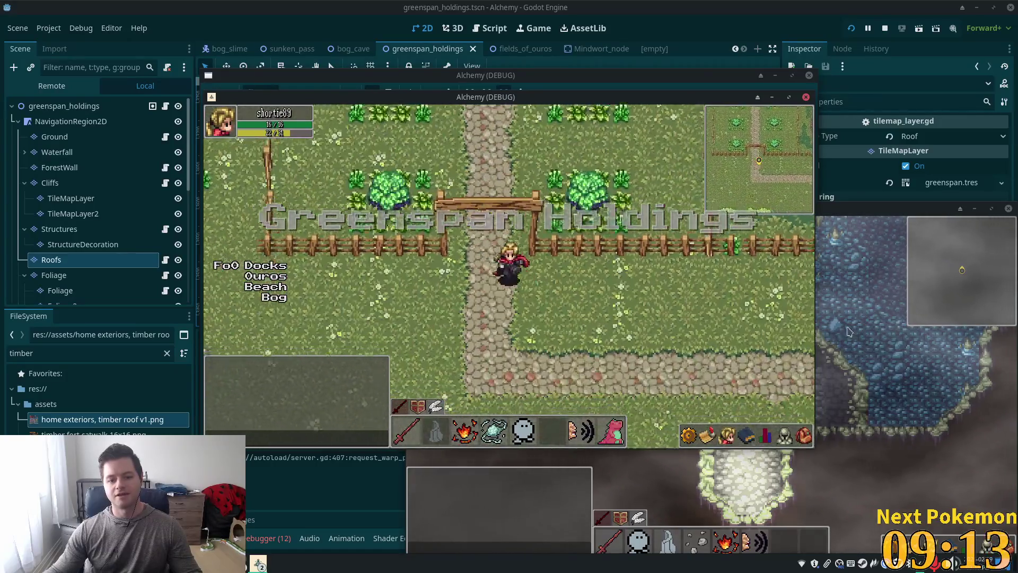
key(a)
key(w)
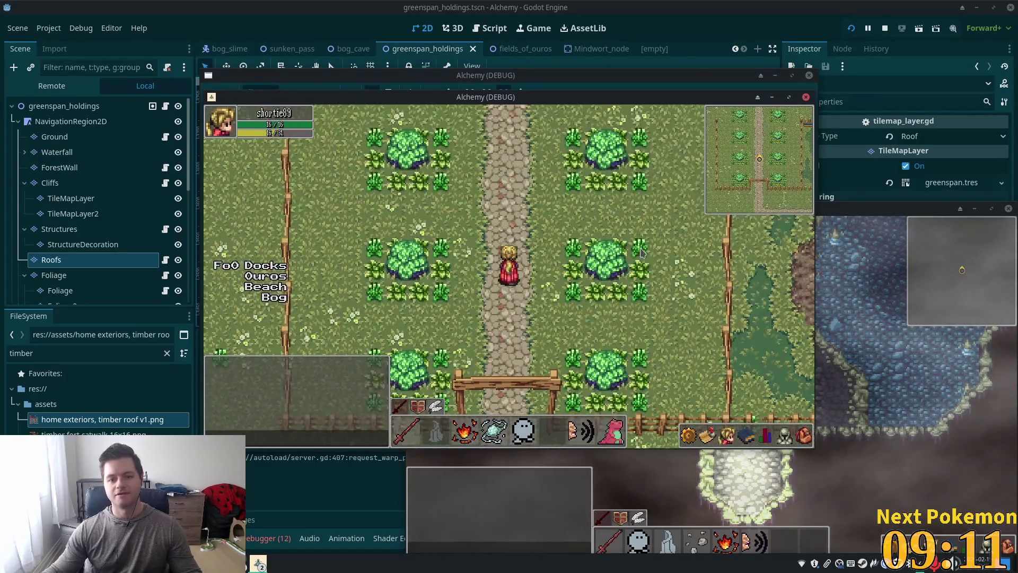
key(w)
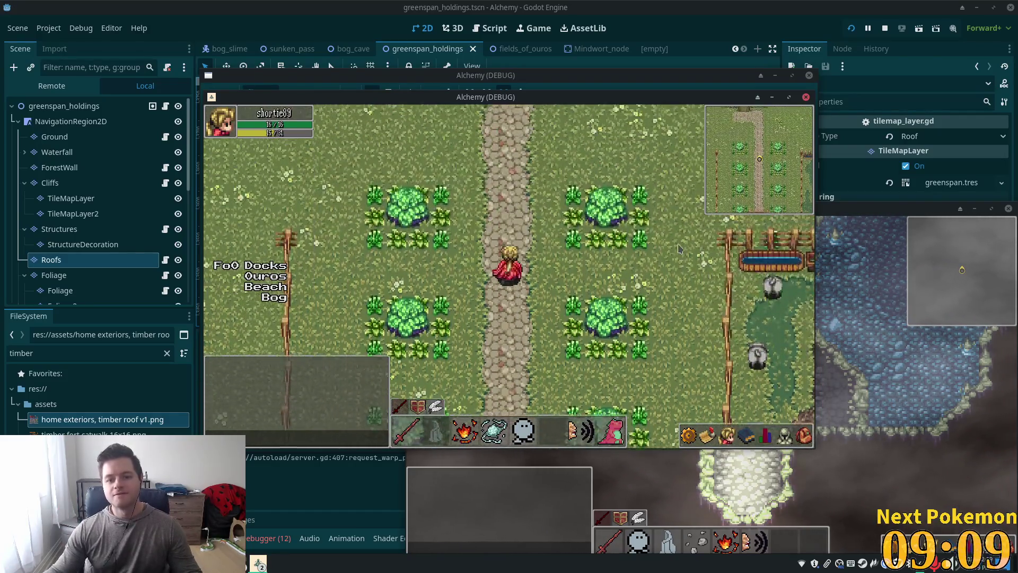
key(a)
key(w)
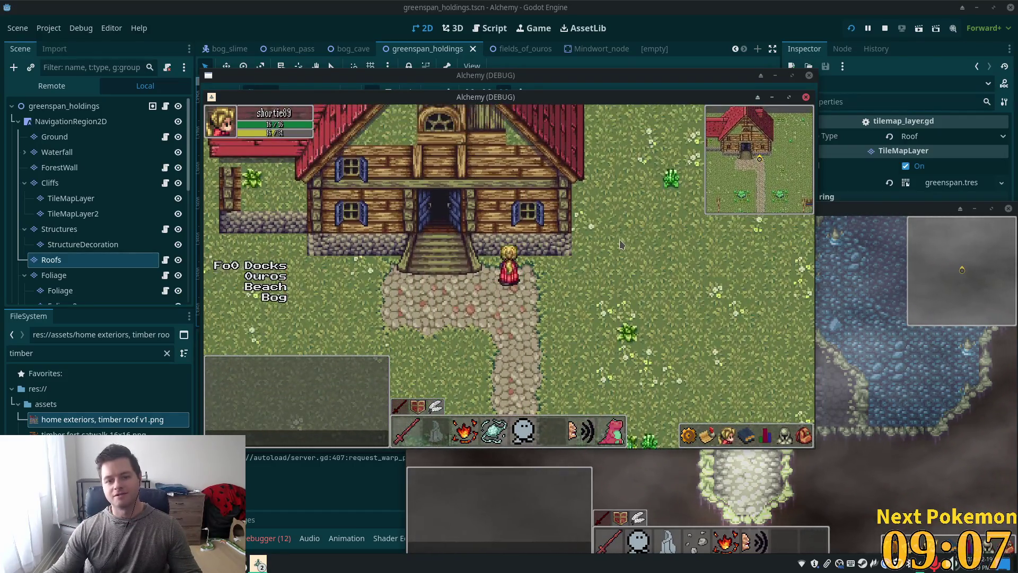
Walk the character around the newly roofed house and east across the field.
key(a)
key(w)
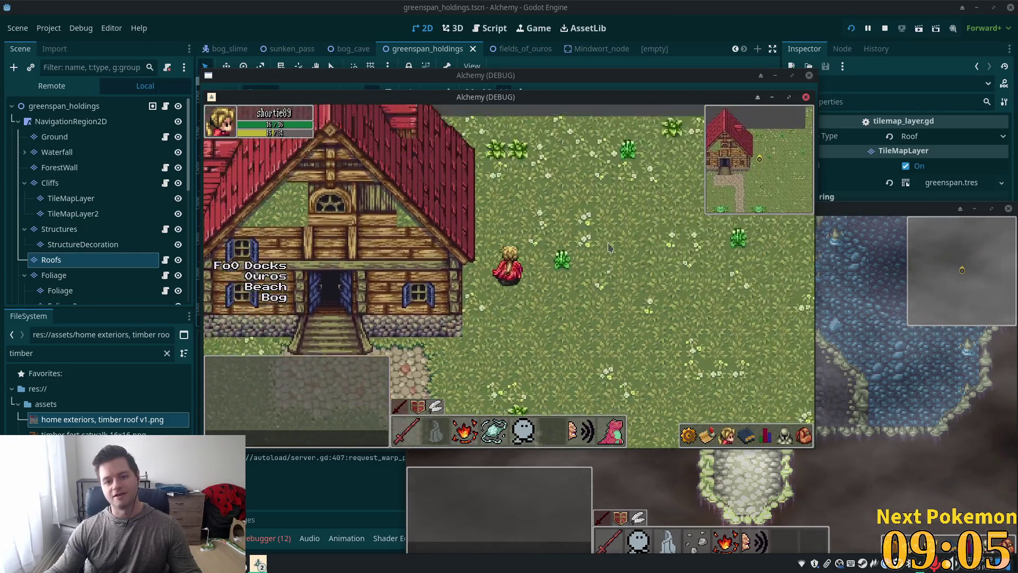
key(s)
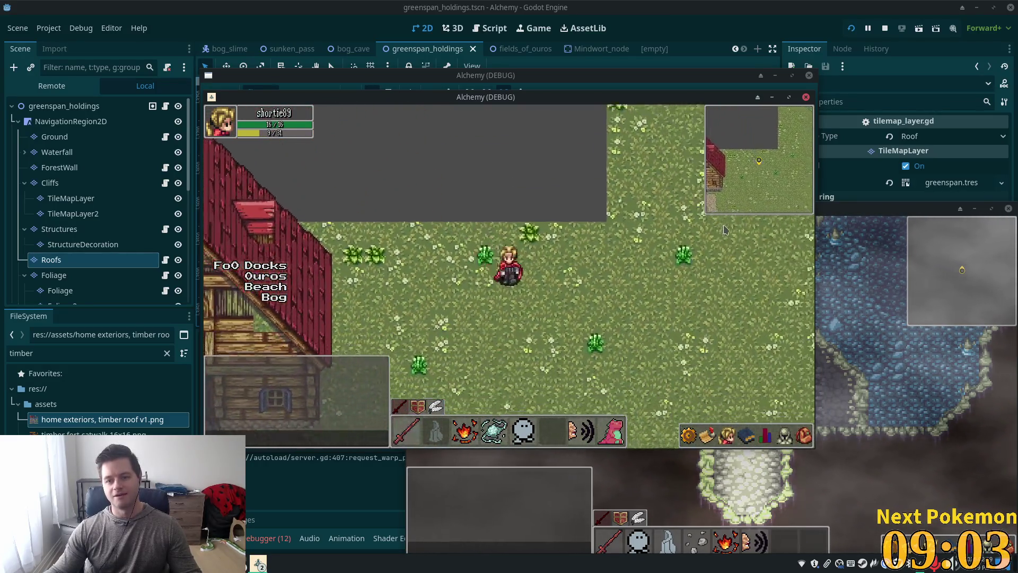
key(w)
key(a)
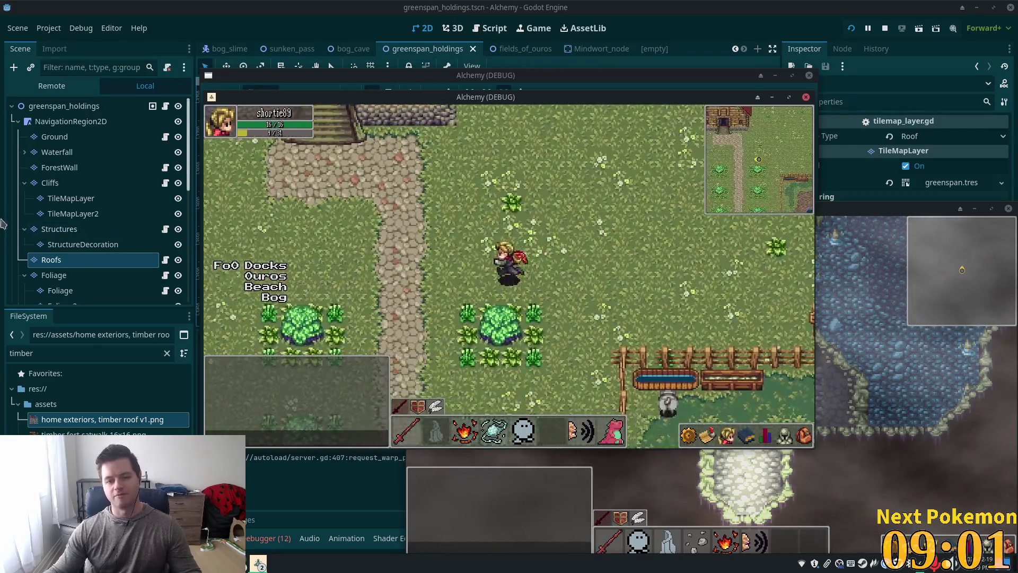
key(w)
key(a)
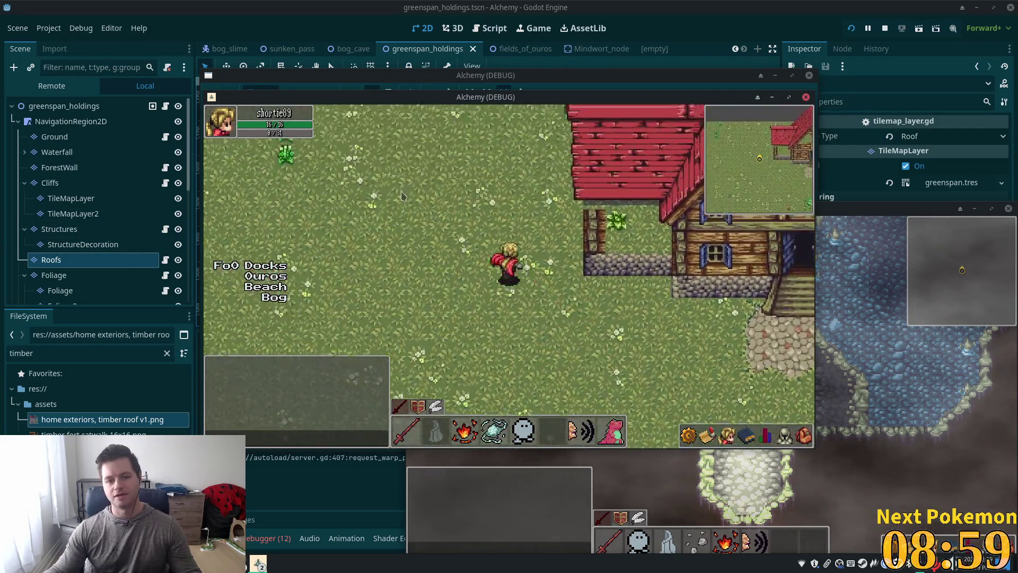
key(s)
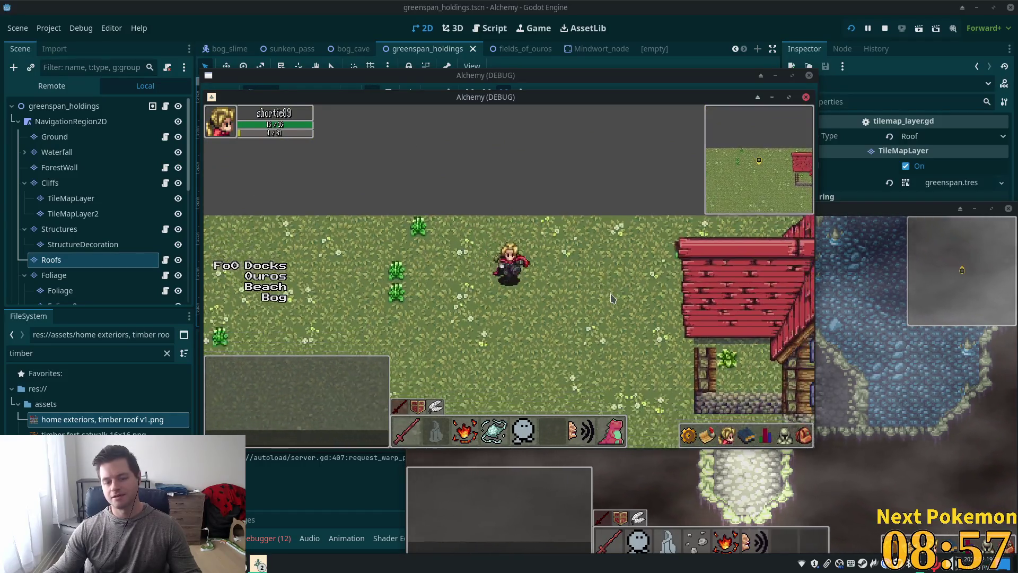
key(d)
key(d)
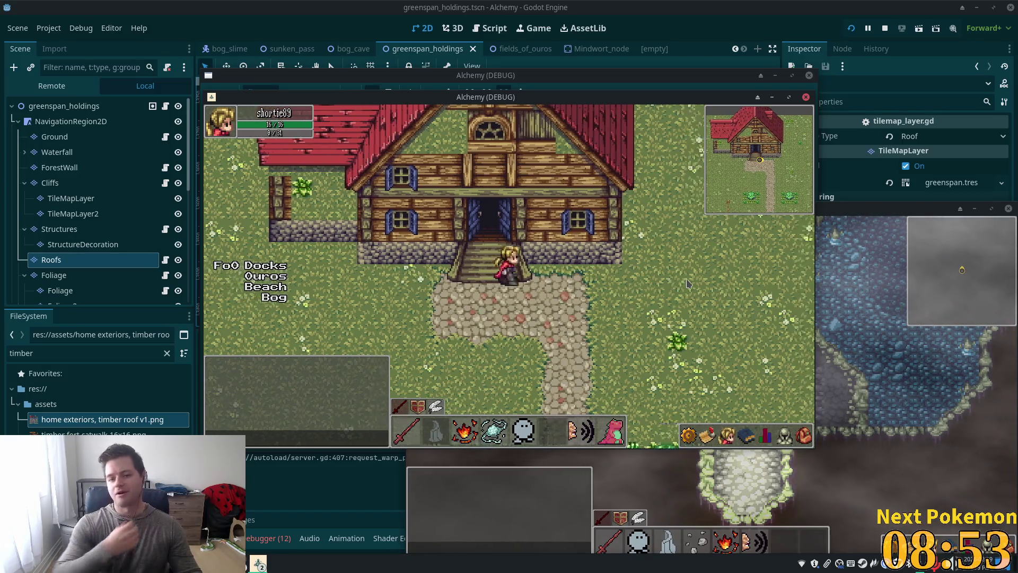
key(d)
key(s)
key(d)
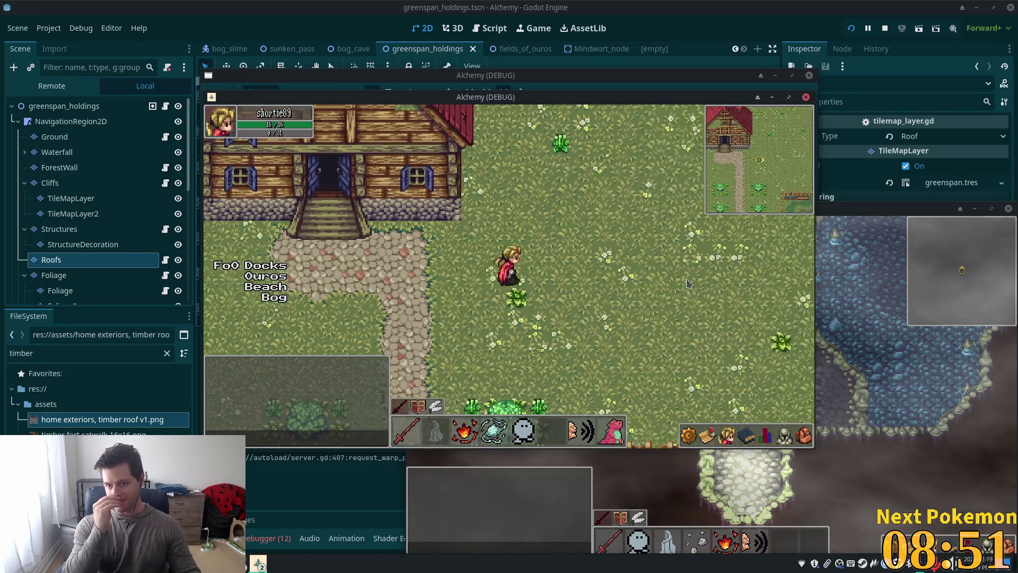
key(w)
key(d)
key(w)
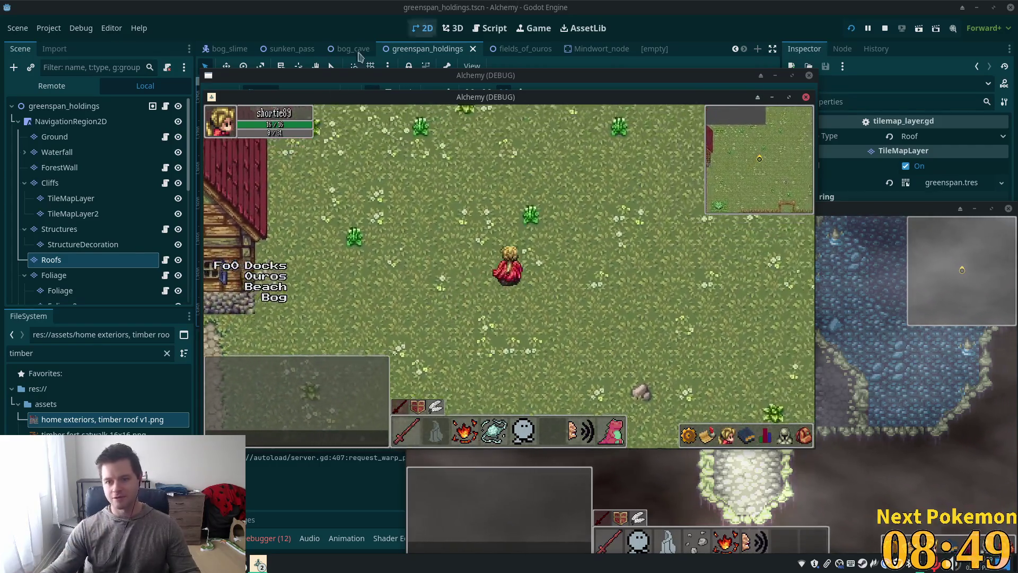
Walk into the pig pen and back to the house, then return to the Godot editor with Alt+Tab.
key(a)
key(s)
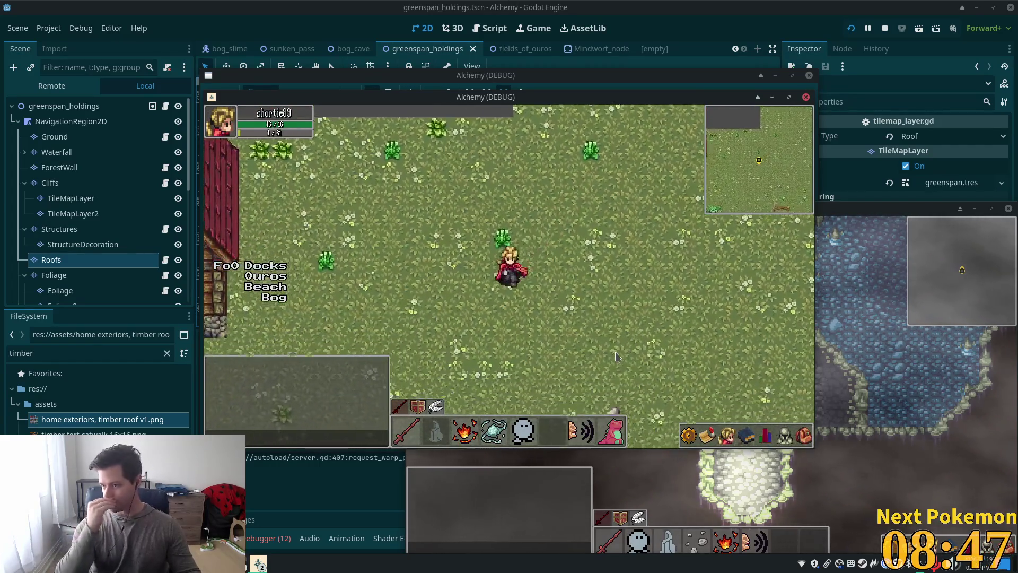
key(a)
key(s)
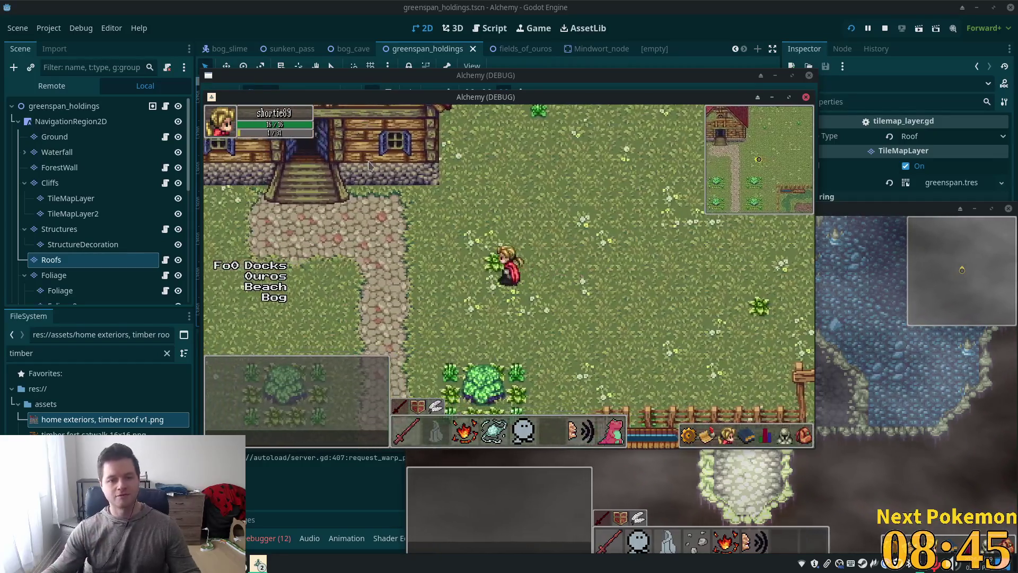
key(s)
key(d)
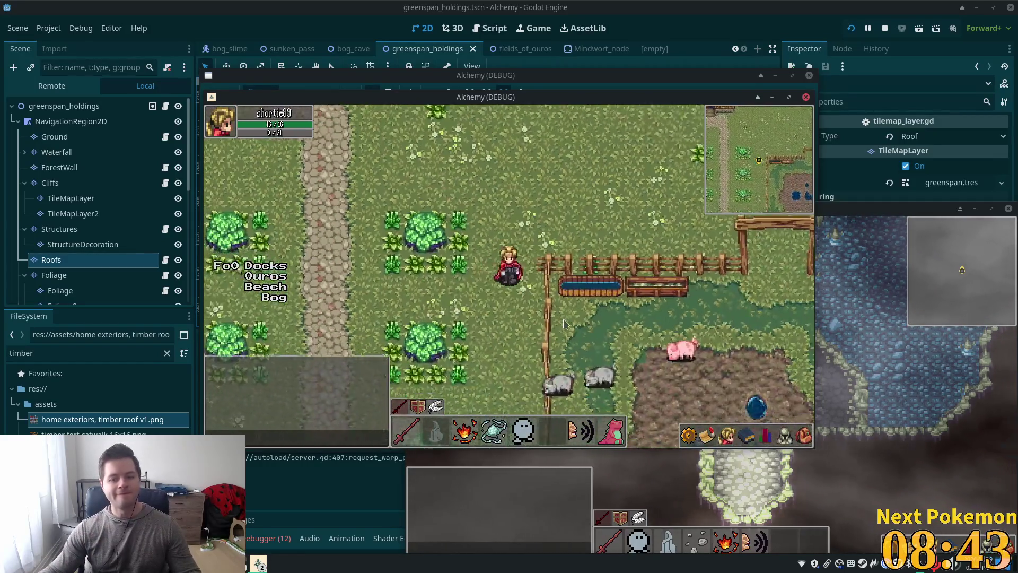
key(s)
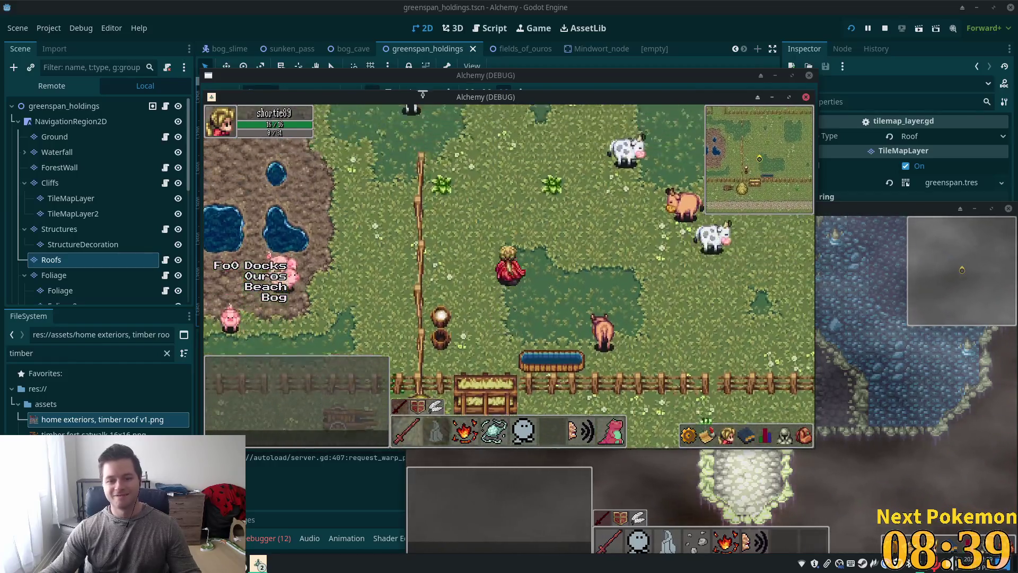
key(a)
key(s)
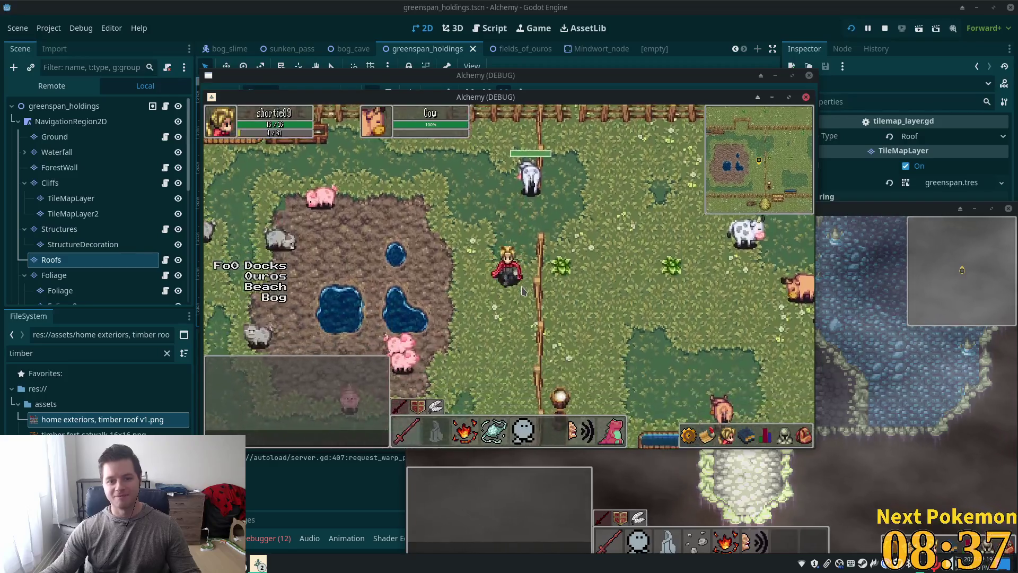
key(w)
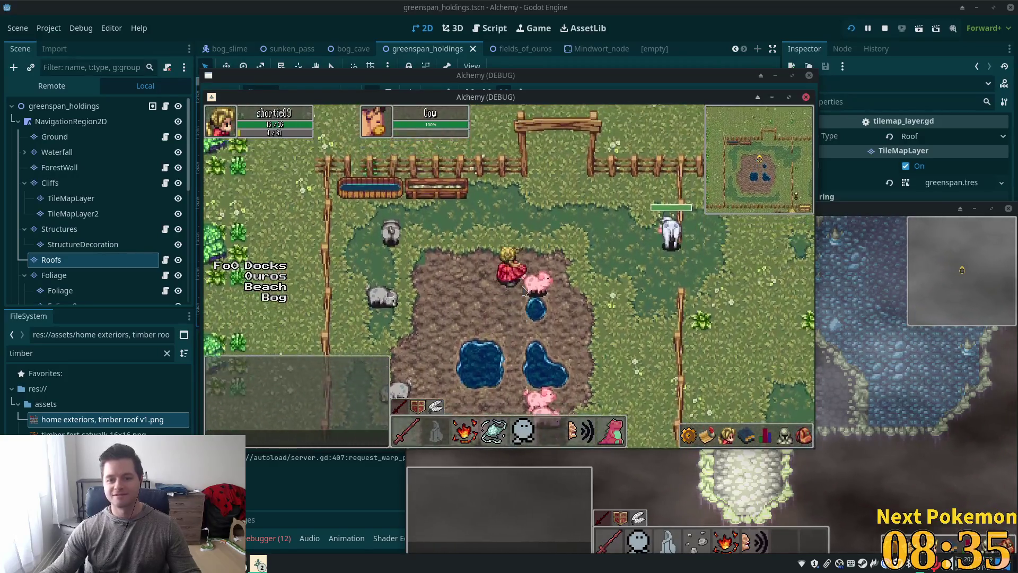
key(w)
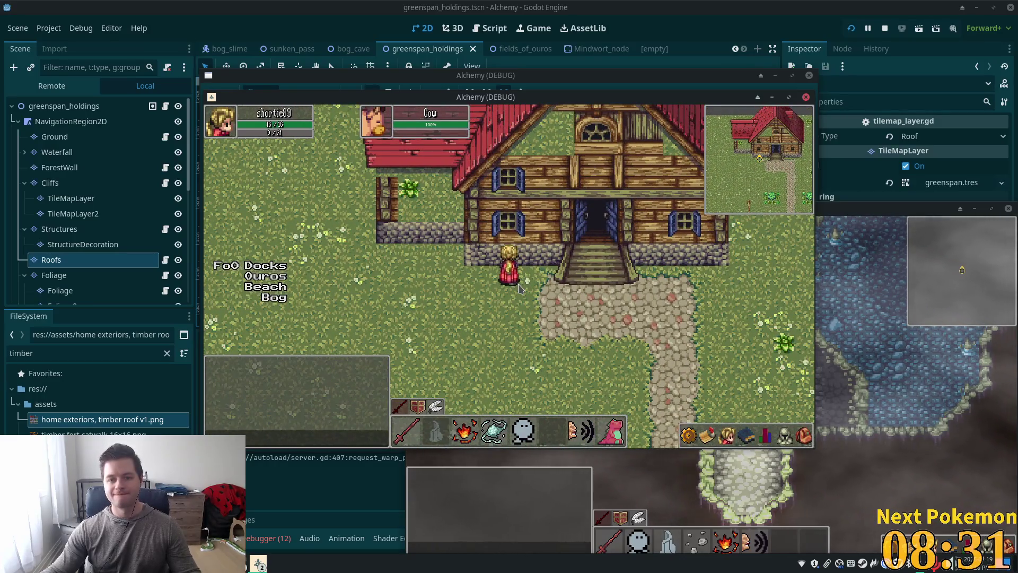
key(d)
key(alt+Tab)
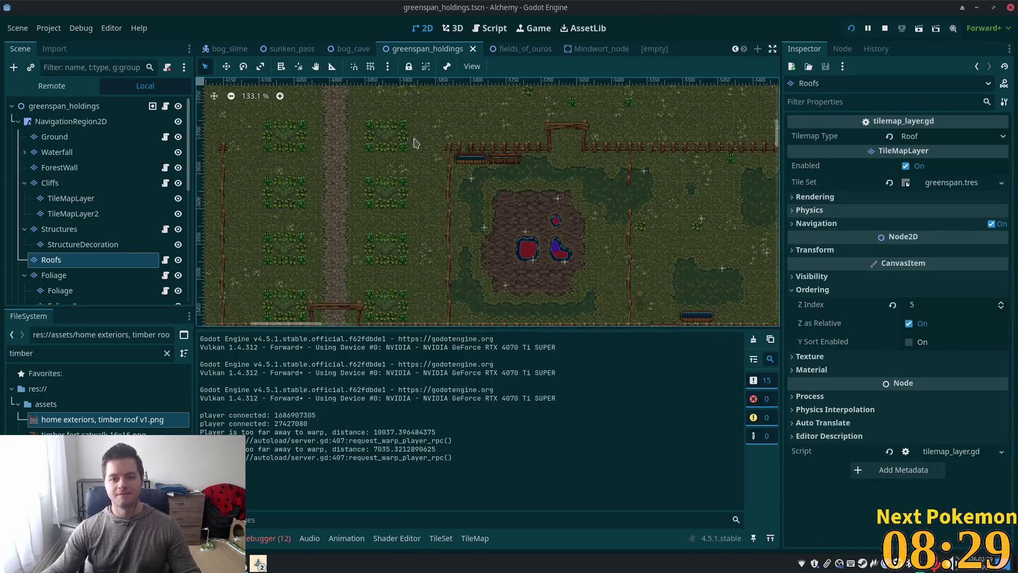
Zoom and pan the 2D view until the house's whole red roof shows, then select the Structures layer.
scroll(416, 141, down, 3)
scroll(430, 232, up, 6)
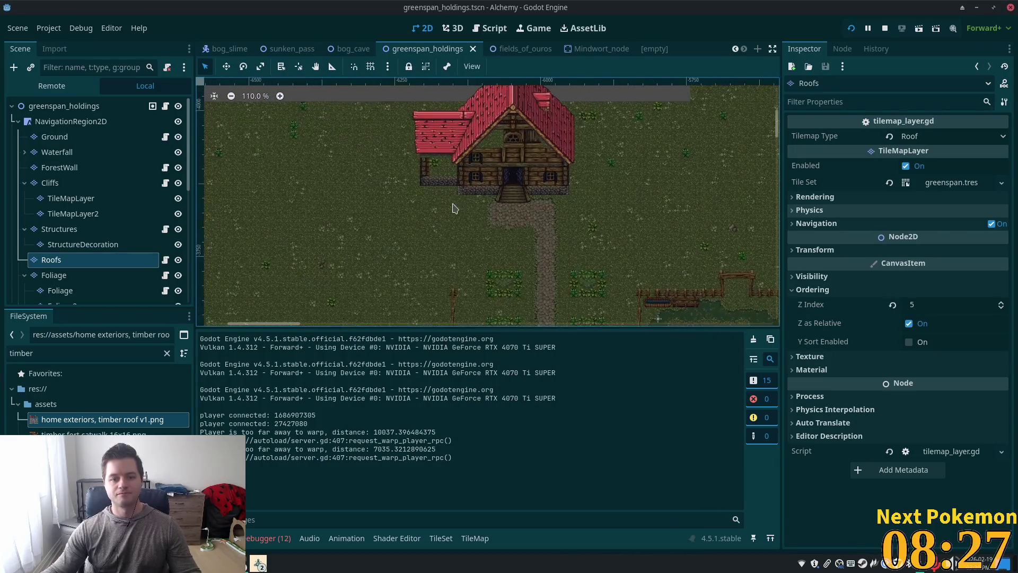
drag(524, 144, 486, 245)
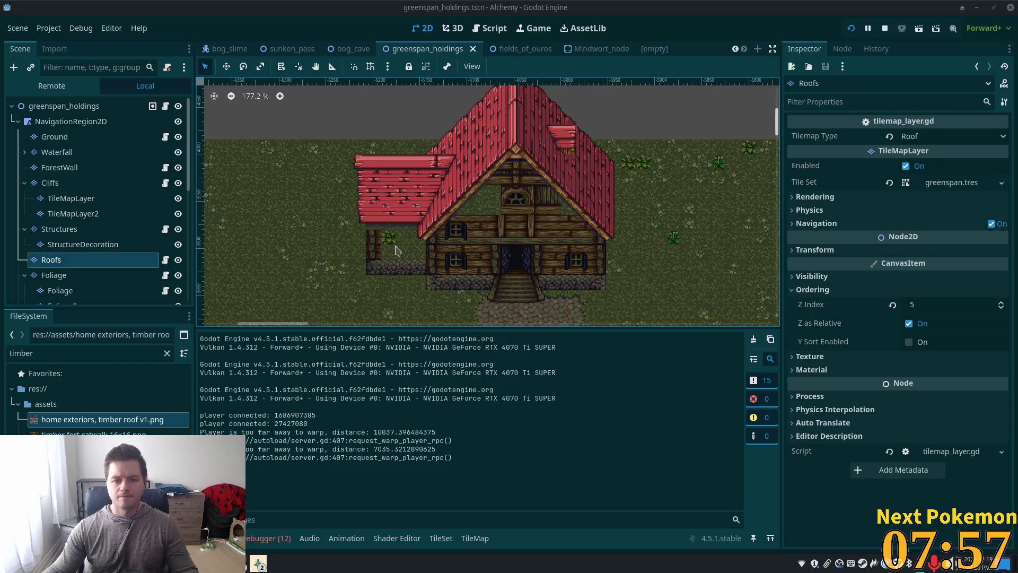
click(72, 233)
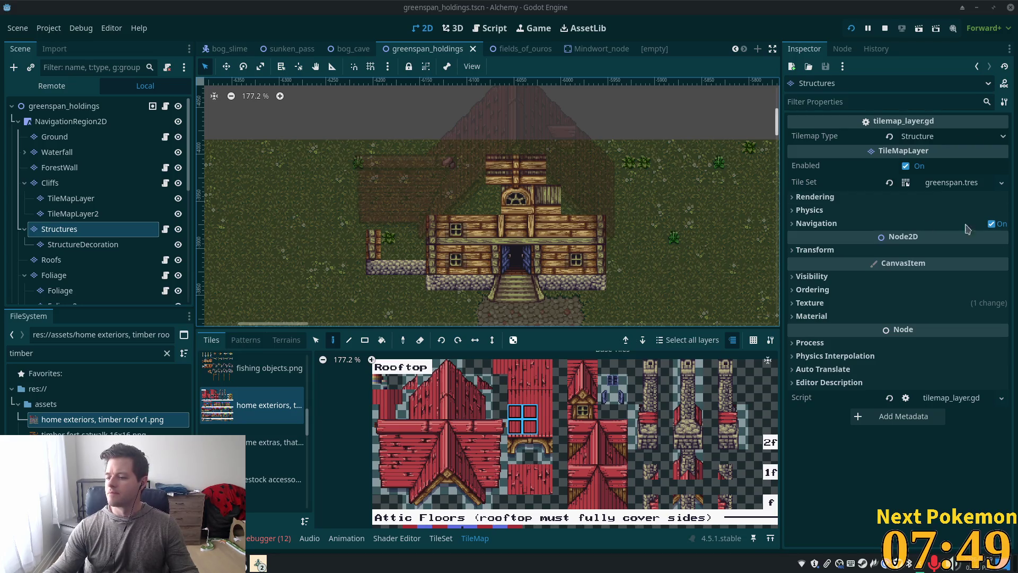
Zoom in to inspect the attic under the roof, then select the Roofs tile layer.
scroll(584, 213, up, 2)
scroll(609, 215, down, 2)
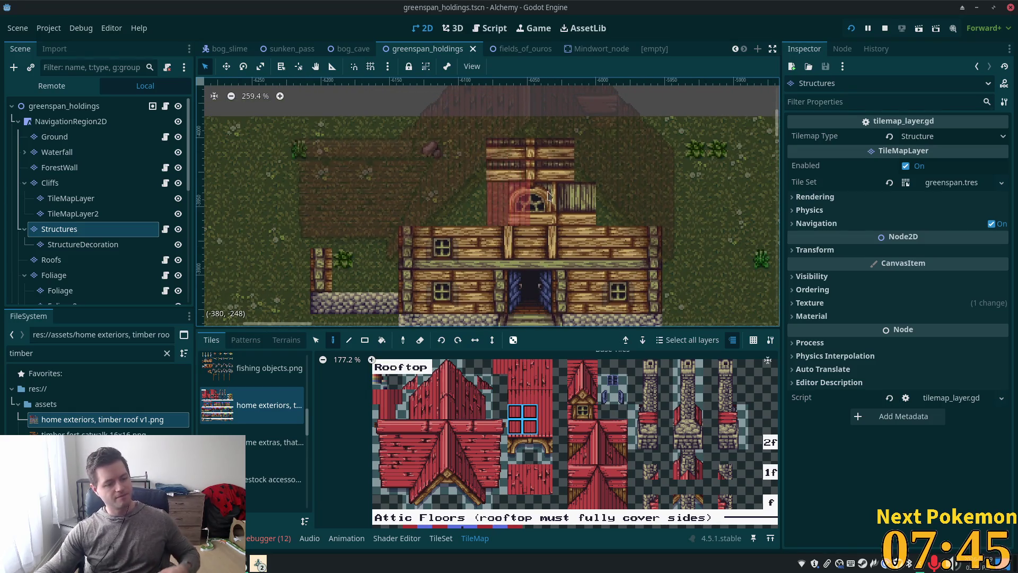
scroll(610, 265, down, 6)
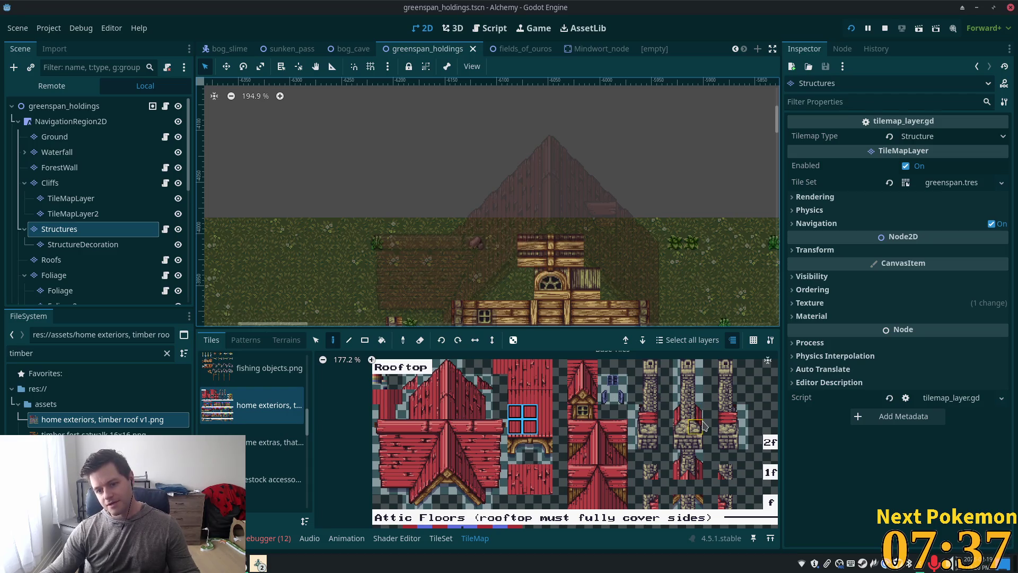
scroll(701, 429, down, 2)
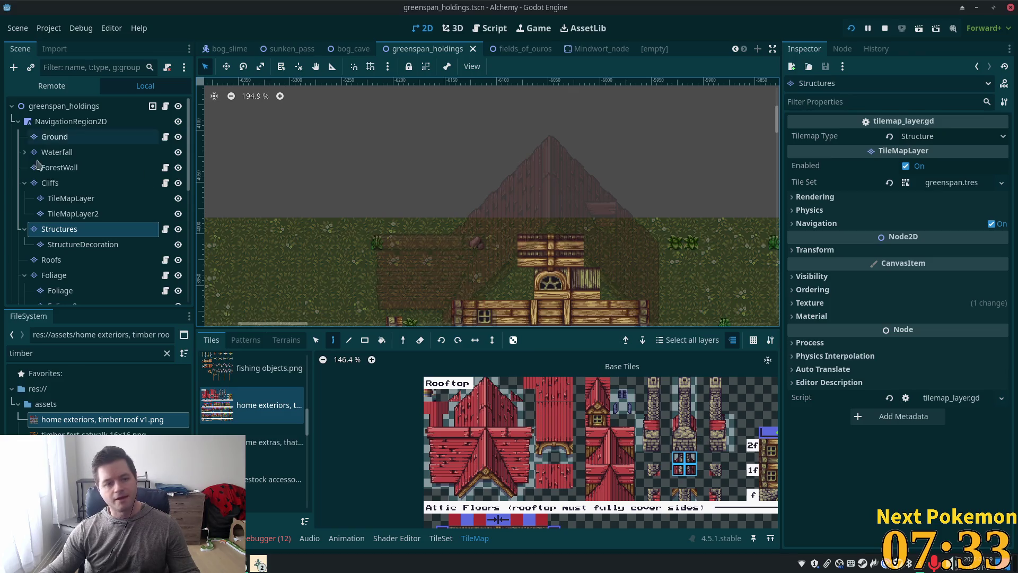
click(59, 261)
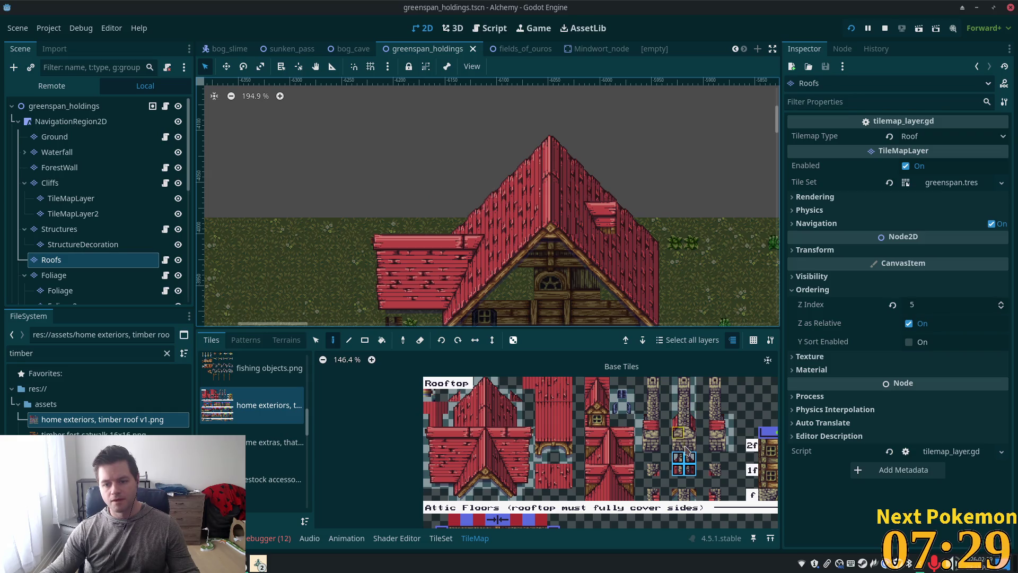
Paint trial stone chimney tiles from the Rooftop atlas onto the red roof.
drag(683, 470, 678, 457)
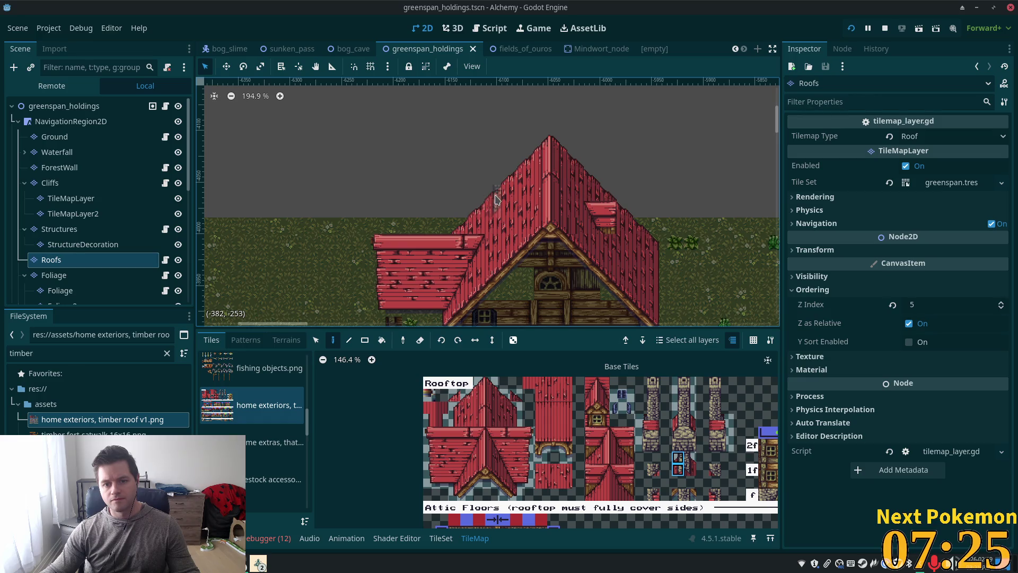
click(496, 199)
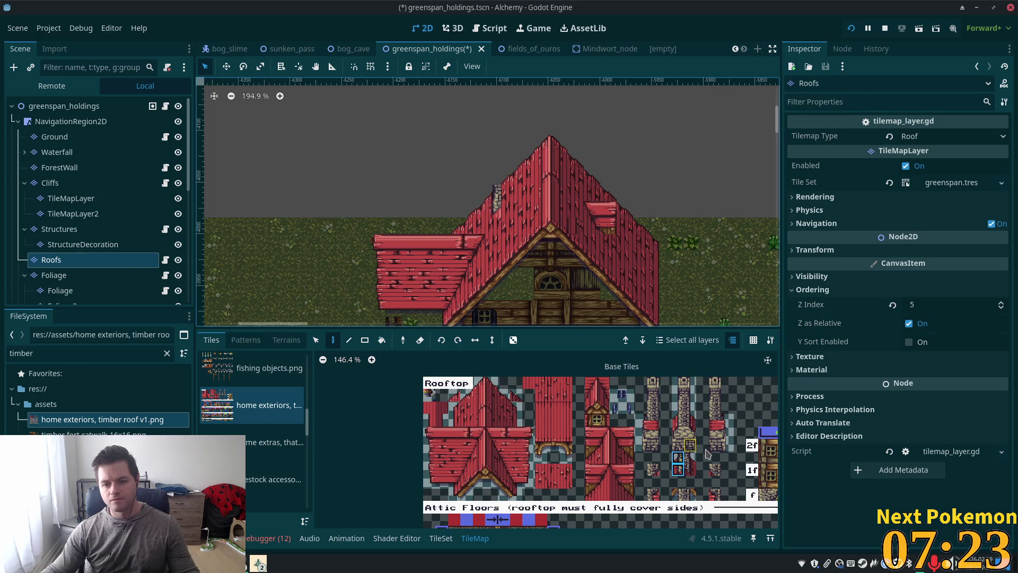
scroll(700, 419, up, 3)
scroll(701, 419, up, 1)
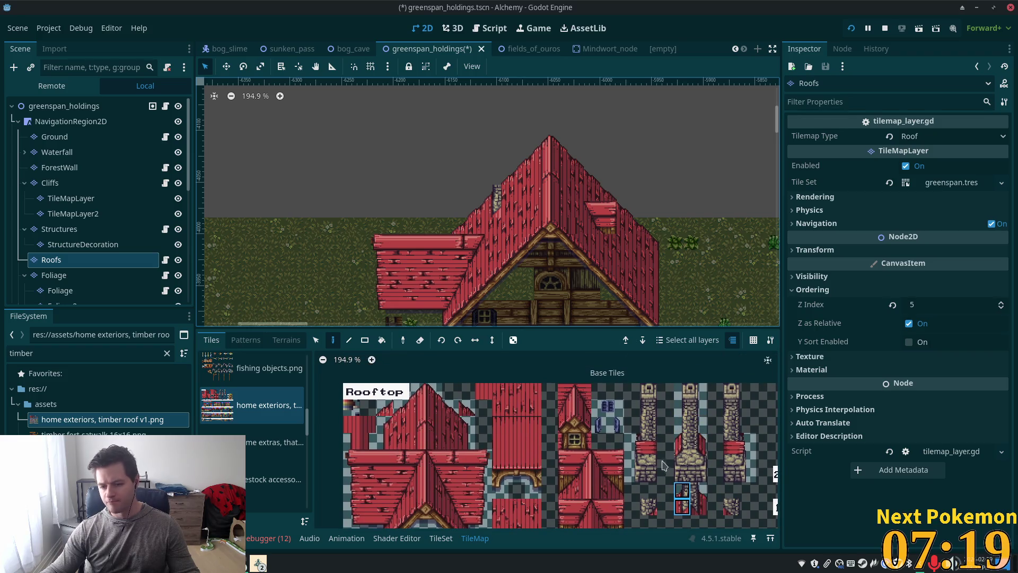
click(653, 507)
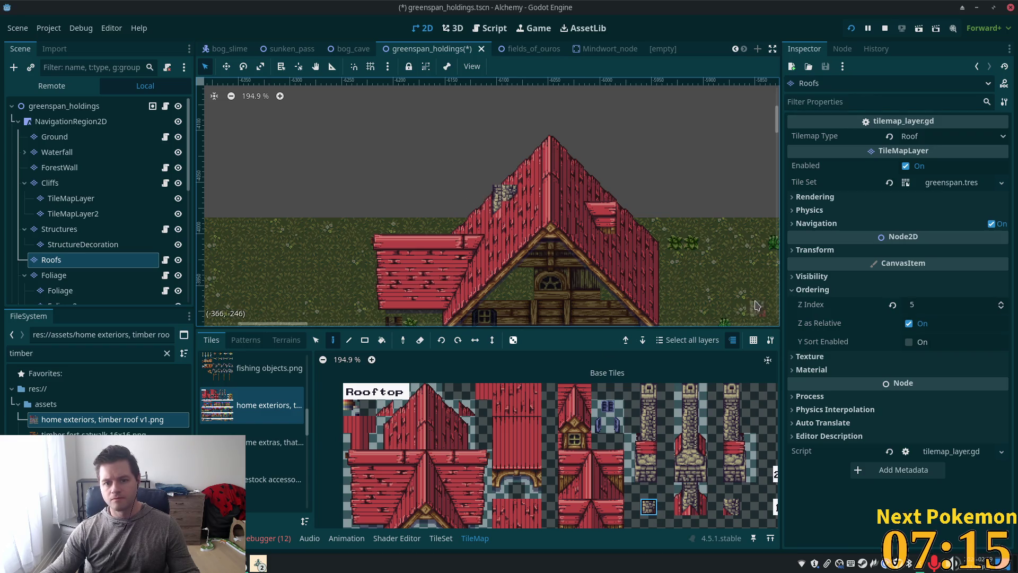
click(488, 214)
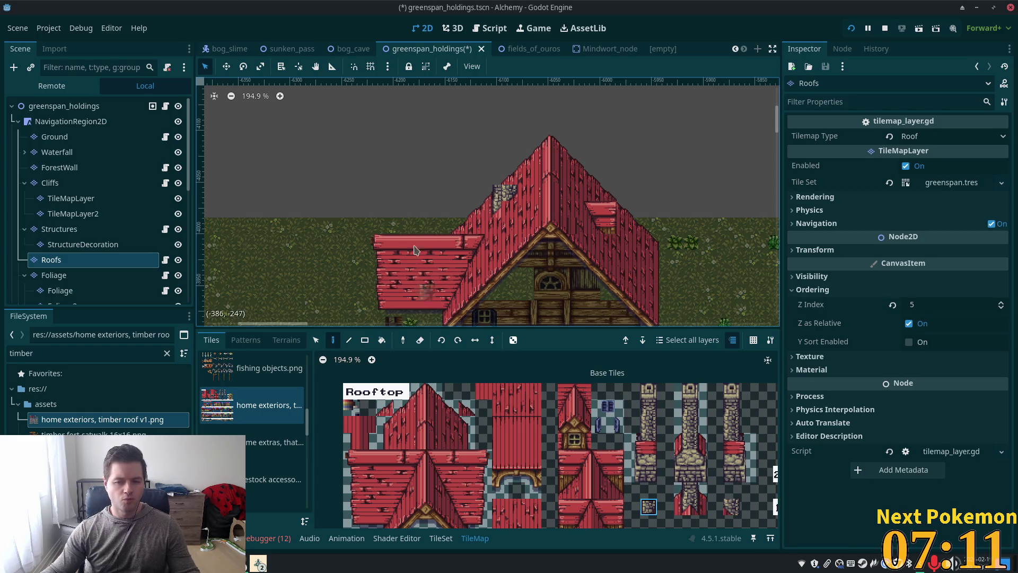
Place a 2x3 stone chimney block and an extra tile, then undo the chimney with Ctrl+Z.
scroll(504, 191, up, 2)
click(683, 407)
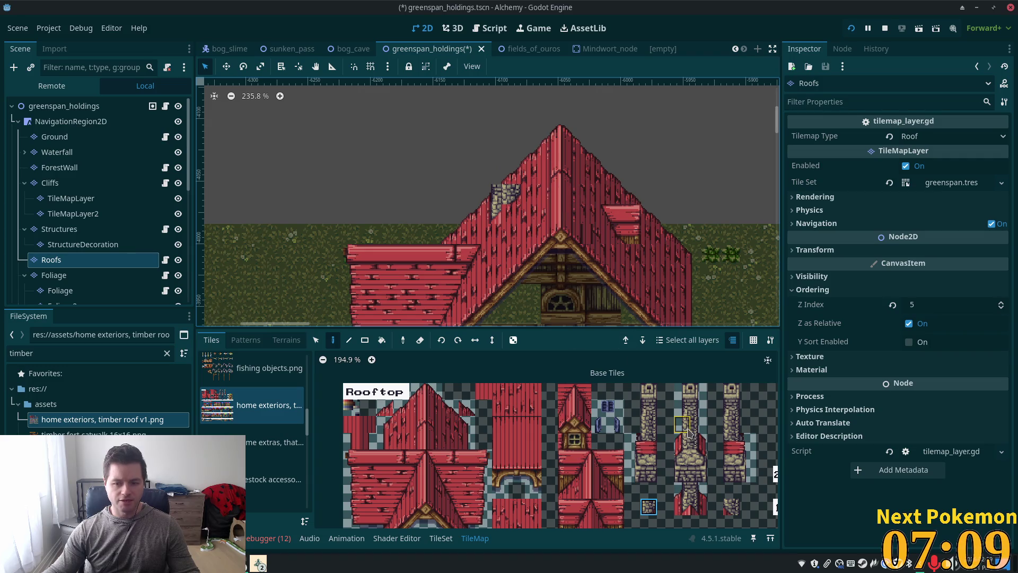
click(652, 408)
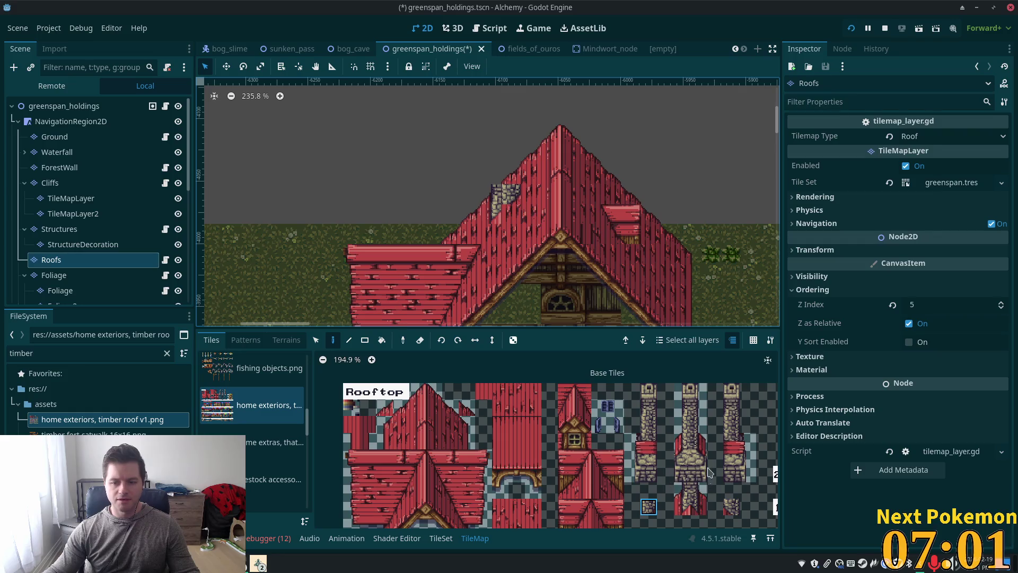
drag(692, 395, 685, 427)
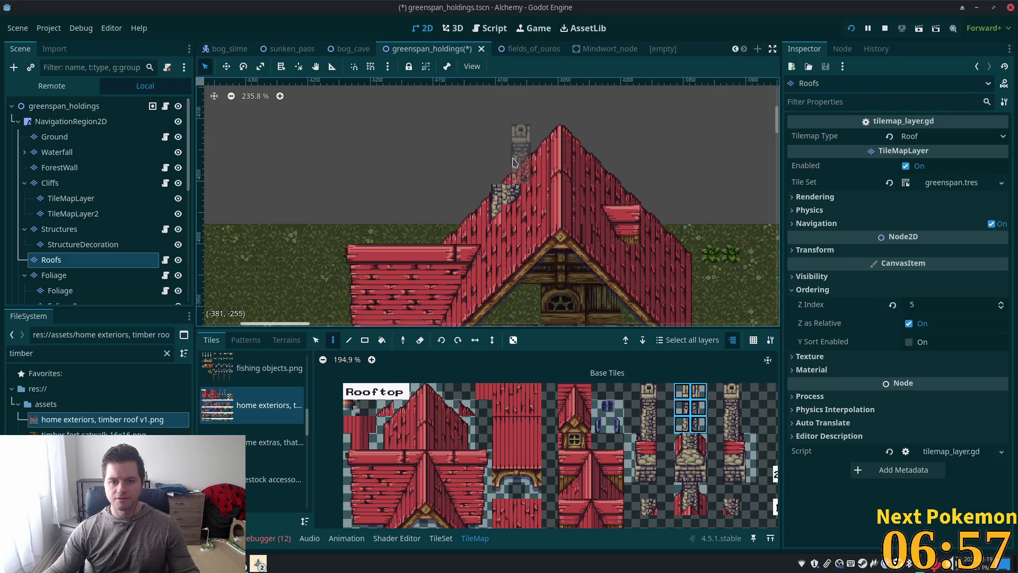
click(504, 160)
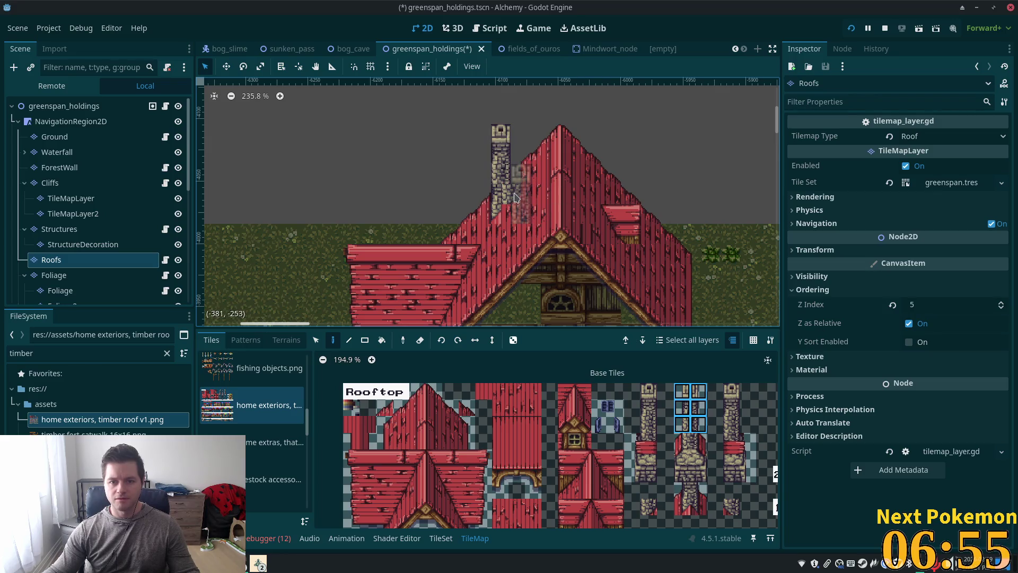
scroll(672, 494, down, 3)
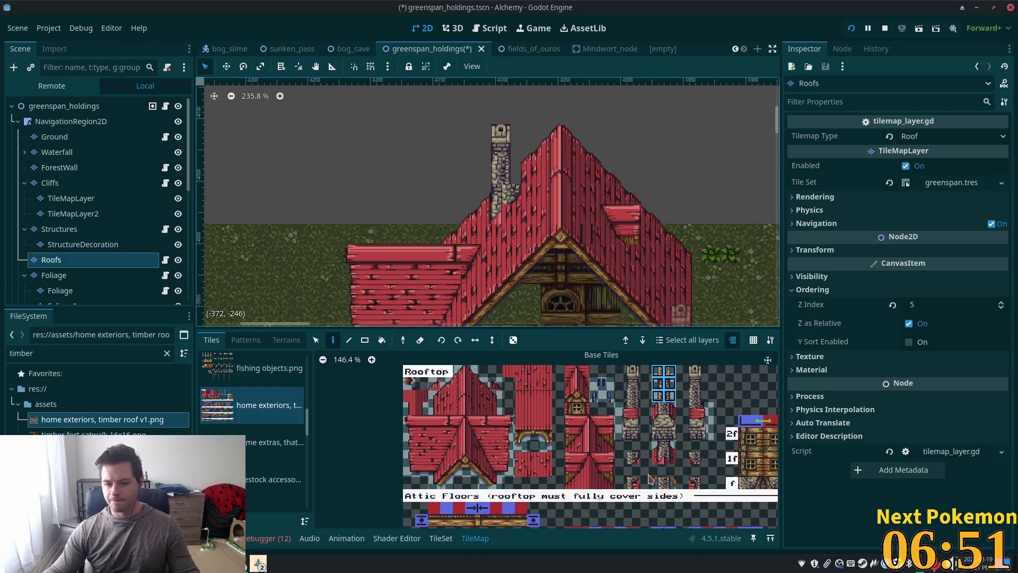
click(634, 484)
click(510, 202)
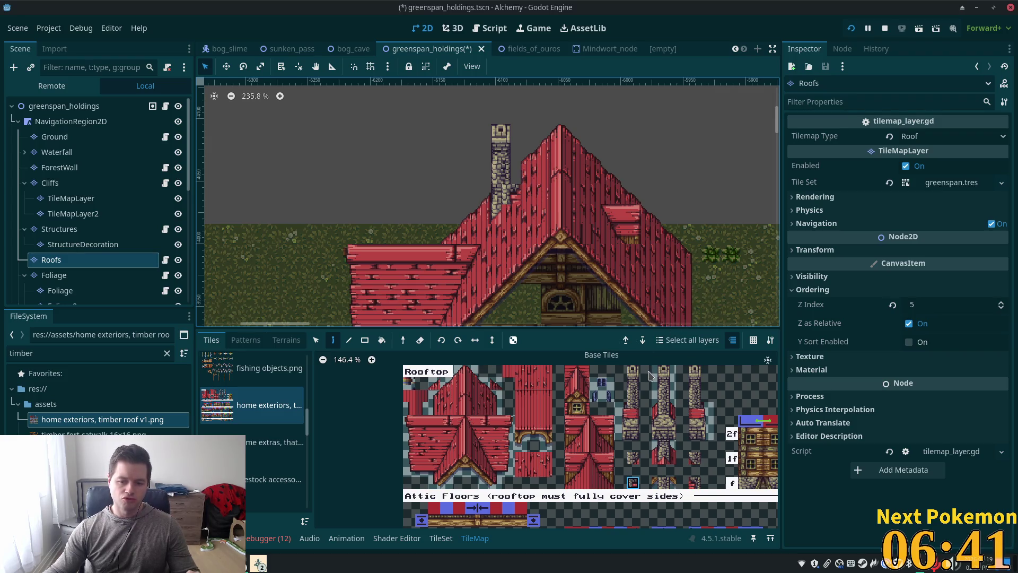
key(ctrl+z)
key(ctrl+z)
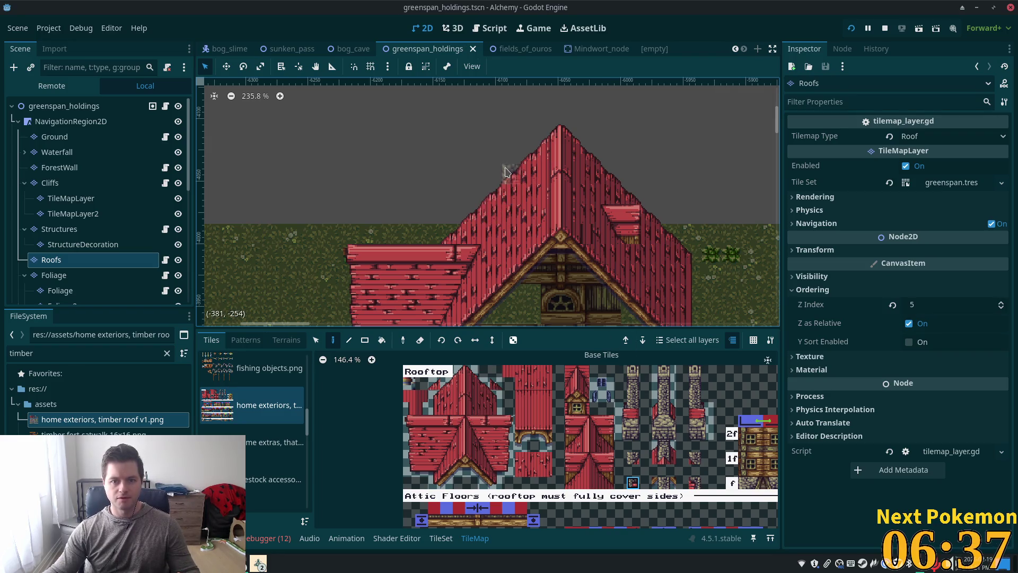
Paint a three-tile stone chimney column onto the roof's left slope.
click(669, 421)
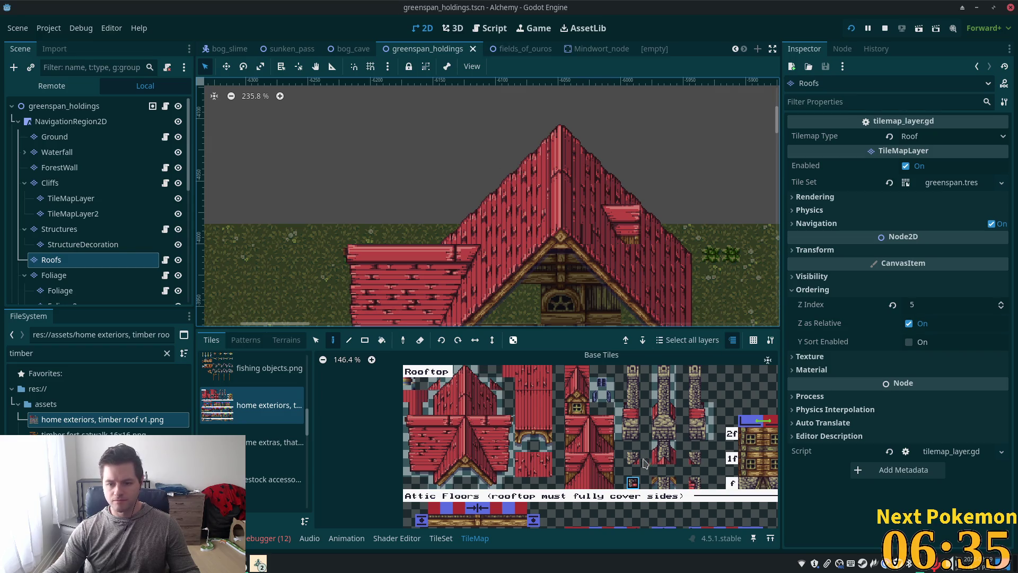
click(495, 194)
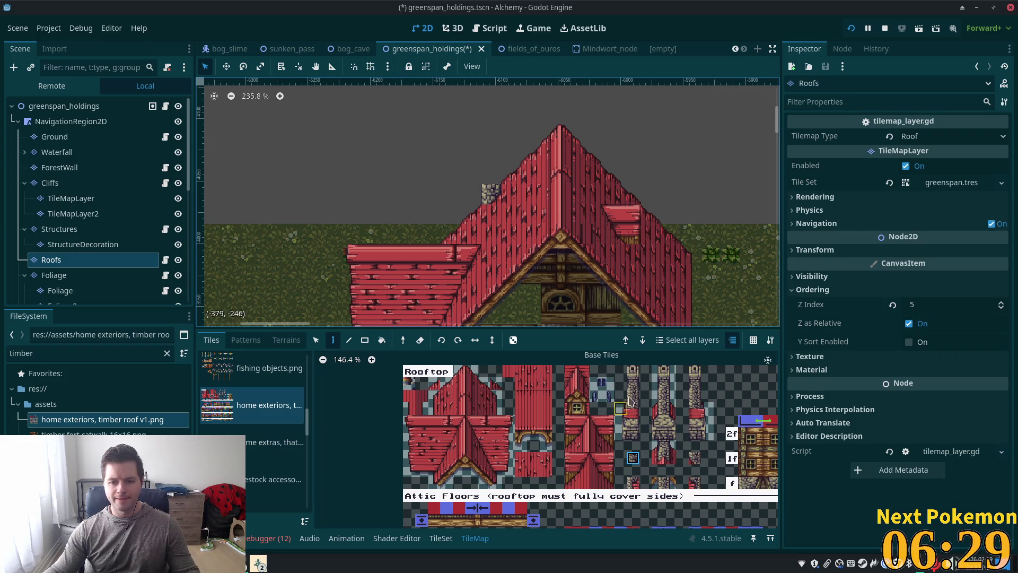
drag(633, 372, 635, 407)
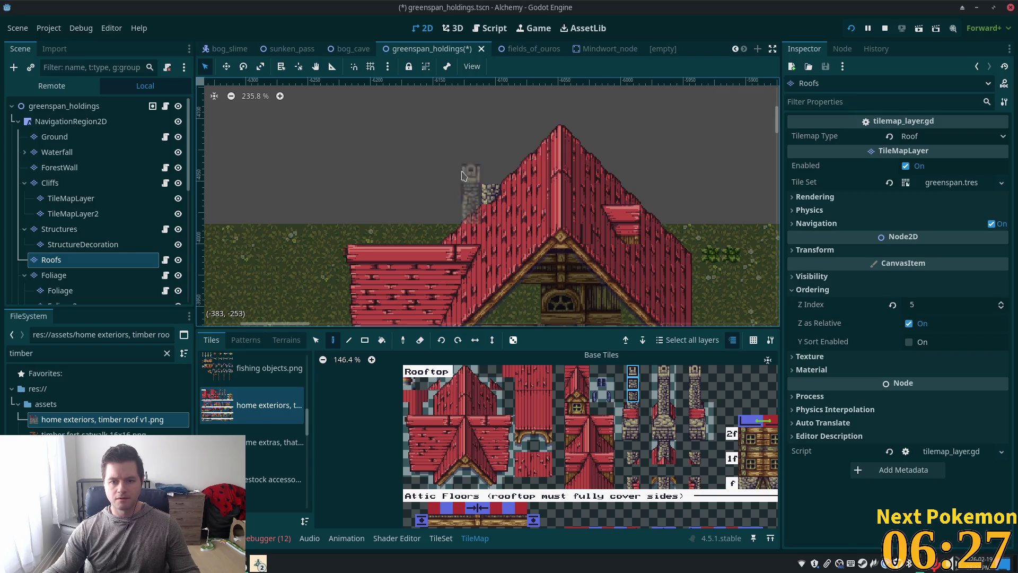
click(489, 160)
scroll(618, 241, down, 4)
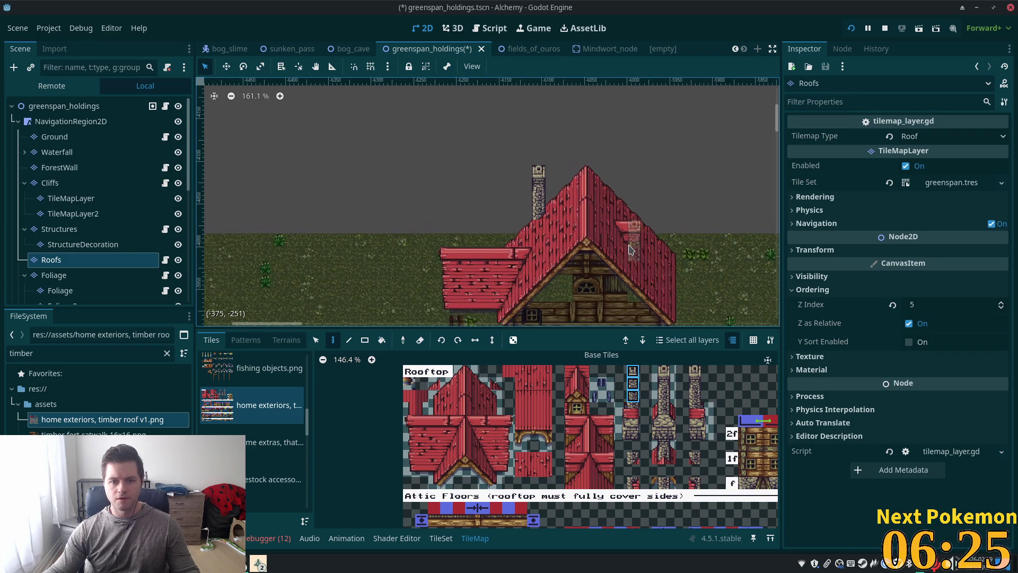
scroll(466, 175, up, 3)
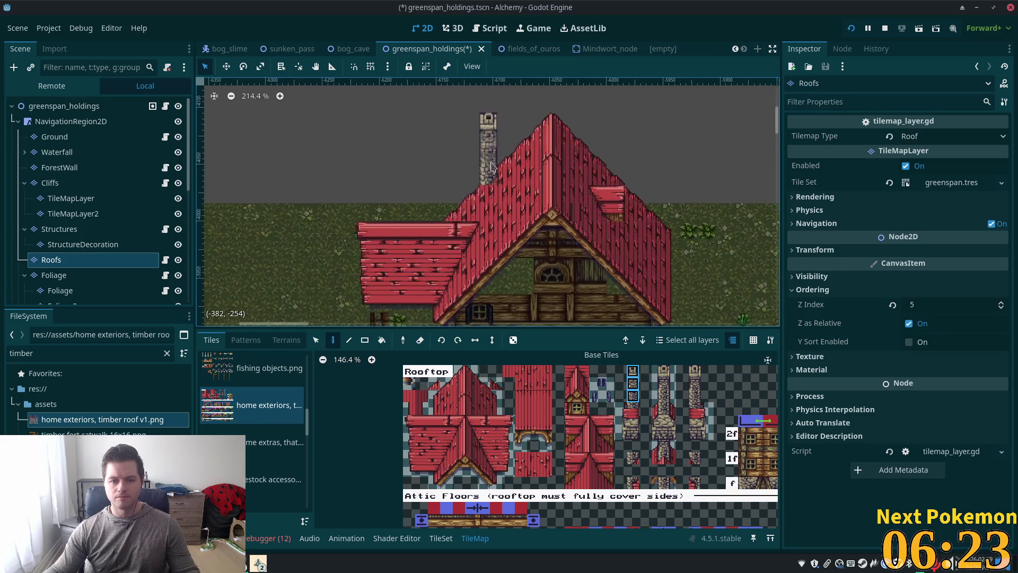
drag(632, 387, 633, 388)
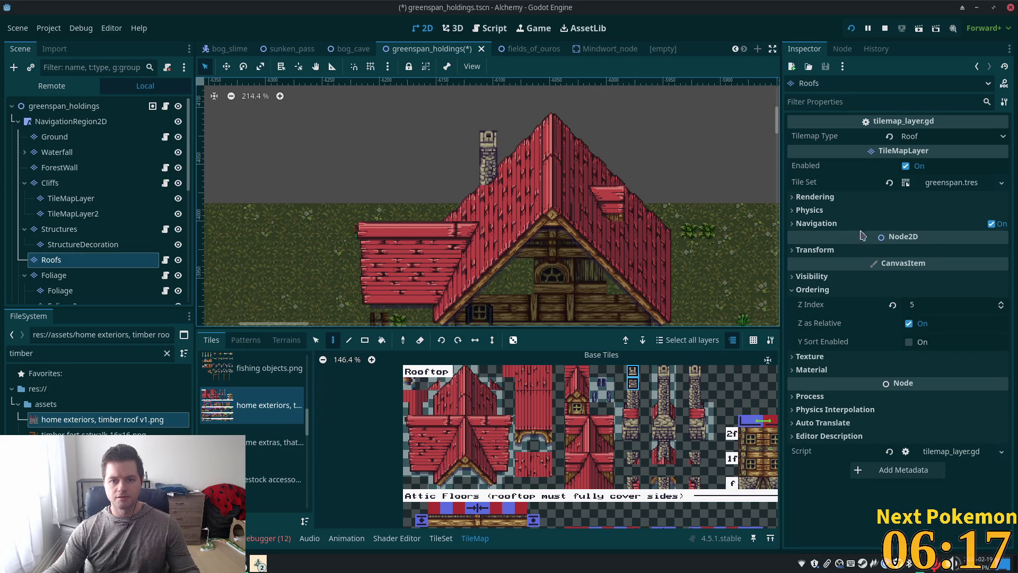
scroll(639, 192, up, 1)
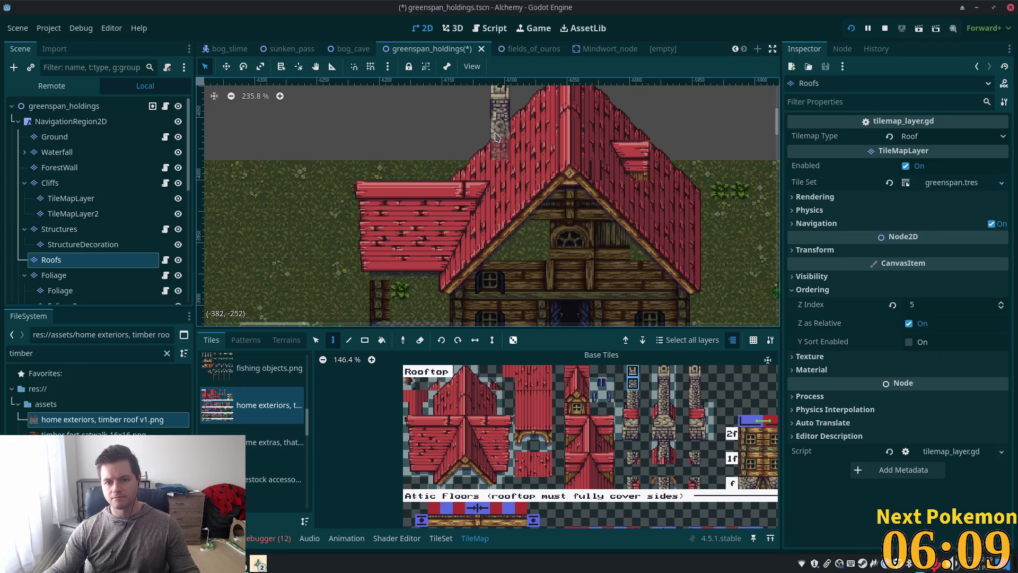
scroll(496, 110, up, 2)
Move the chimney down one tile with the Select tool and recentre the view on it.
key(s)
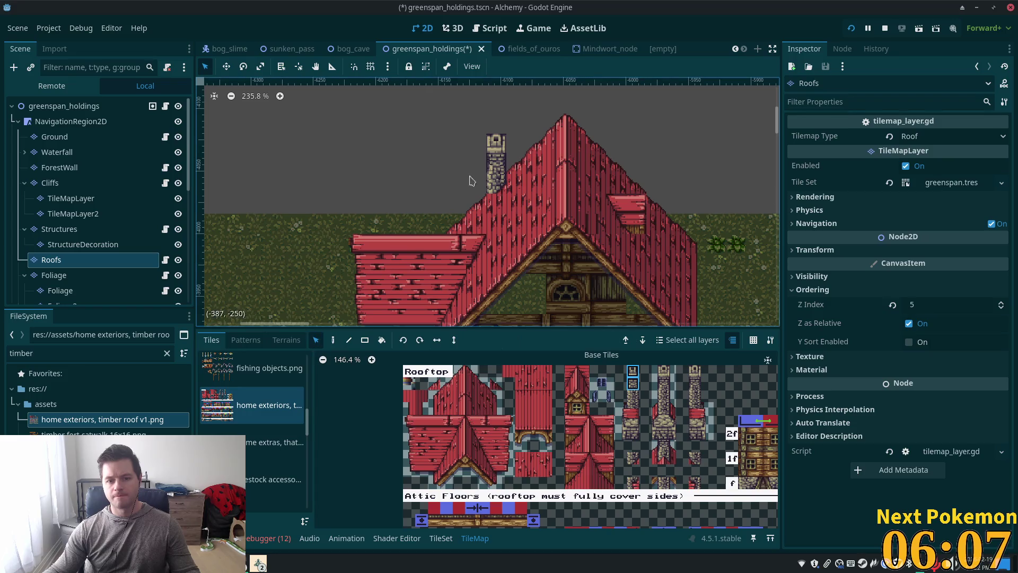
drag(487, 140, 498, 190)
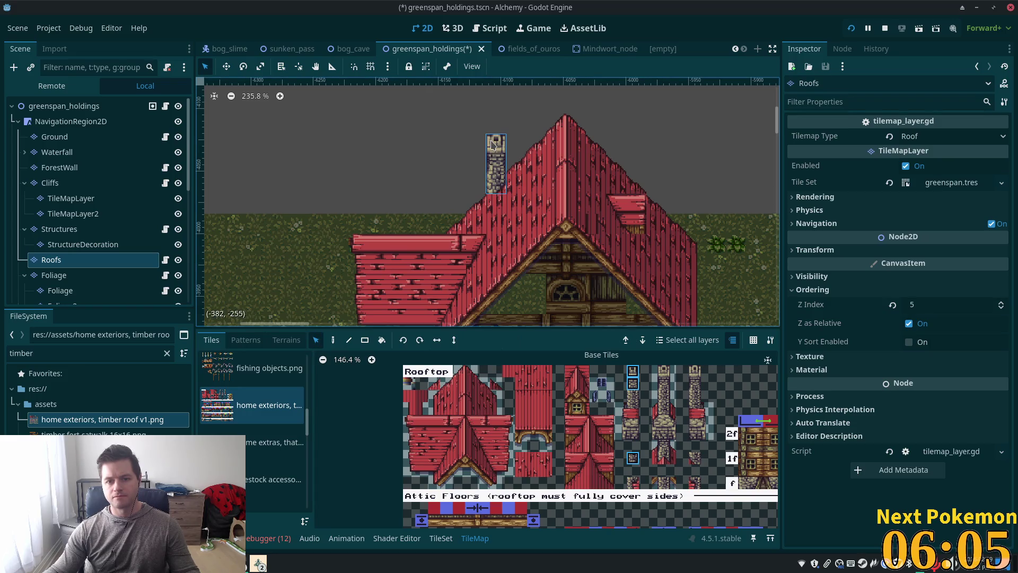
drag(492, 146, 493, 166)
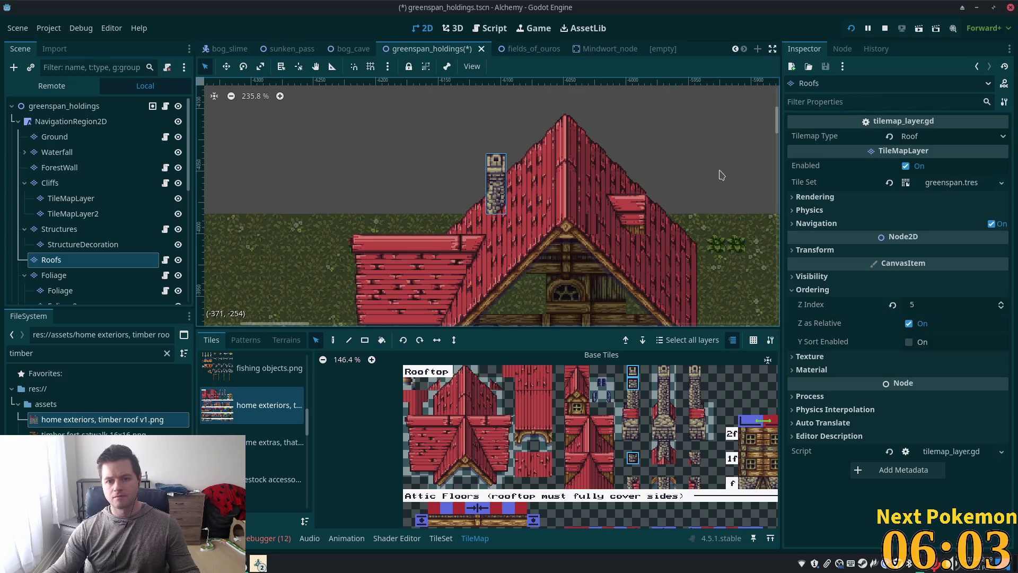
click(370, 117)
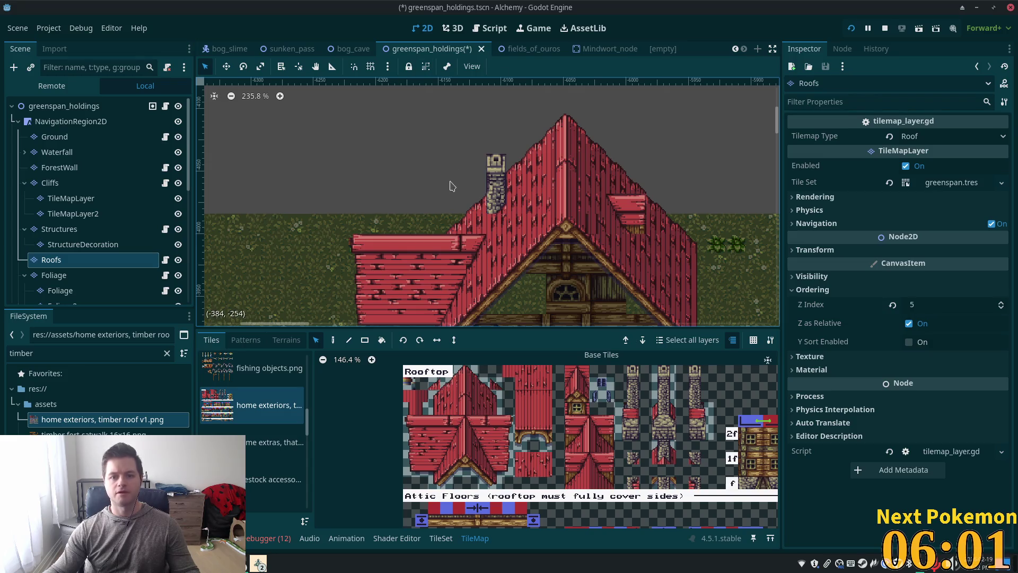
scroll(414, 173, down, 2)
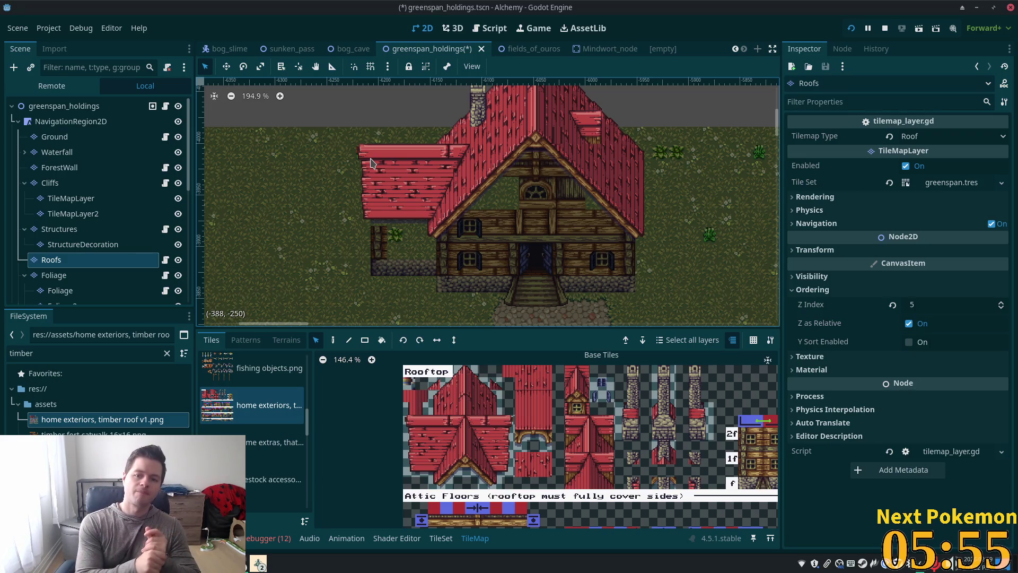
scroll(448, 213, up, 2)
drag(448, 213, 427, 284)
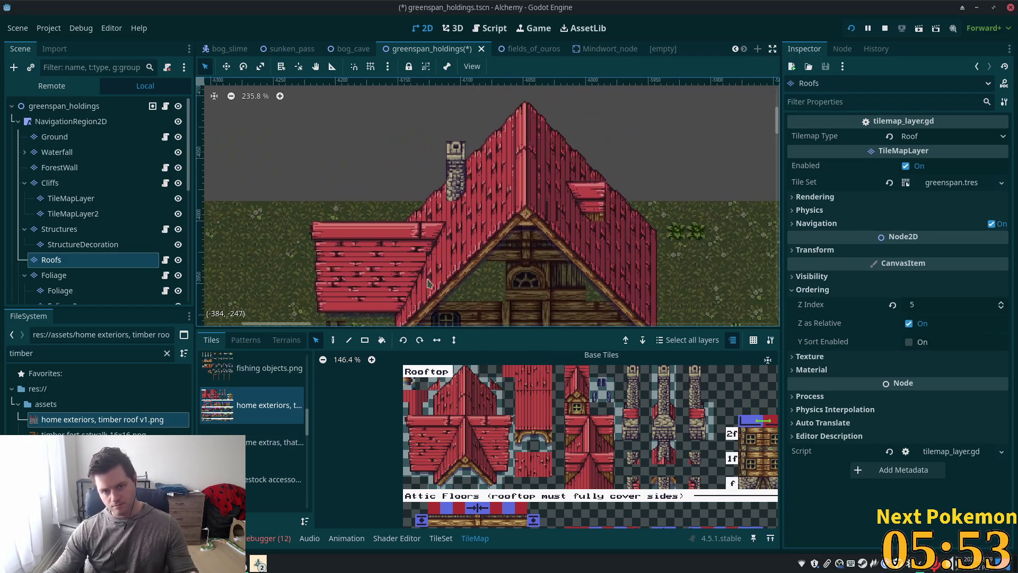
On the Structures layer, paint a 2x2 Attic Floors timber wall block left of the round window.
scroll(477, 273, down, 2)
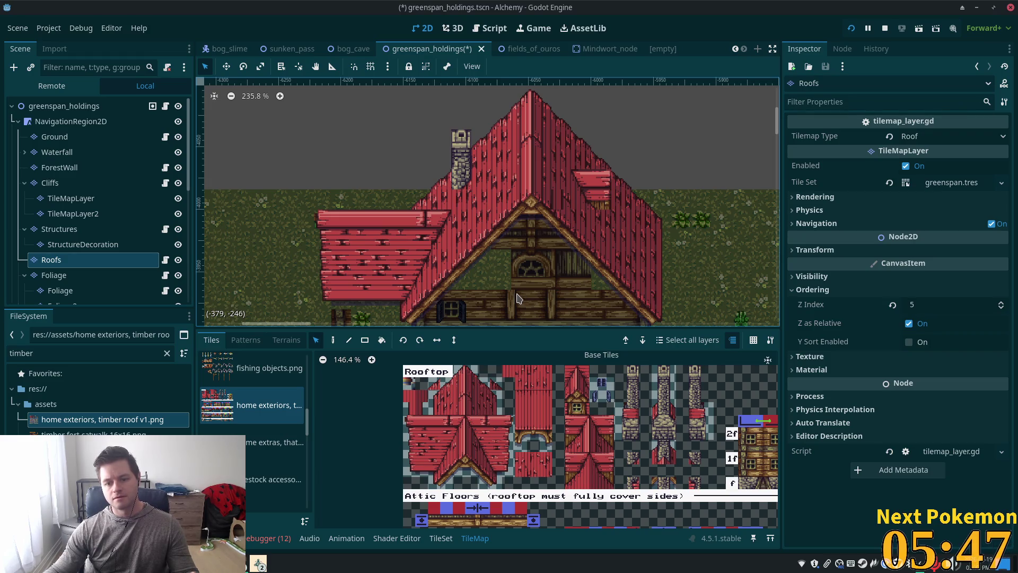
scroll(607, 413, down, 2)
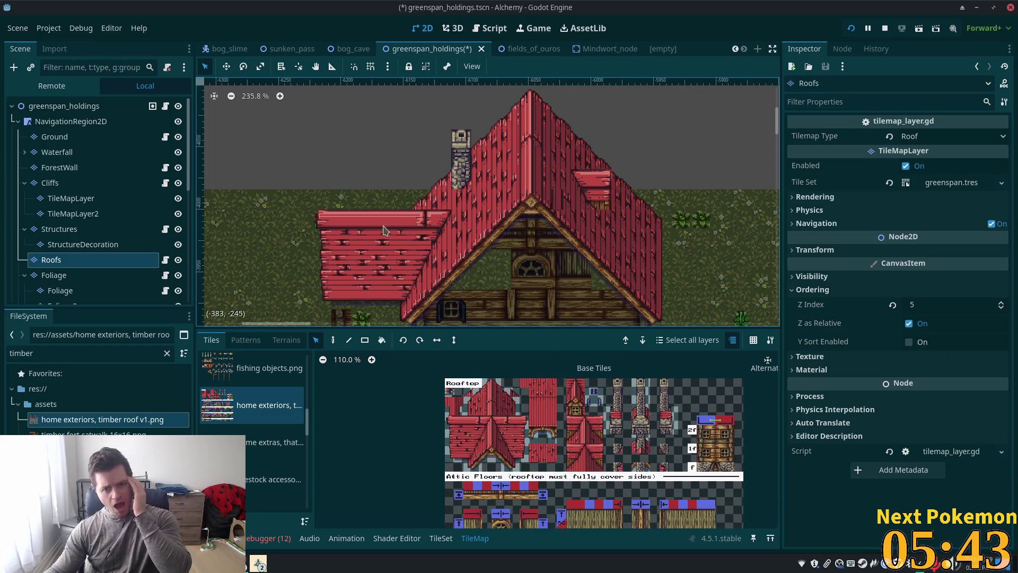
scroll(424, 238, up, 2)
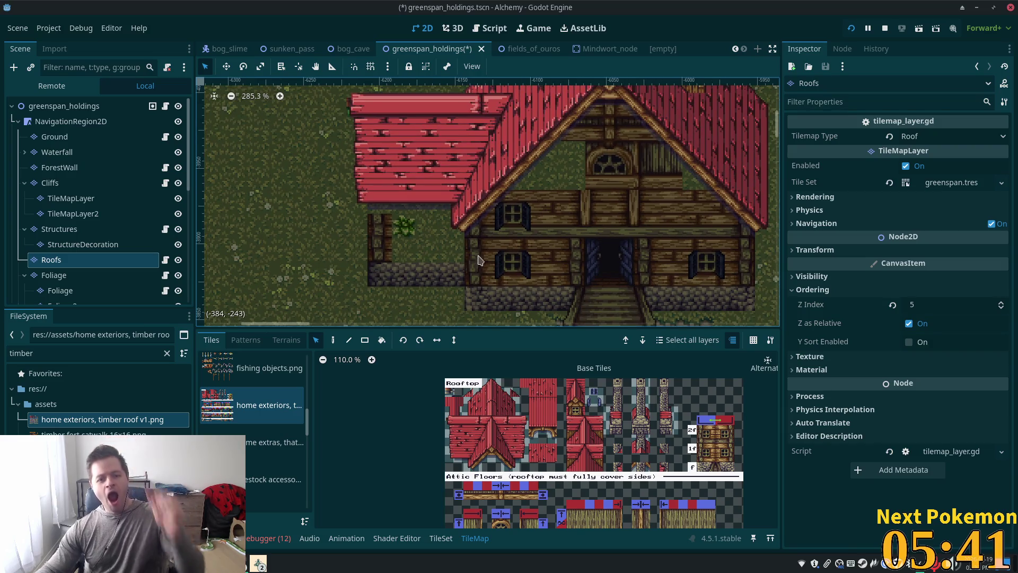
click(85, 229)
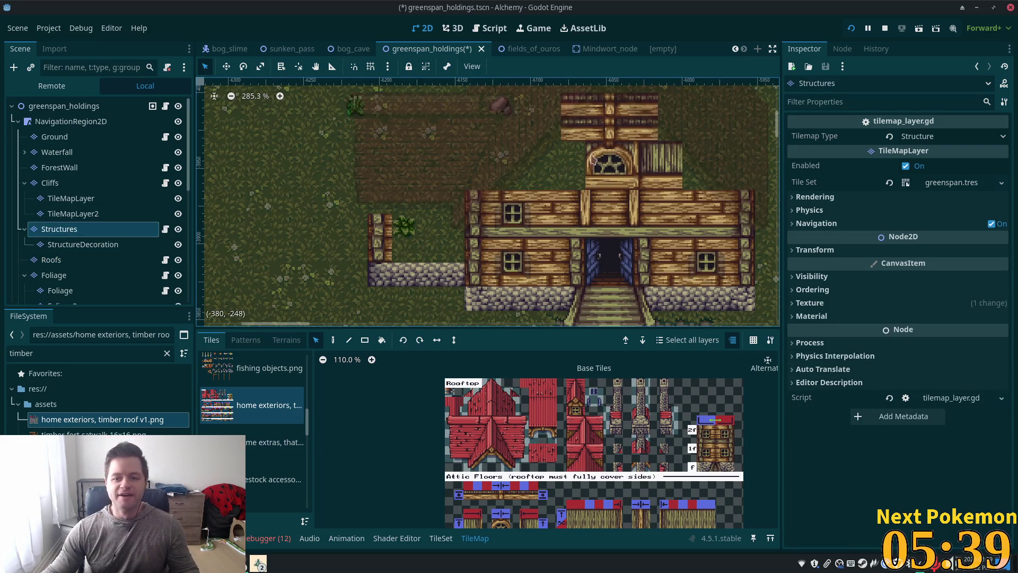
drag(632, 219, 563, 256)
scroll(571, 402, up, 4)
scroll(571, 401, down, 2)
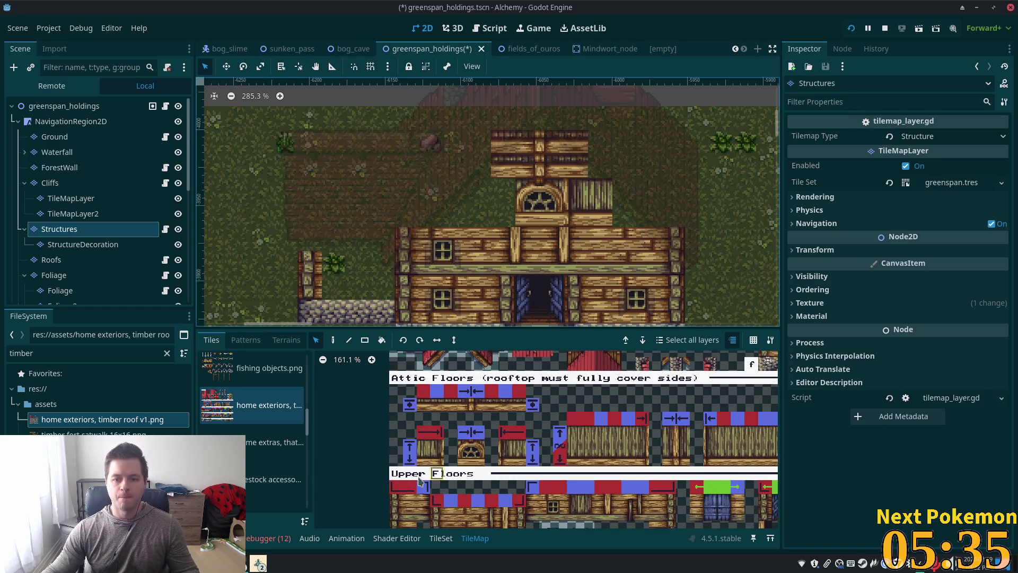
drag(426, 453, 437, 460)
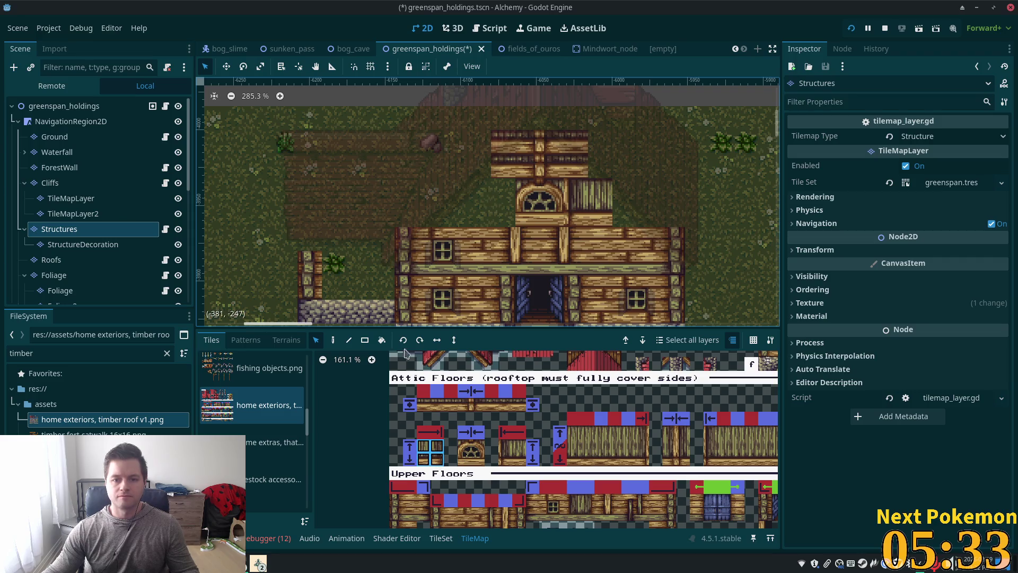
click(334, 340)
click(501, 202)
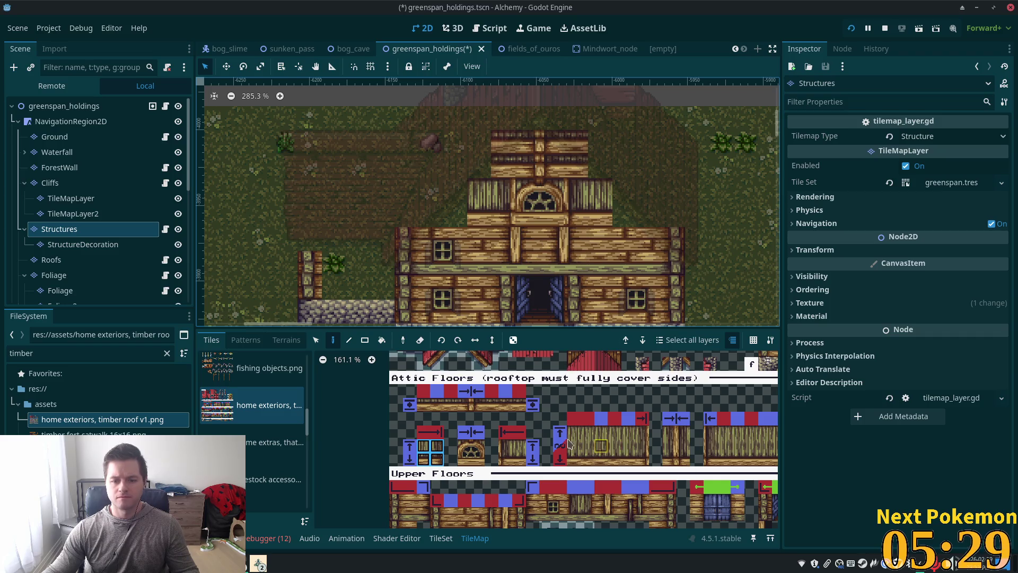
Add attic wall blocks further left and on the right side, undoing one extra block.
drag(573, 445, 589, 461)
click(451, 202)
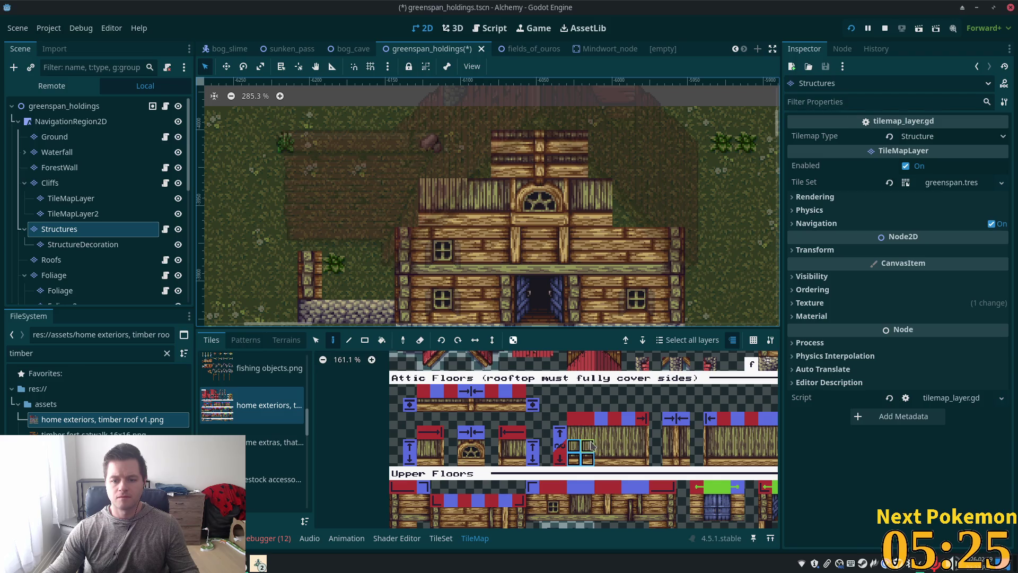
drag(602, 448, 615, 459)
click(643, 214)
click(667, 214)
key(ctrl+z)
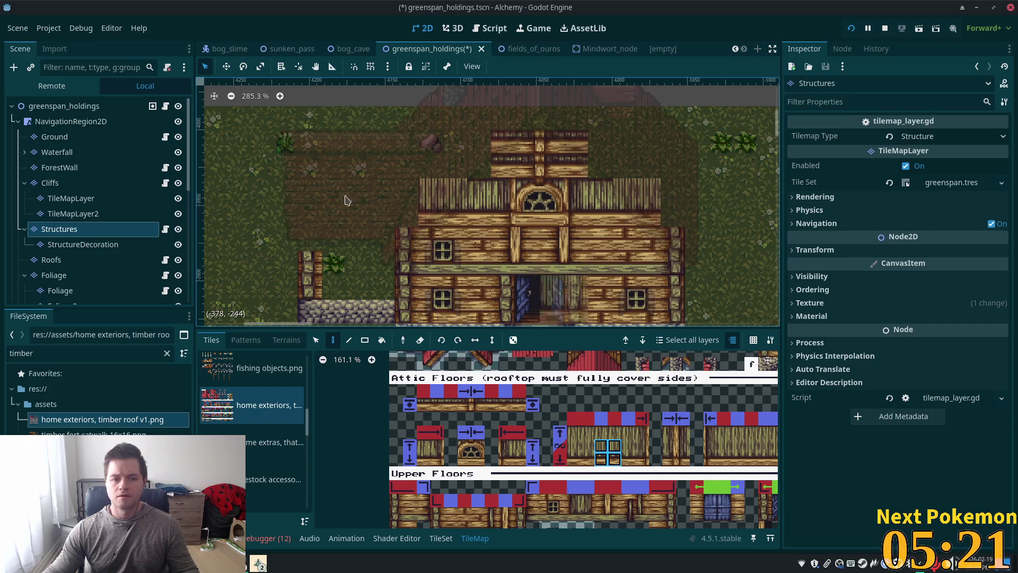
Preview the house from the scene root and return to the Structures layer.
click(62, 137)
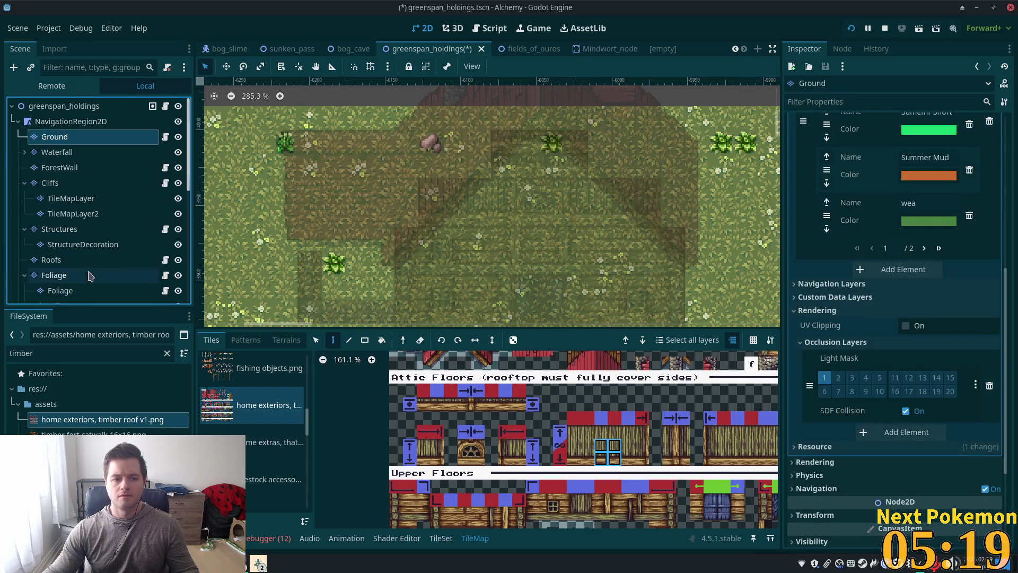
click(73, 107)
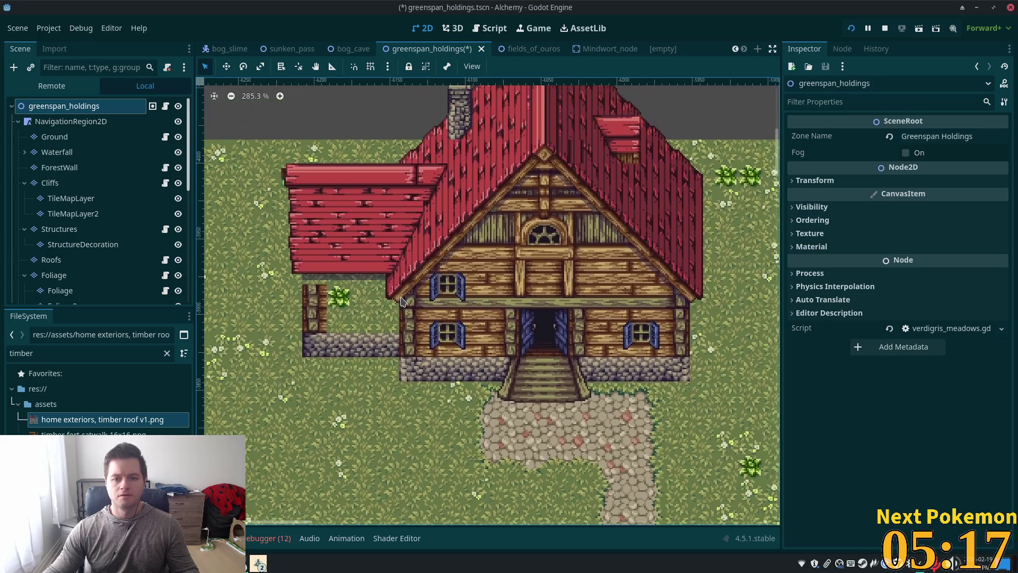
scroll(517, 300, up, 1)
scroll(517, 300, up, 2)
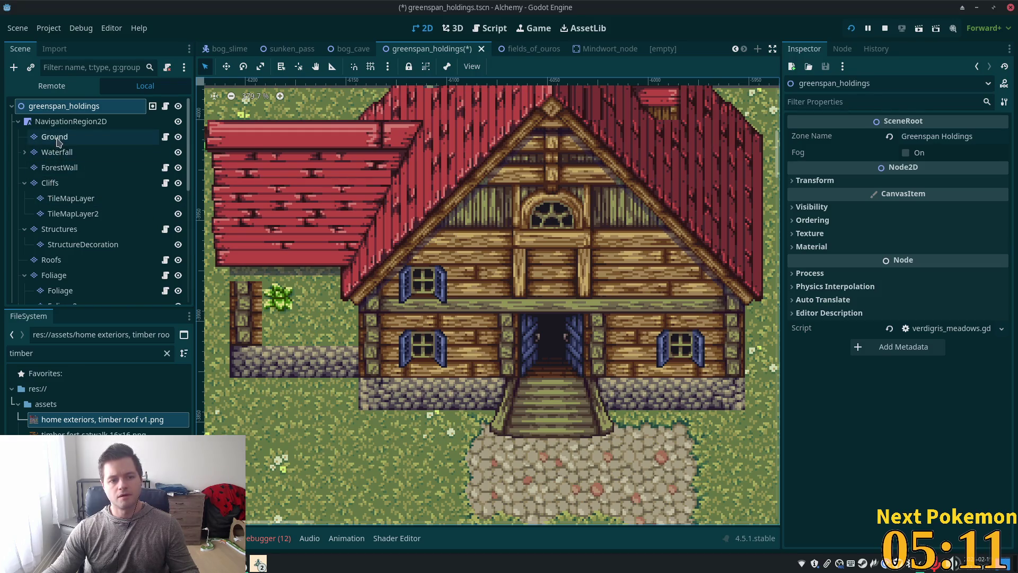
click(62, 263)
click(54, 219)
click(55, 227)
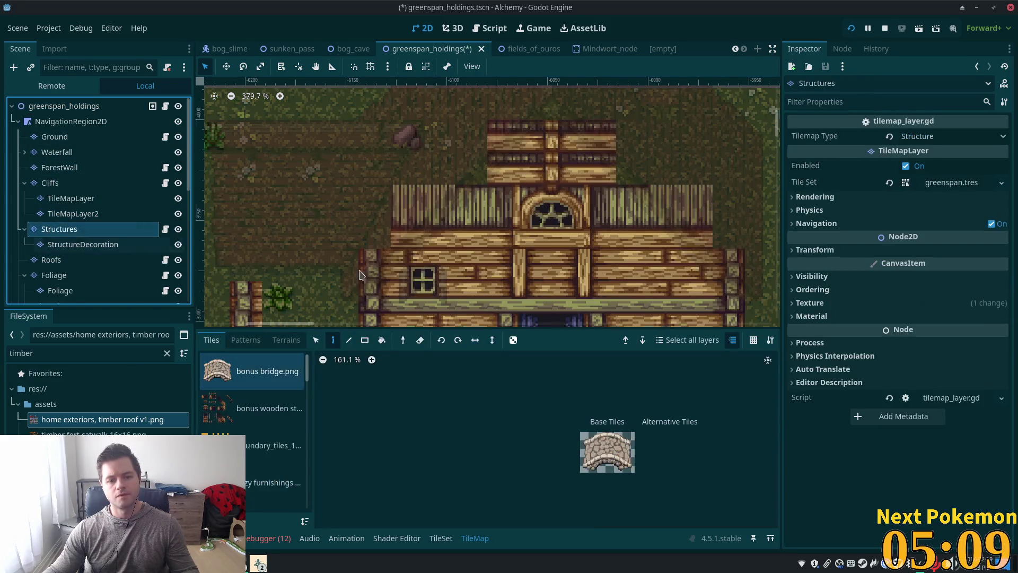
Select the window tiles and shift the right-wall windows one tile left for symmetry.
scroll(477, 212, down, 2)
click(316, 340)
drag(384, 204, 404, 224)
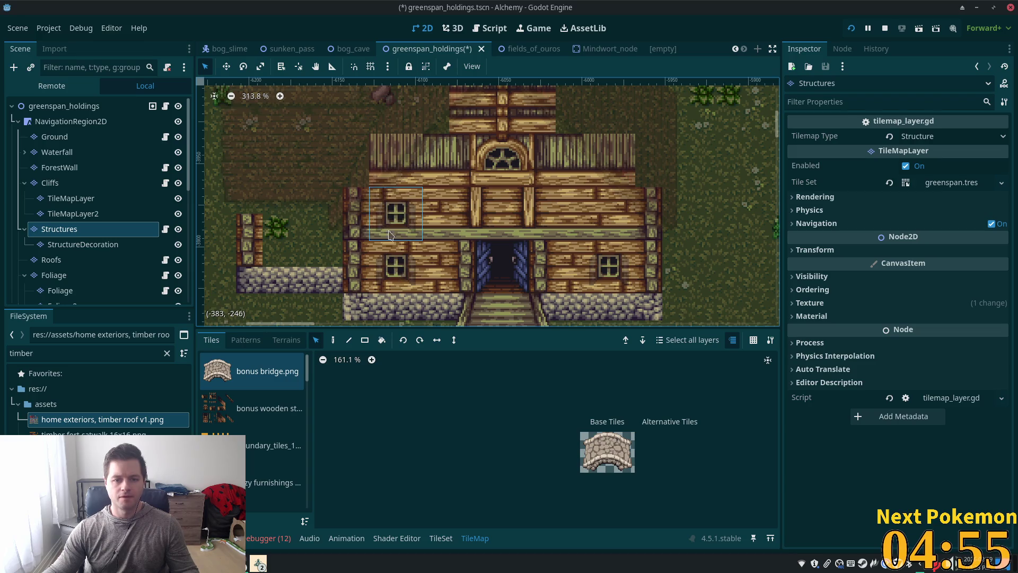
mouse_move(380, 291)
mouse_down()
mouse_move(412, 213)
mouse_move(428, 215)
mouse_up()
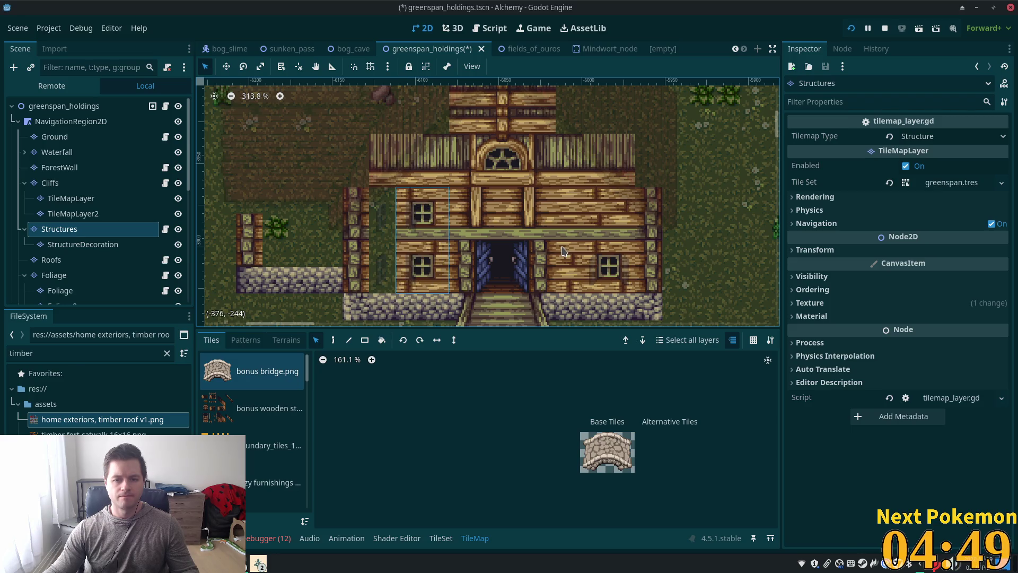
mouse_move(589, 249)
mouse_down()
mouse_move(626, 286)
mouse_move(589, 271)
mouse_up()
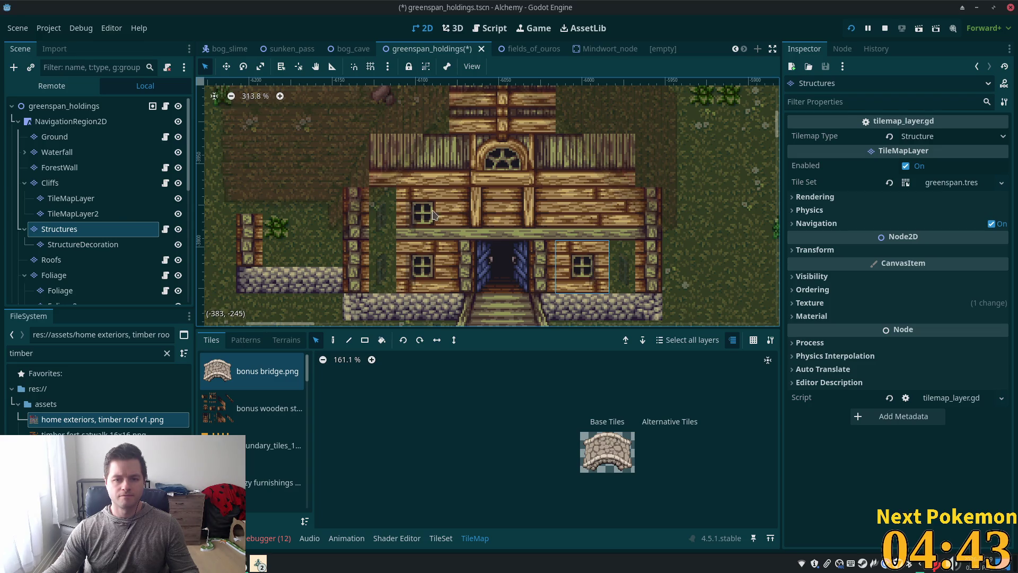
drag(616, 185, 613, 223)
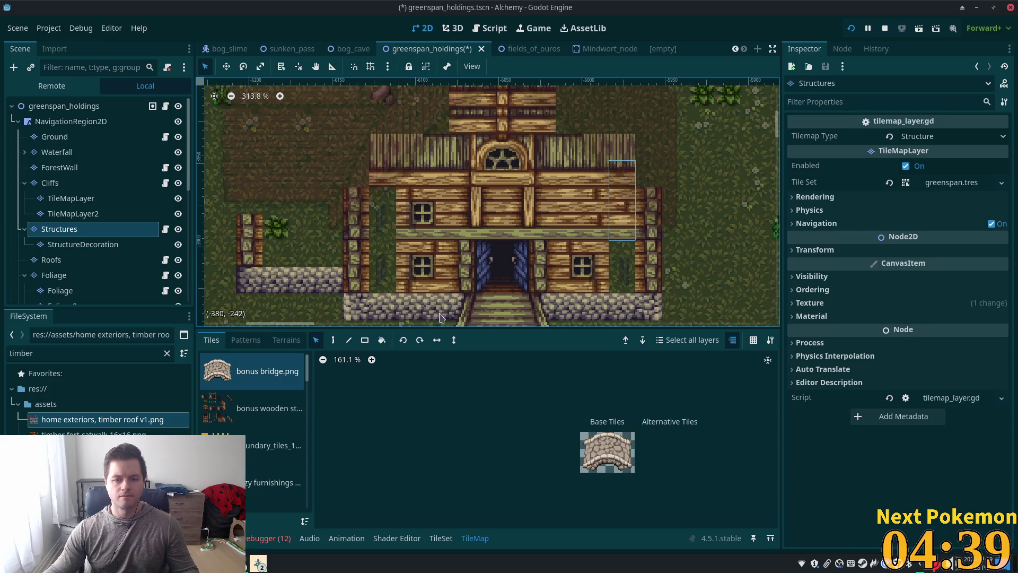
Copy the upper-left window tile and paste it onto the upper right wall.
click(333, 340)
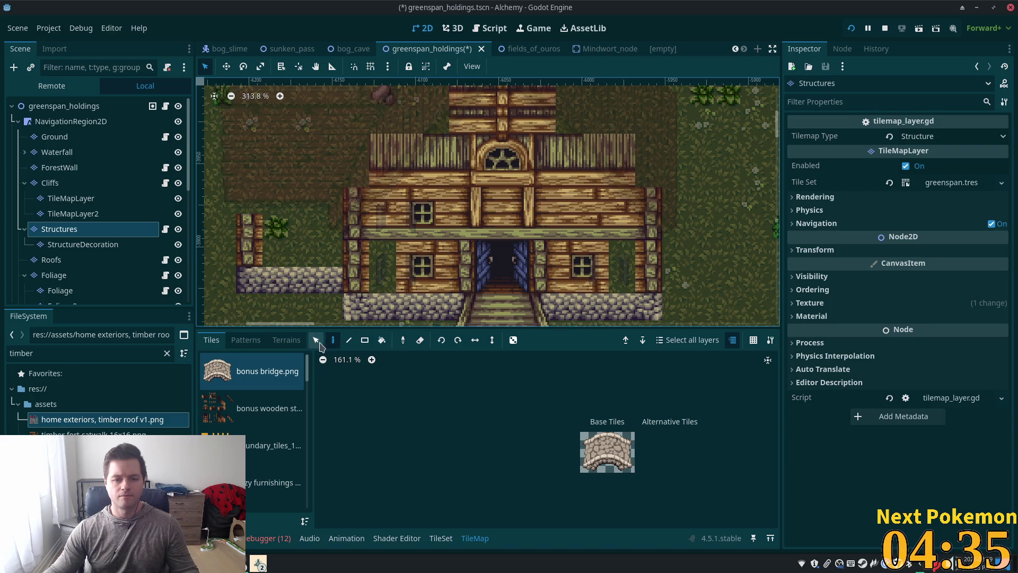
key(s)
click(445, 211)
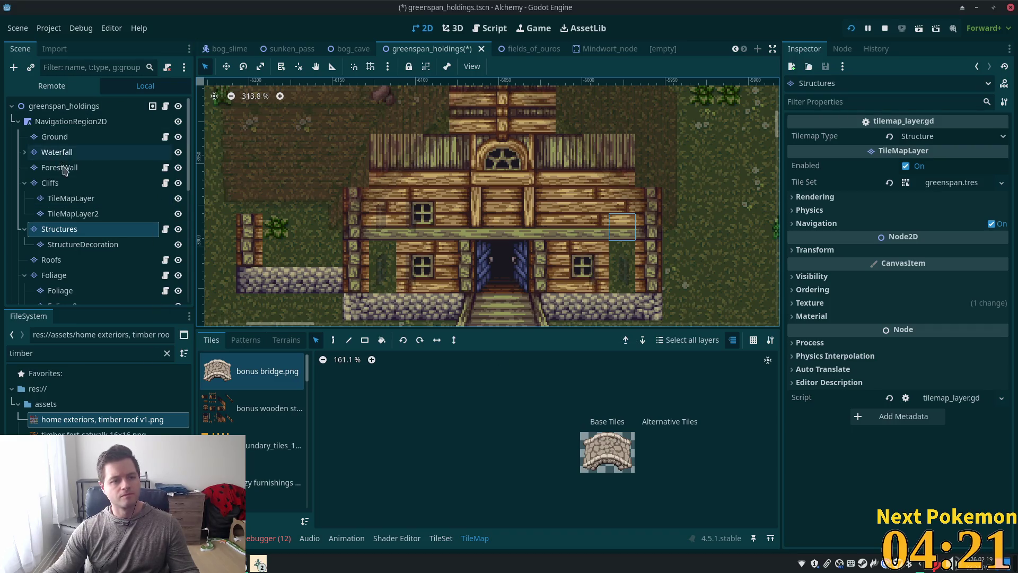
key(ctrl+v)
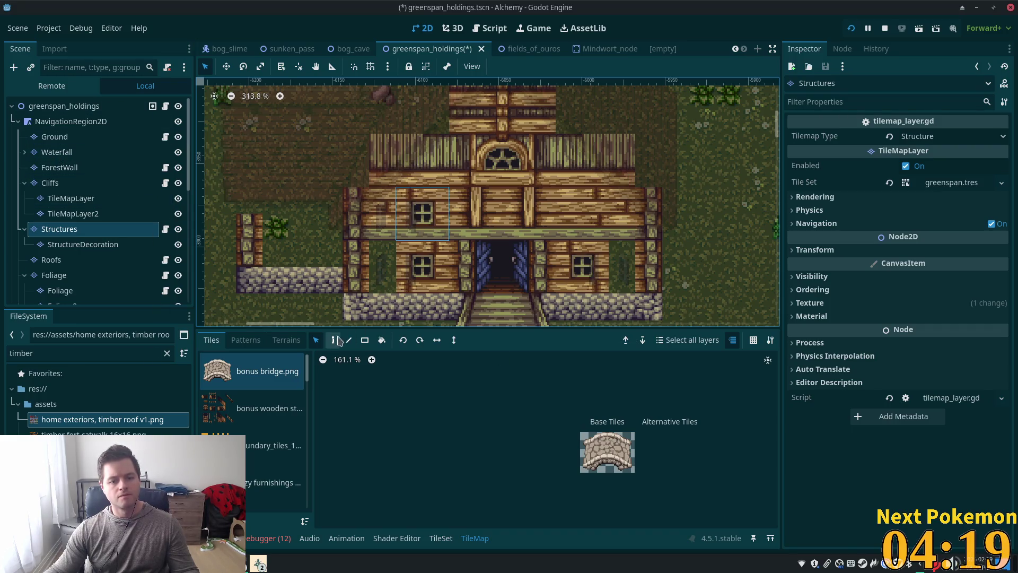
click(583, 226)
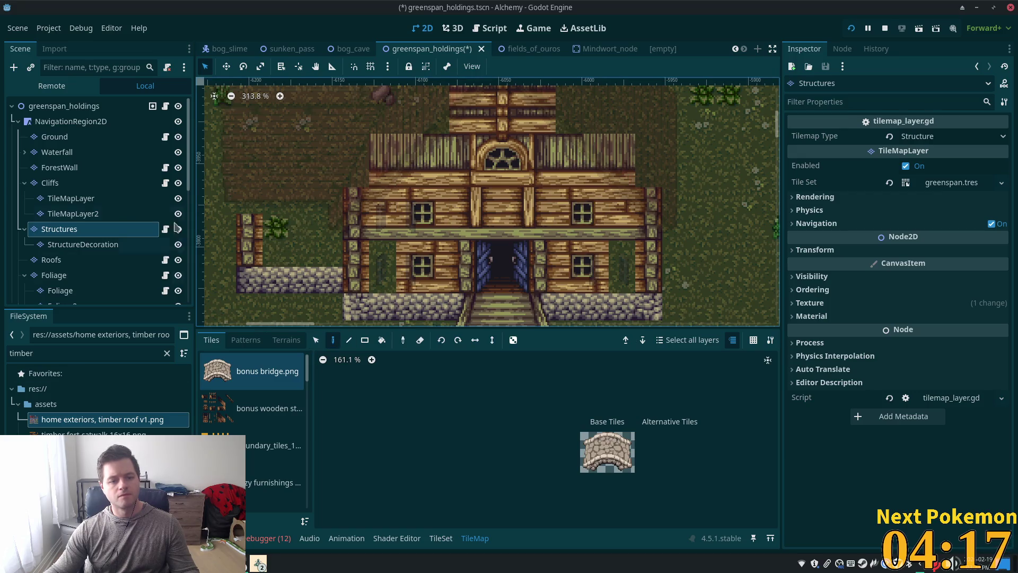
Move the shutter tiles on the StructureDecoration layer left to flank the windows.
click(80, 244)
click(316, 340)
mouse_move(318, 189)
mouse_down()
mouse_move(335, 231)
mouse_move(448, 312)
mouse_move(474, 311)
mouse_up()
drag(648, 293, 621, 293)
click(333, 341)
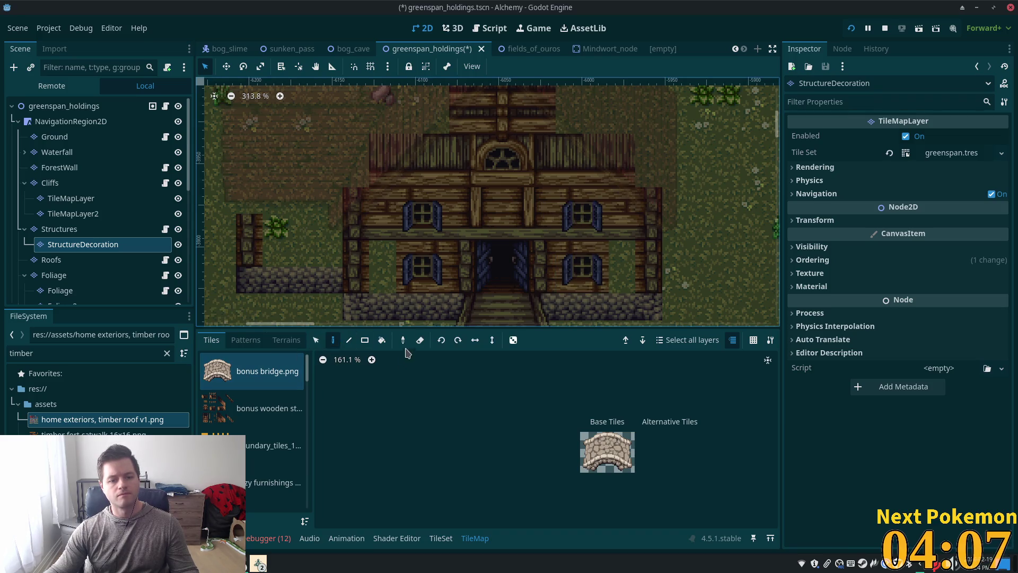
click(77, 229)
click(79, 243)
click(78, 232)
mouse_move(307, 371)
mouse_down()
mouse_move(310, 488)
mouse_move(309, 422)
mouse_up()
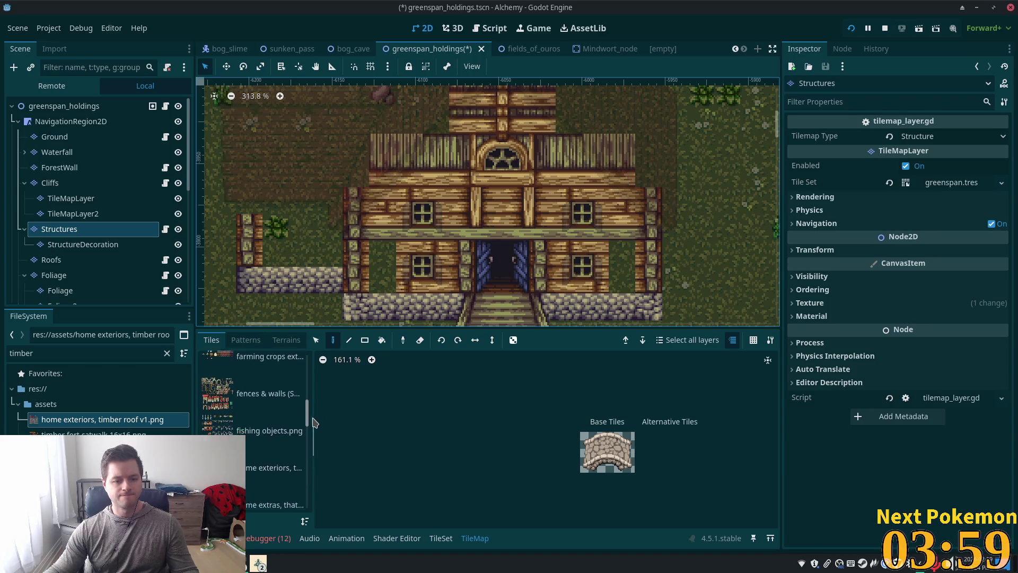
Load the home exteriors atlas, try its timber wall tiles and preview the whole house.
click(291, 451)
scroll(517, 456, down, 2)
scroll(478, 464, down, 3)
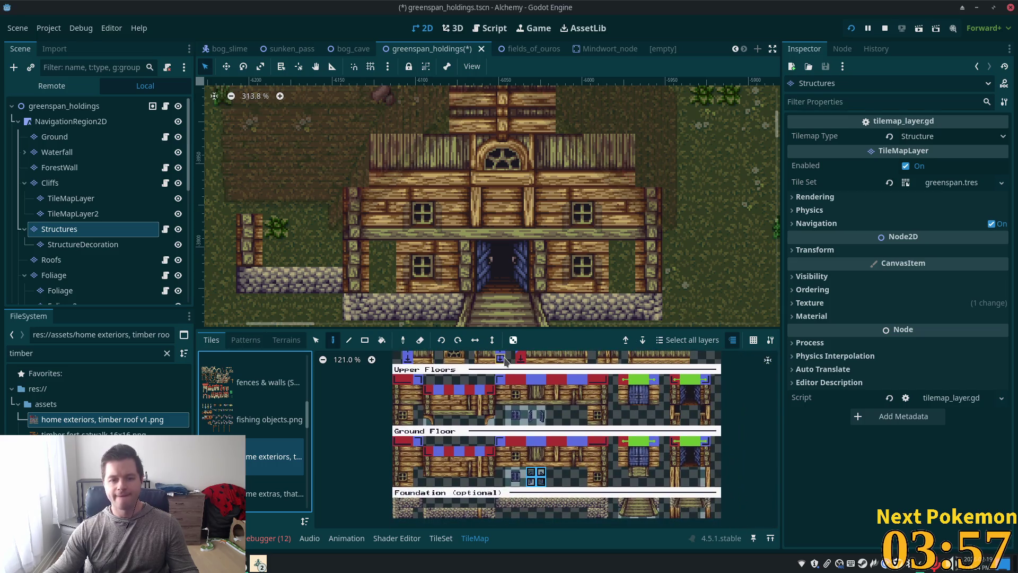
click(446, 468)
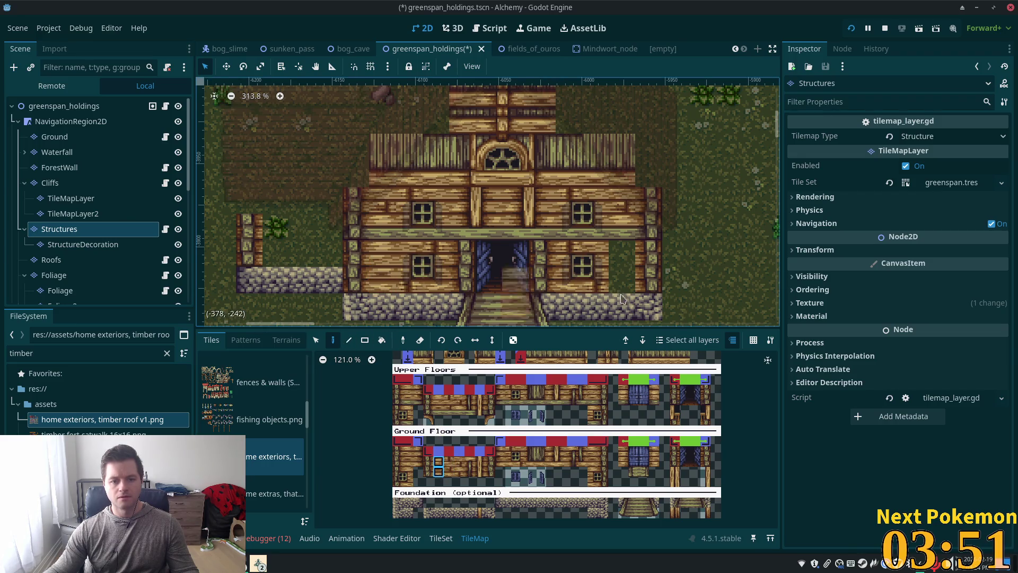
click(596, 465)
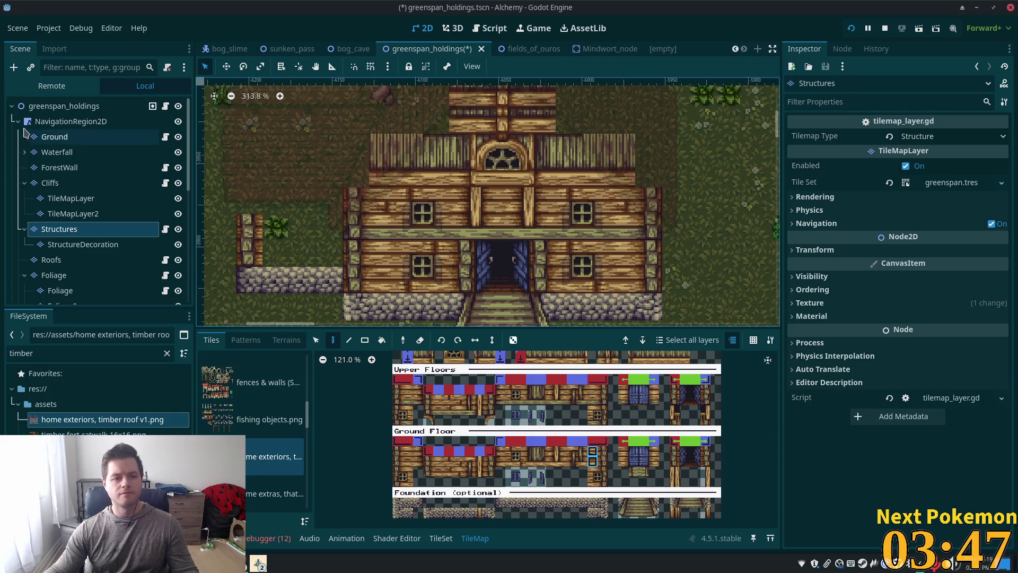
click(64, 105)
scroll(641, 262, down, 1)
scroll(519, 228, up, 1)
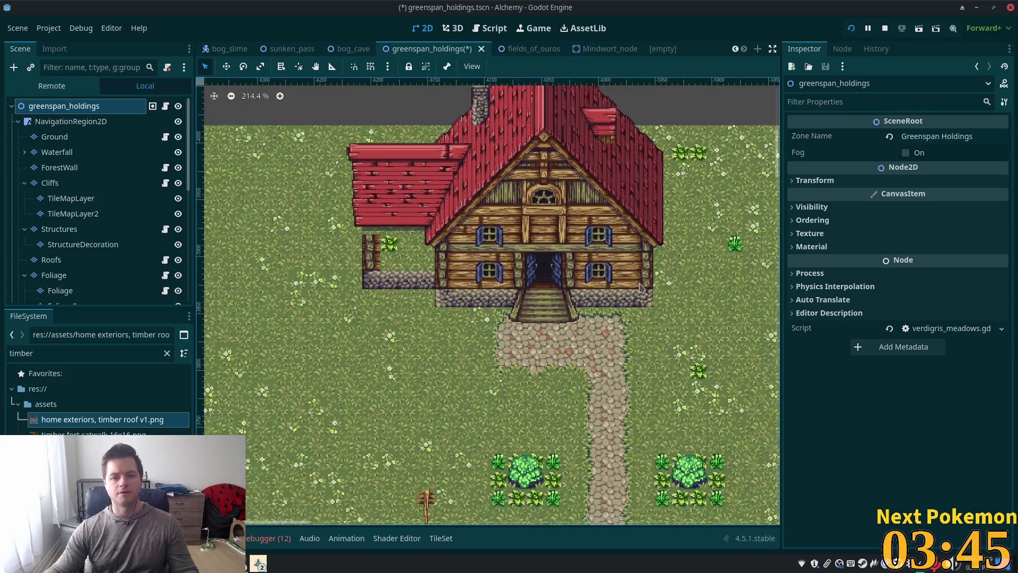
scroll(519, 228, up, 3)
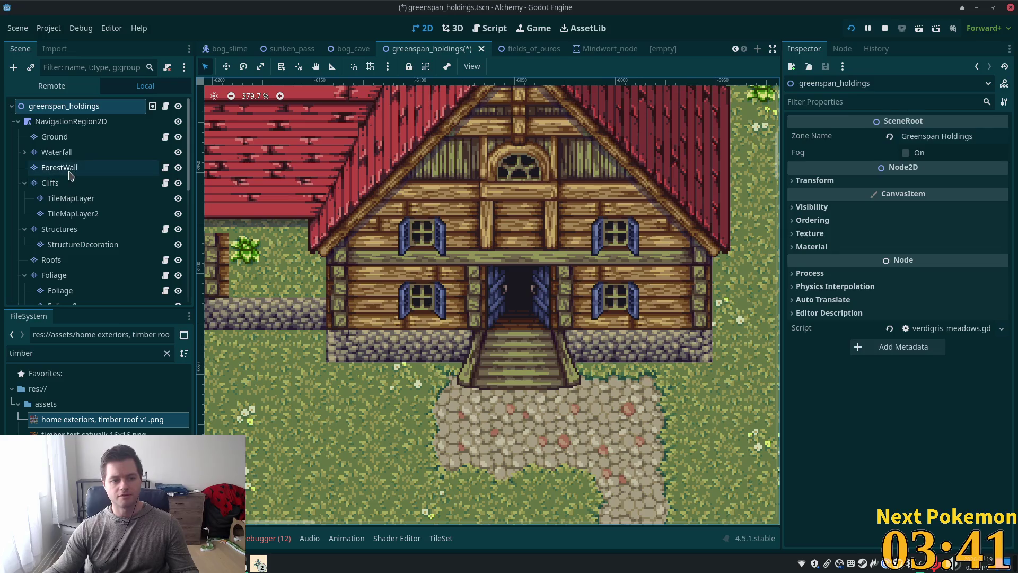
Paint the 2x2 wooden plank panel above the door and preview the house from the root.
click(68, 230)
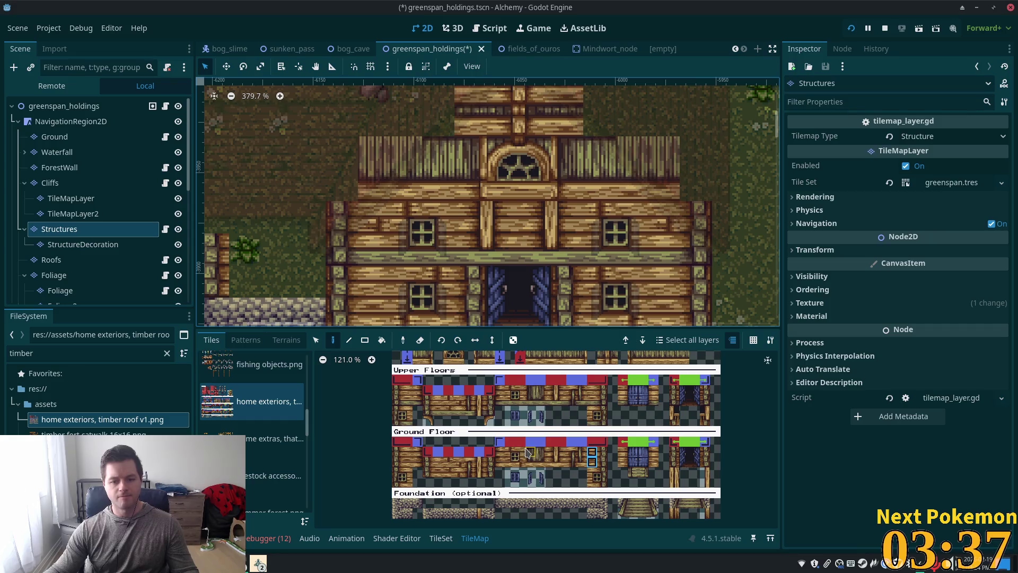
click(539, 403)
click(520, 225)
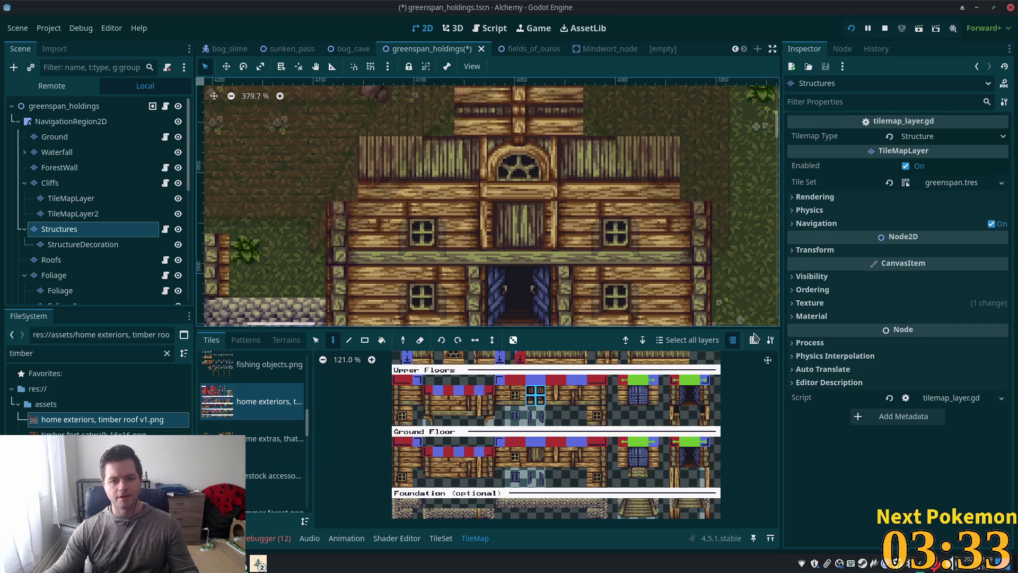
scroll(587, 398, up, 4)
scroll(587, 398, up, 1)
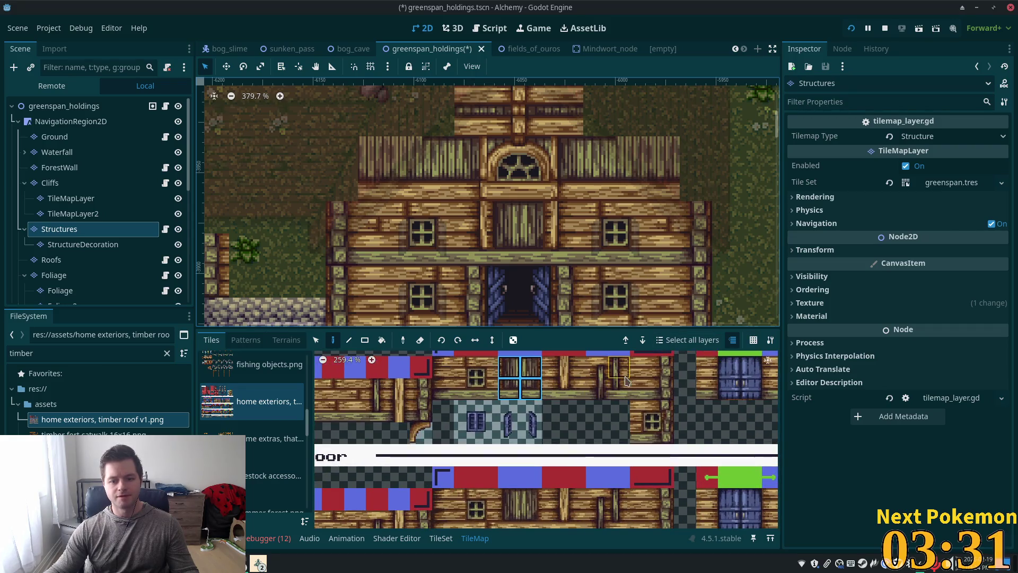
click(52, 108)
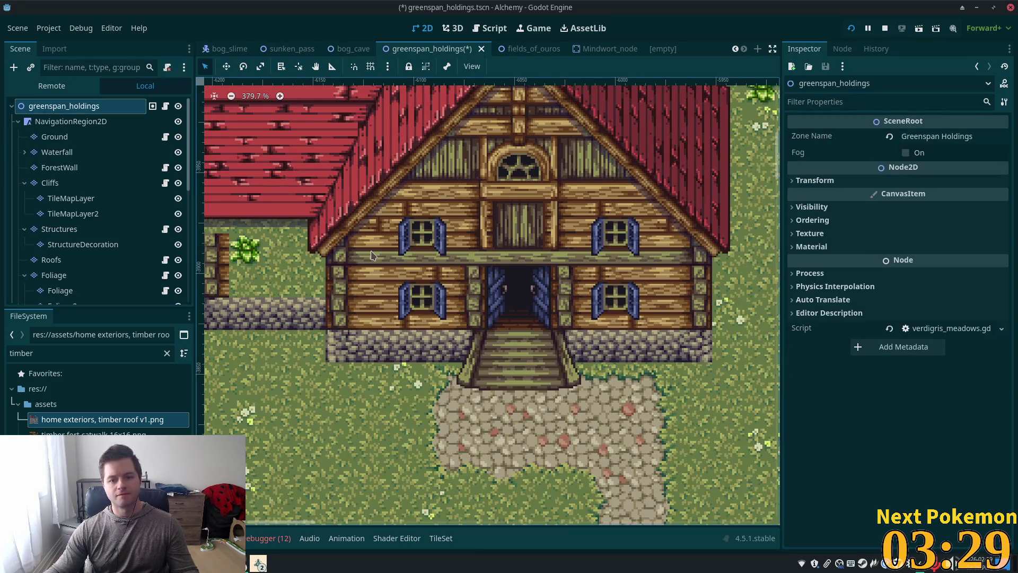
scroll(444, 263, down, 2)
scroll(657, 276, down, 2)
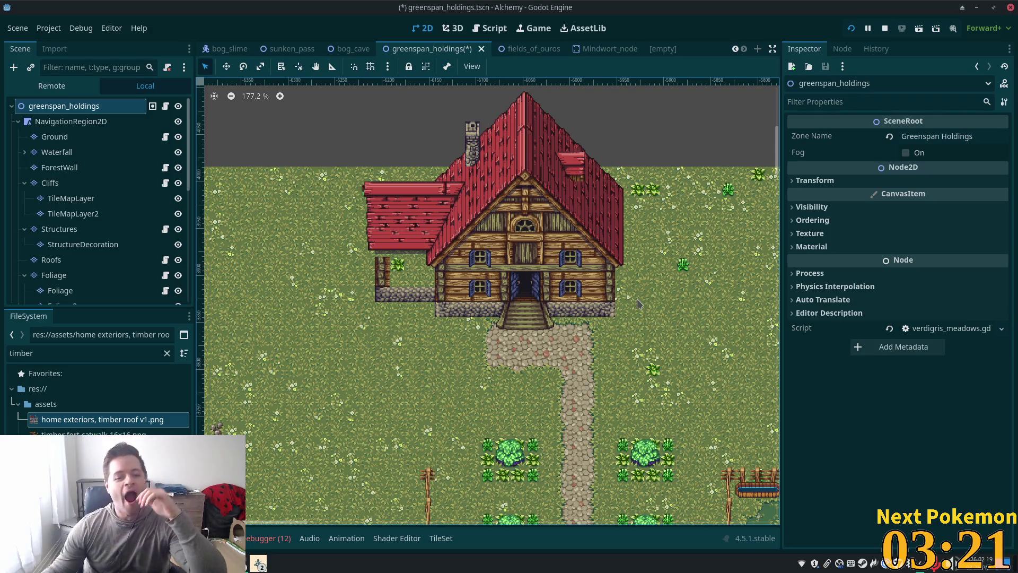
Copy the timber wall section containing a window and stamp it onto the side wing.
scroll(442, 269, up, 3)
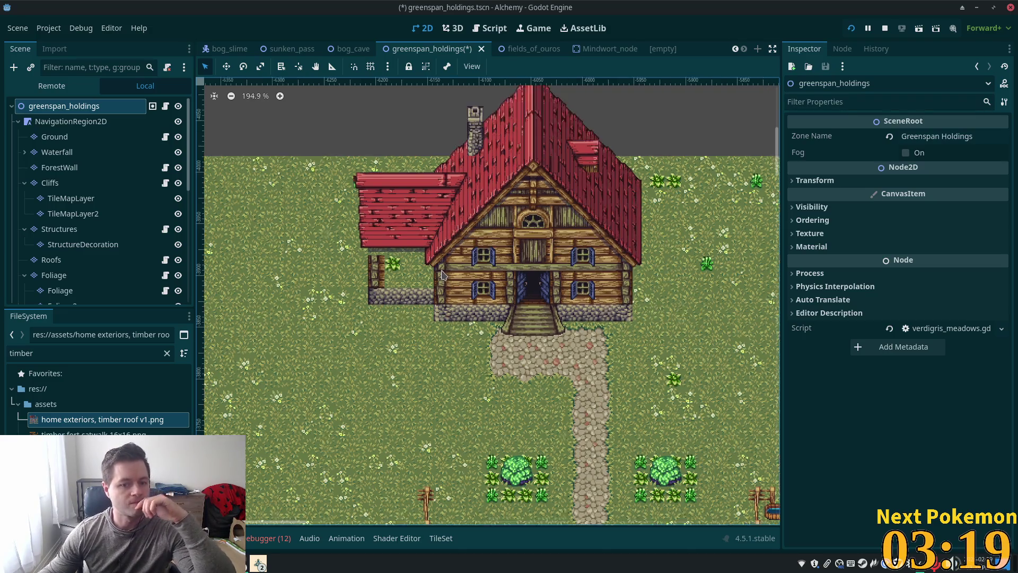
click(64, 229)
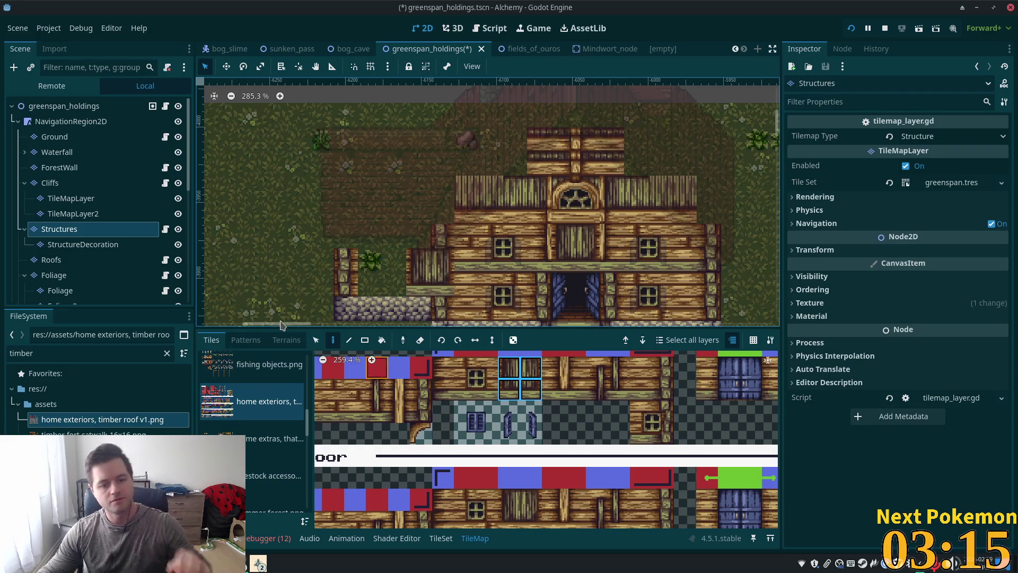
click(316, 340)
click(442, 260)
click(333, 342)
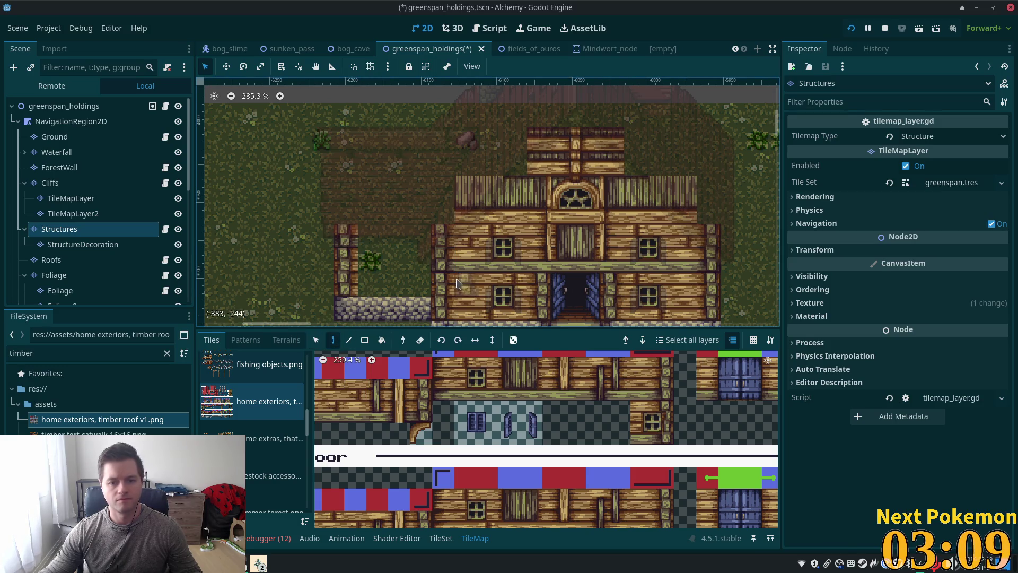
click(316, 340)
drag(435, 276, 503, 316)
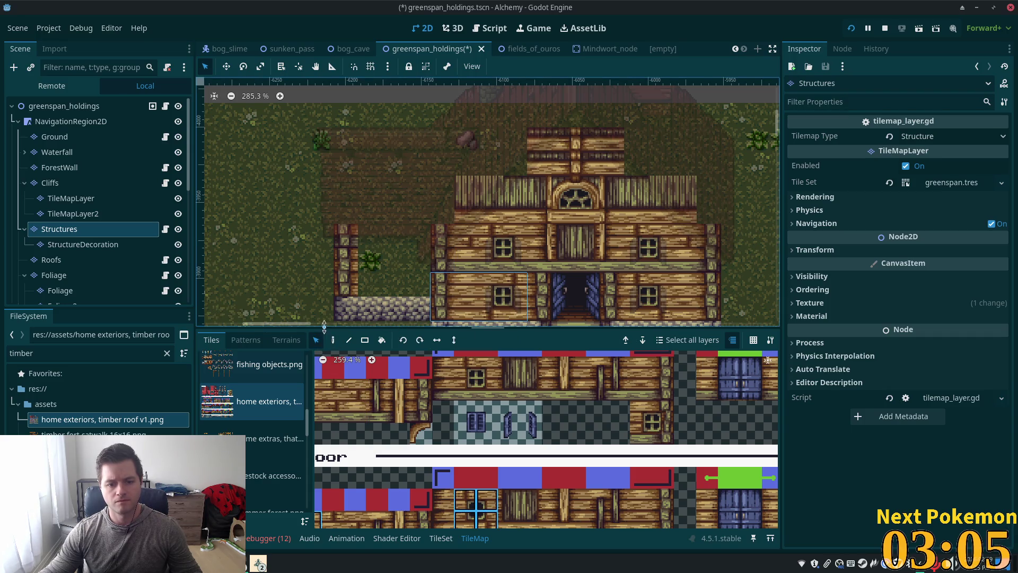
click(333, 340)
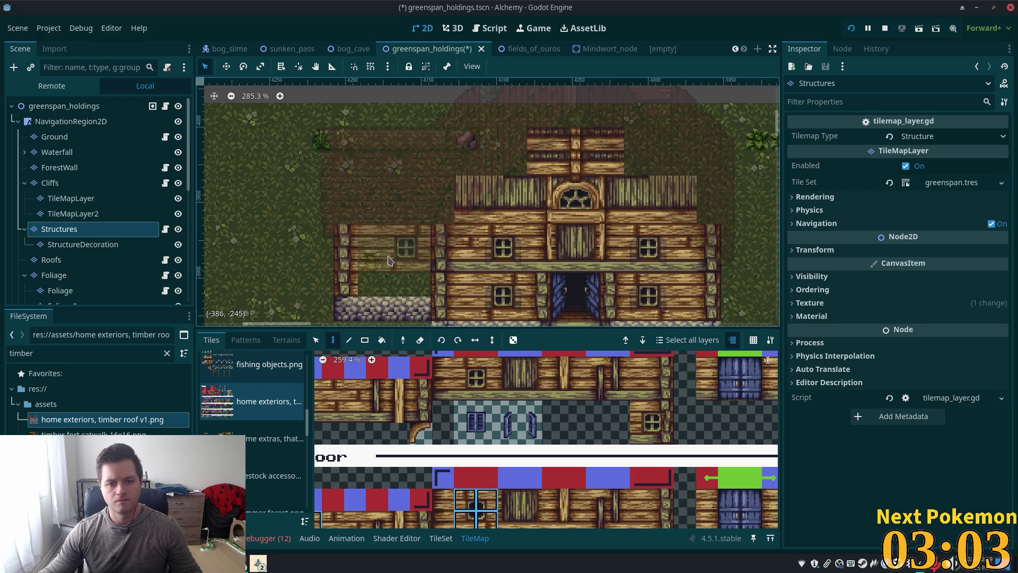
click(370, 277)
Fill the gap along the side wing's top with plain wall tiles and preview with roofs.
key(s)
click(460, 269)
key(d)
drag(376, 245, 417, 248)
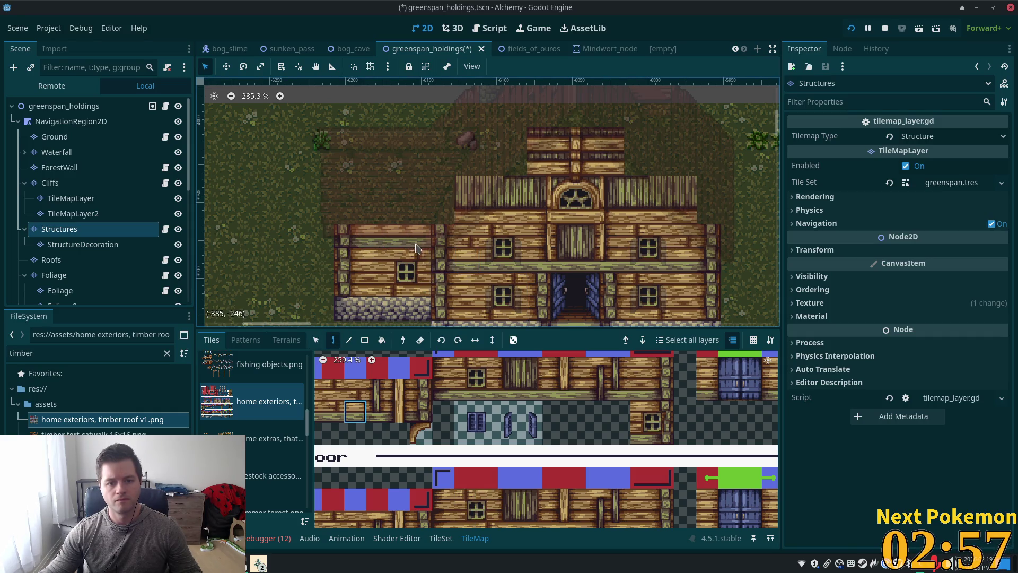
click(30, 101)
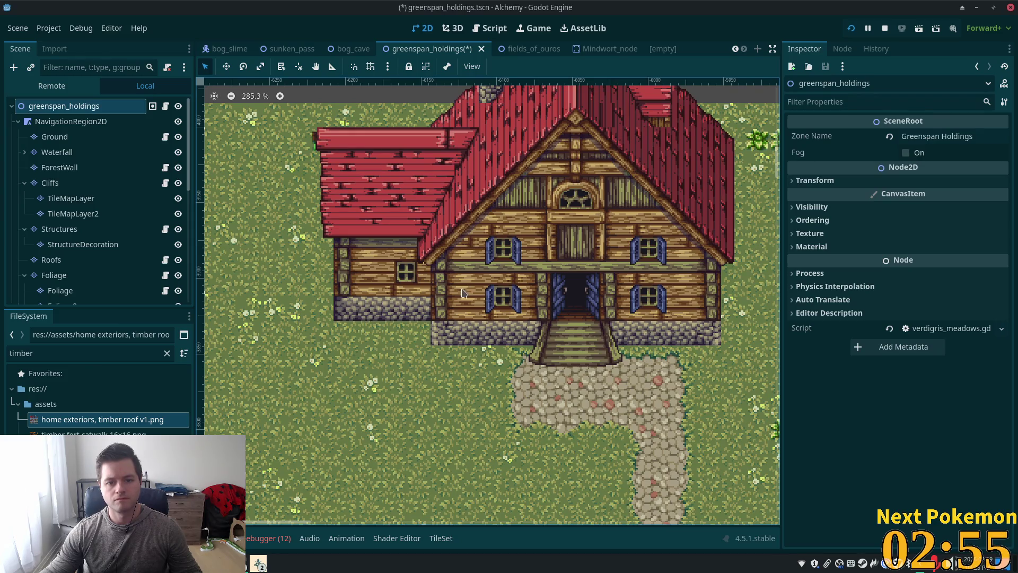
scroll(412, 289, up, 1)
scroll(412, 289, up, 2)
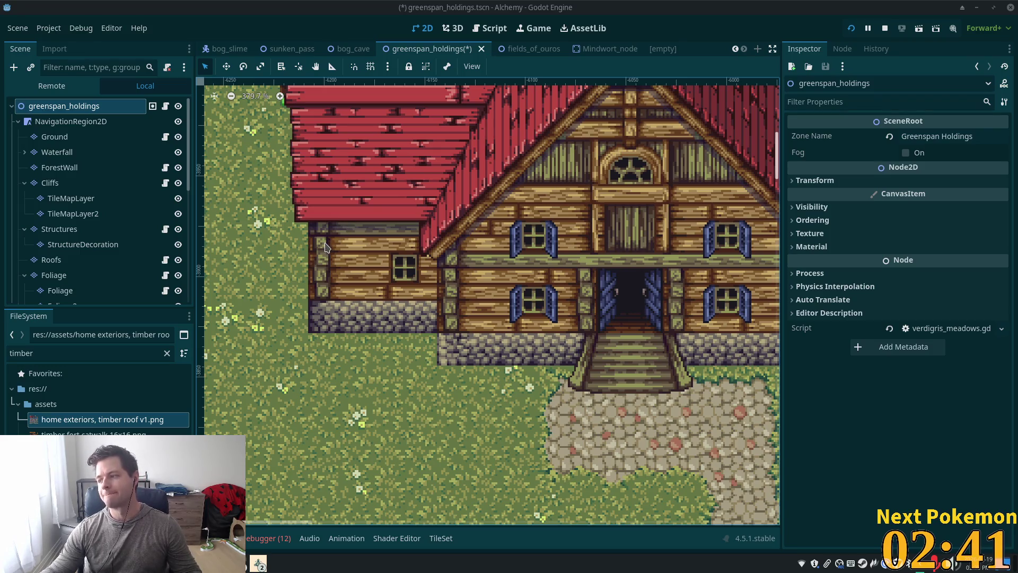
scroll(340, 244, down, 5)
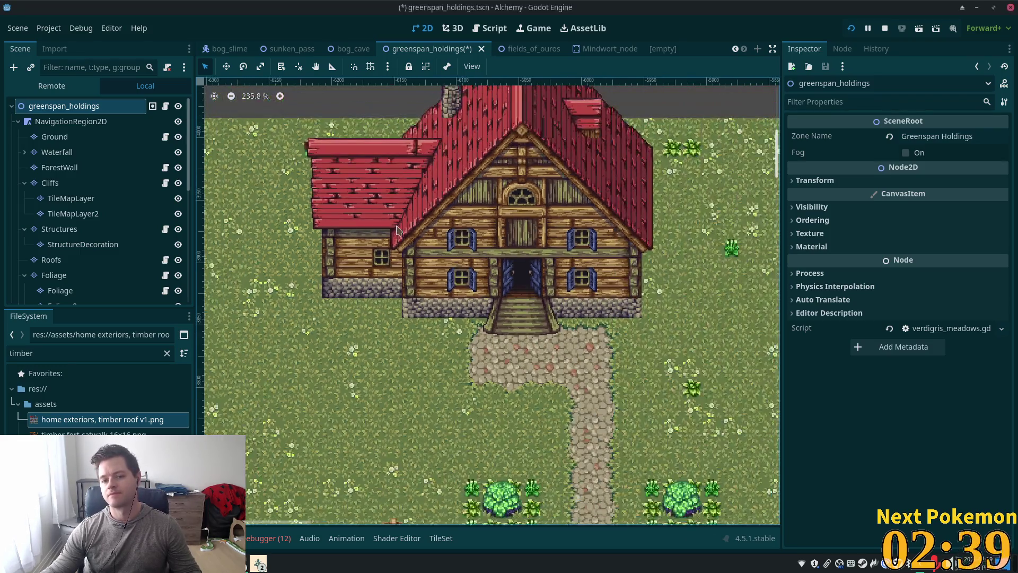
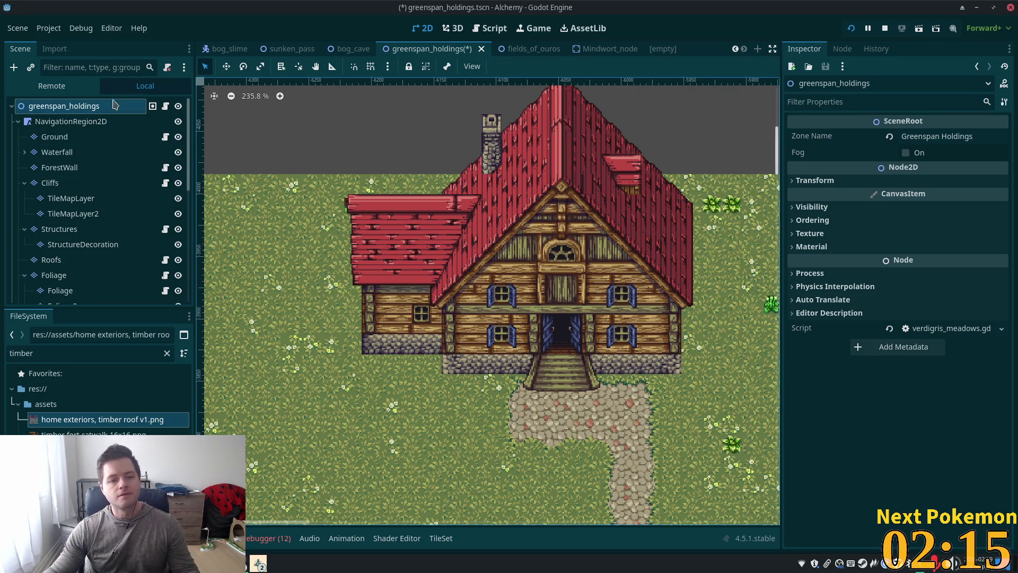
Select the Roofs TileMapLayer for painting and show the Rooftop atlas section.
click(79, 233)
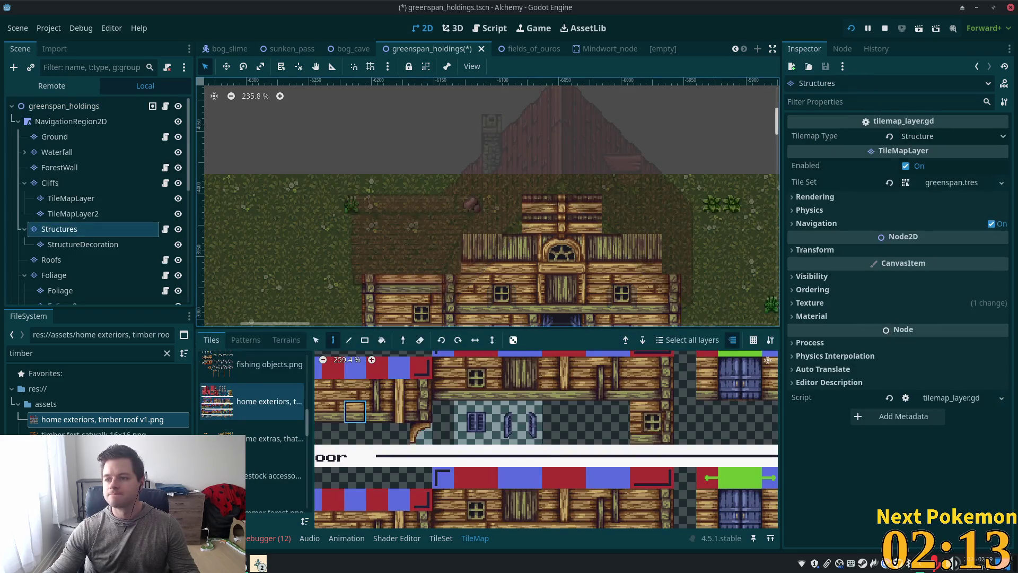
scroll(456, 225, down, 2)
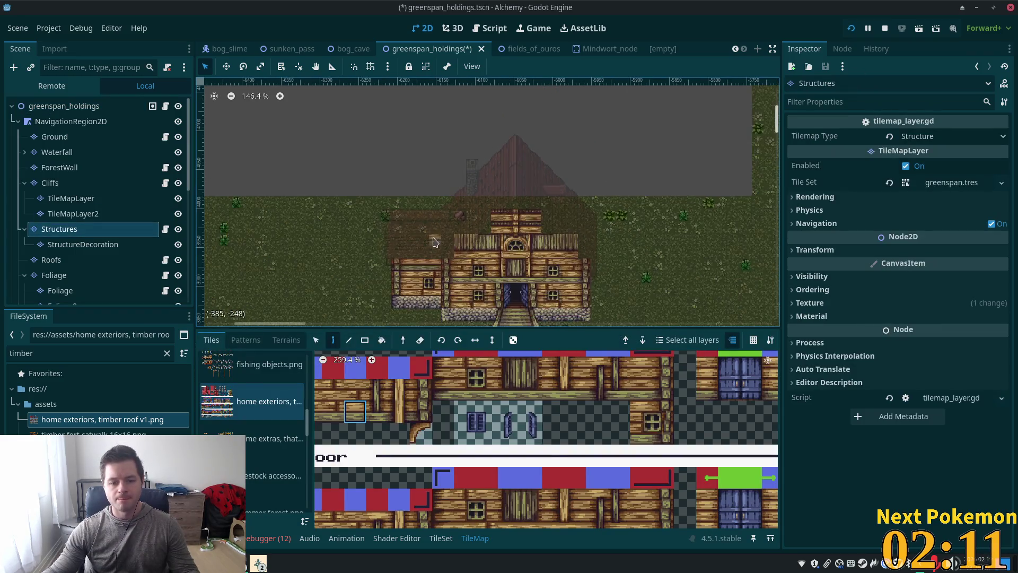
click(59, 260)
scroll(425, 239, up, 2)
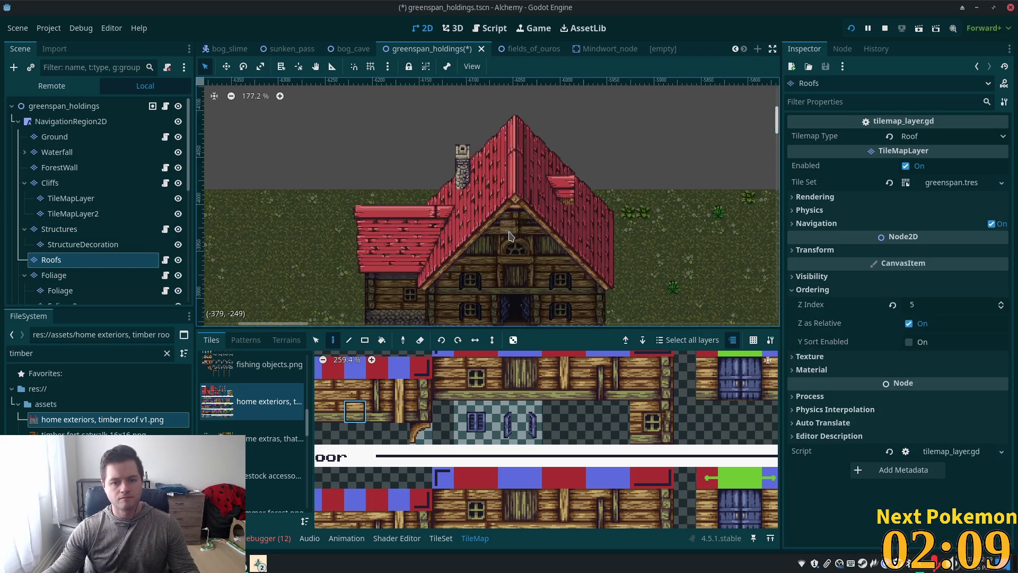
scroll(577, 410, down, 6)
scroll(577, 409, down, 1)
scroll(576, 451, up, 5)
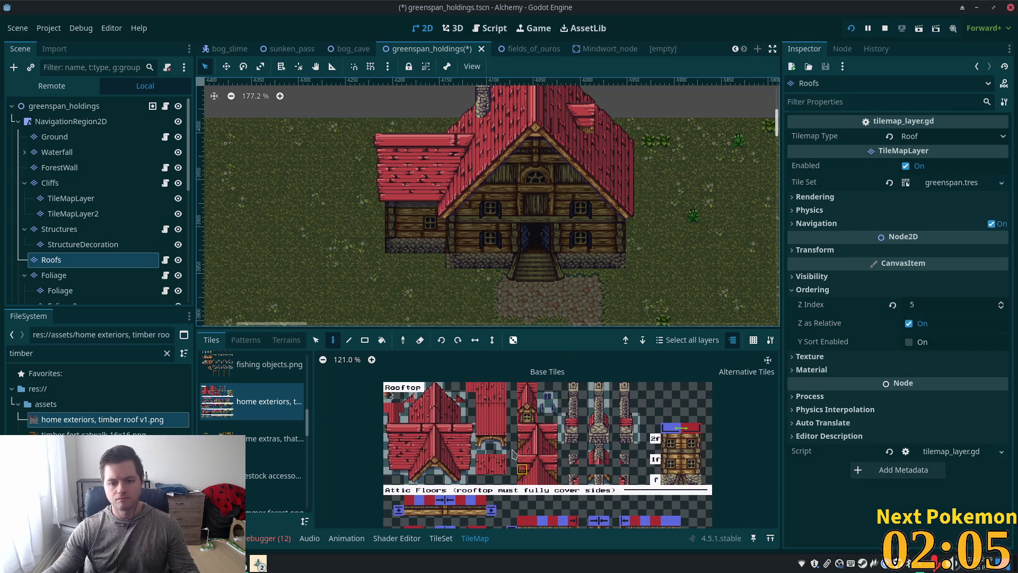
scroll(542, 363, up, 2)
Paint a 2x4 block of rooftop tiles onto the house's left wing.
drag(548, 386, 557, 407)
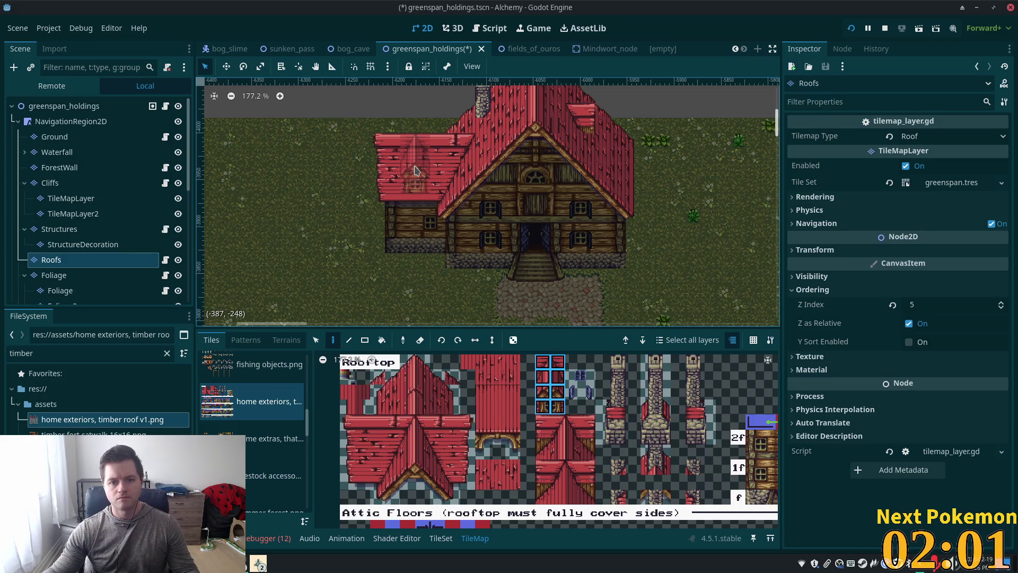
scroll(415, 169, up, 4)
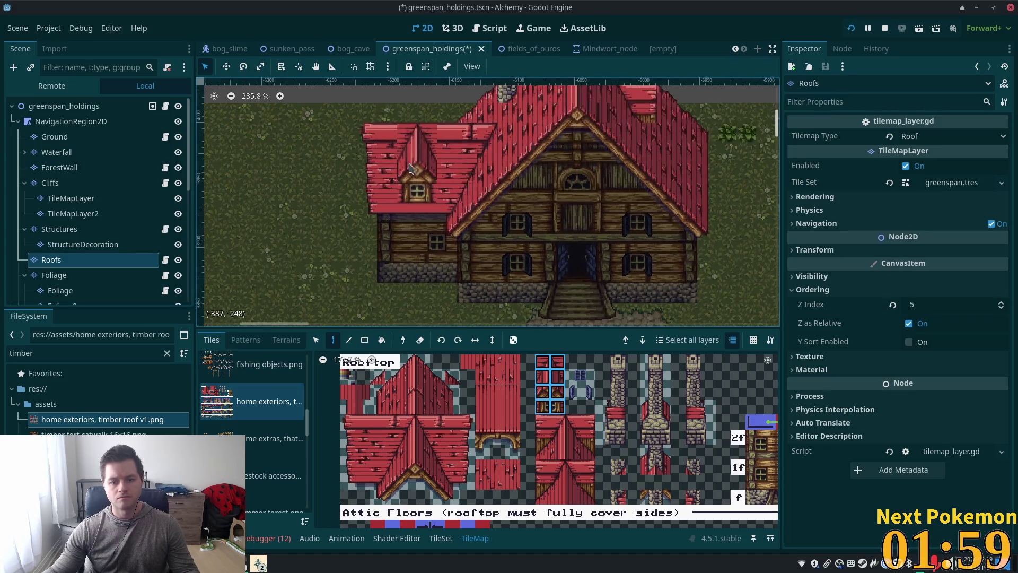
click(413, 157)
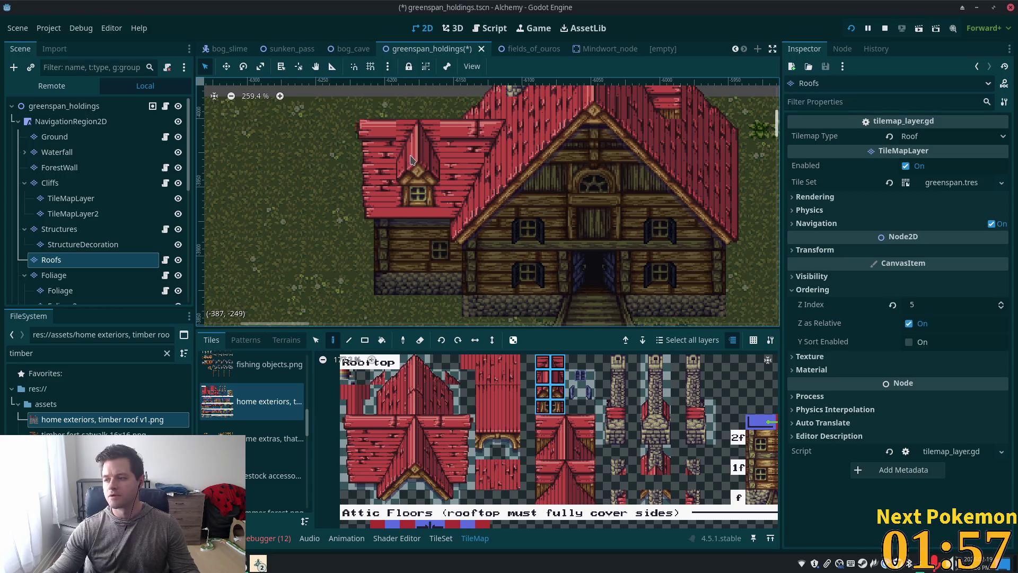
Stamp a 2x3 dormer tile block onto the left roof and reselect the scene root.
click(547, 382)
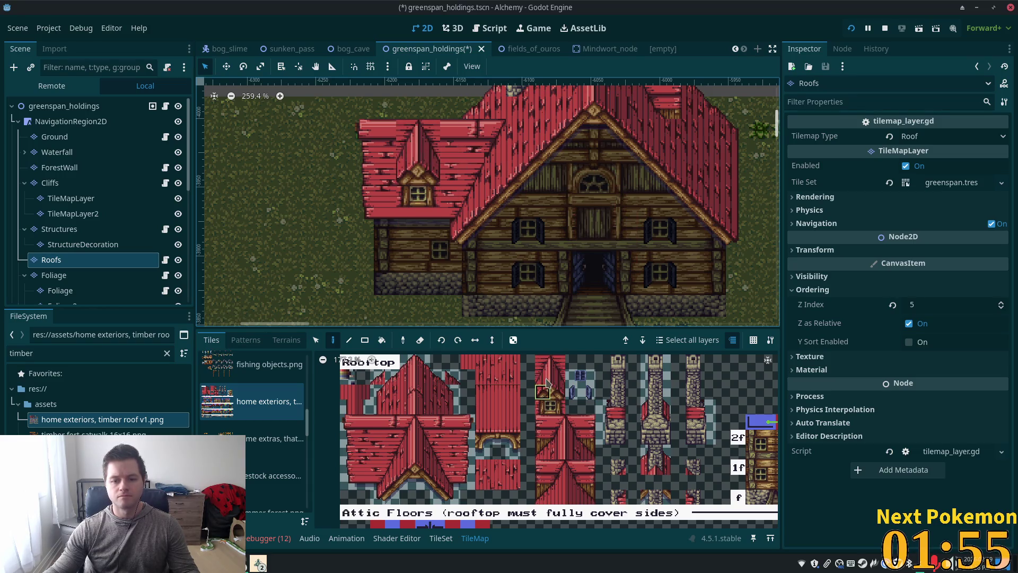
drag(556, 400, 557, 409)
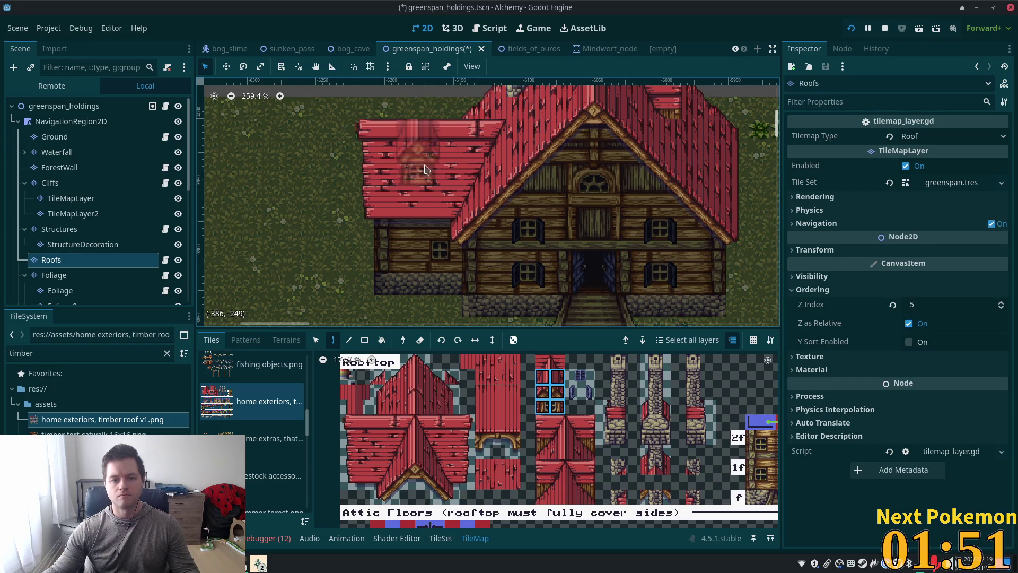
click(422, 188)
scroll(577, 220, down, 1)
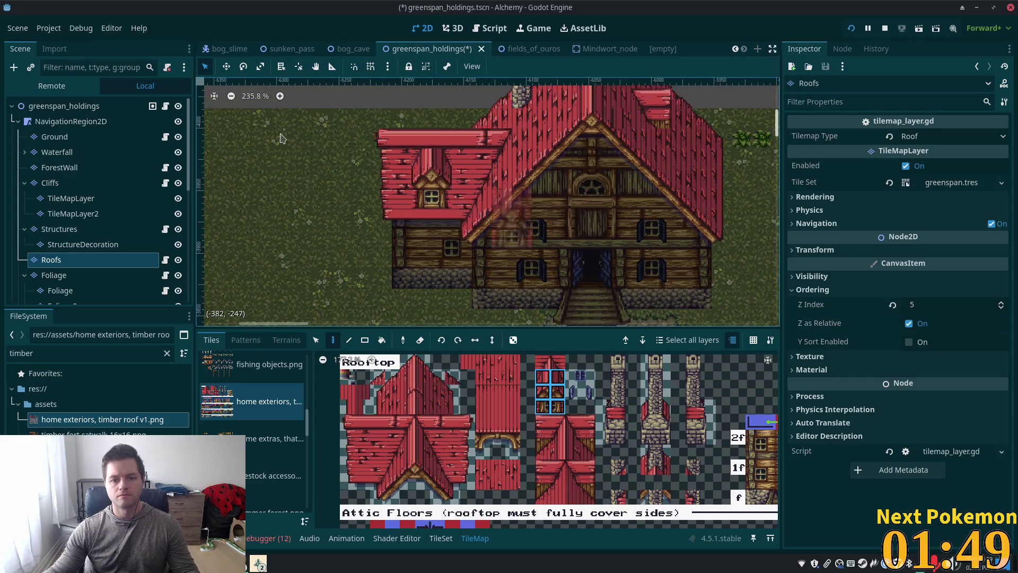
click(33, 107)
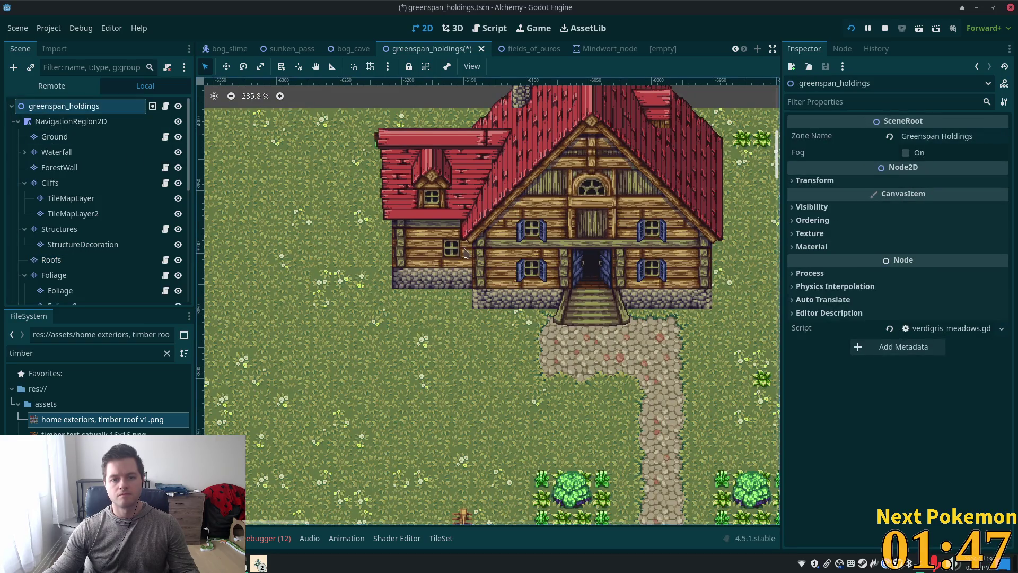
Select the Structures layer and mark the 2x2 tiles around the left-wing window.
scroll(582, 273, right, 2)
scroll(581, 273, up, 2)
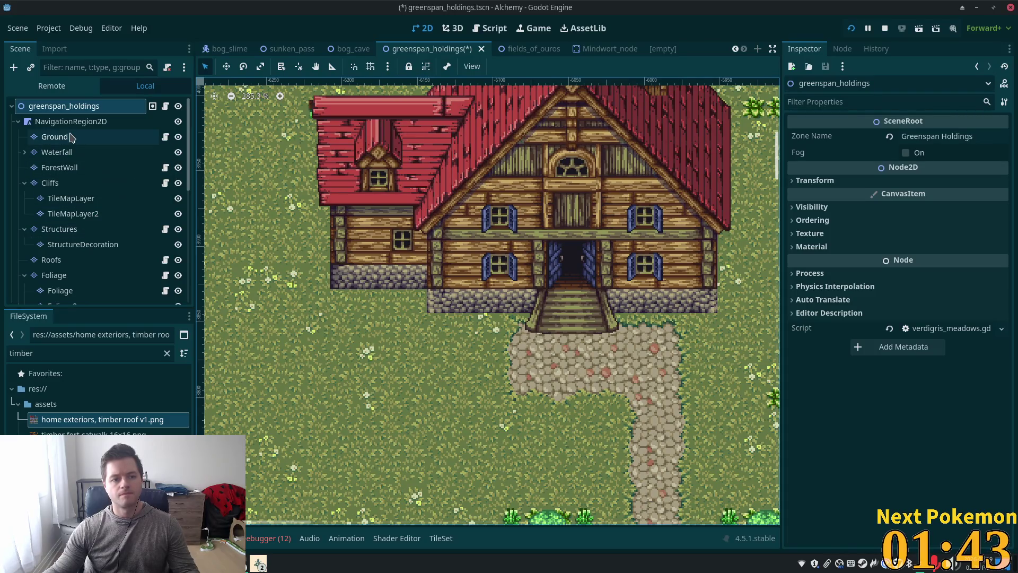
click(106, 229)
scroll(632, 517, down, 1)
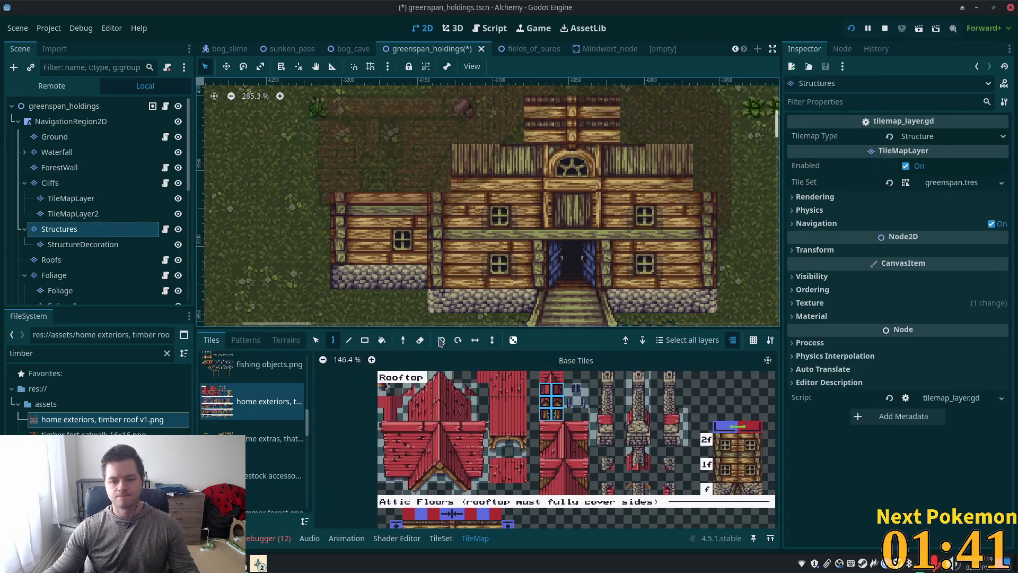
click(315, 340)
drag(385, 230, 417, 254)
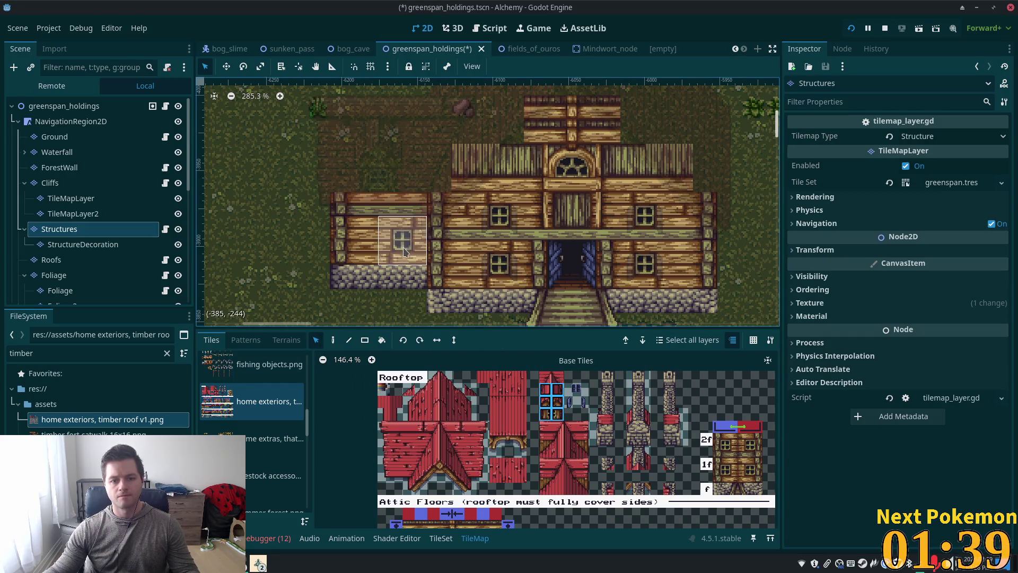
click(338, 345)
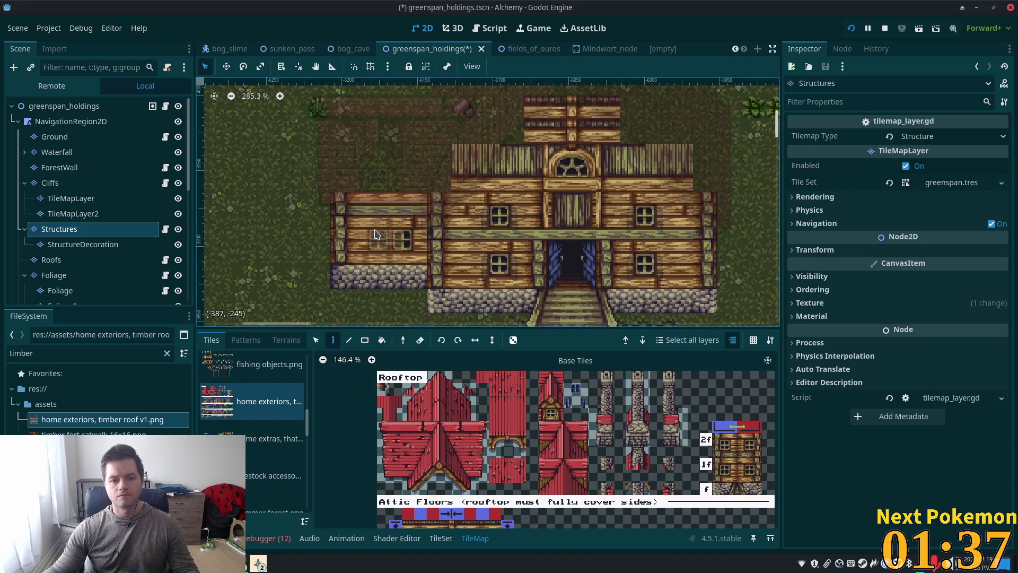
Paint a 2x2 window-and-logs tile block left of the window, undoing the misplaced attempt.
scroll(617, 371, down, 3)
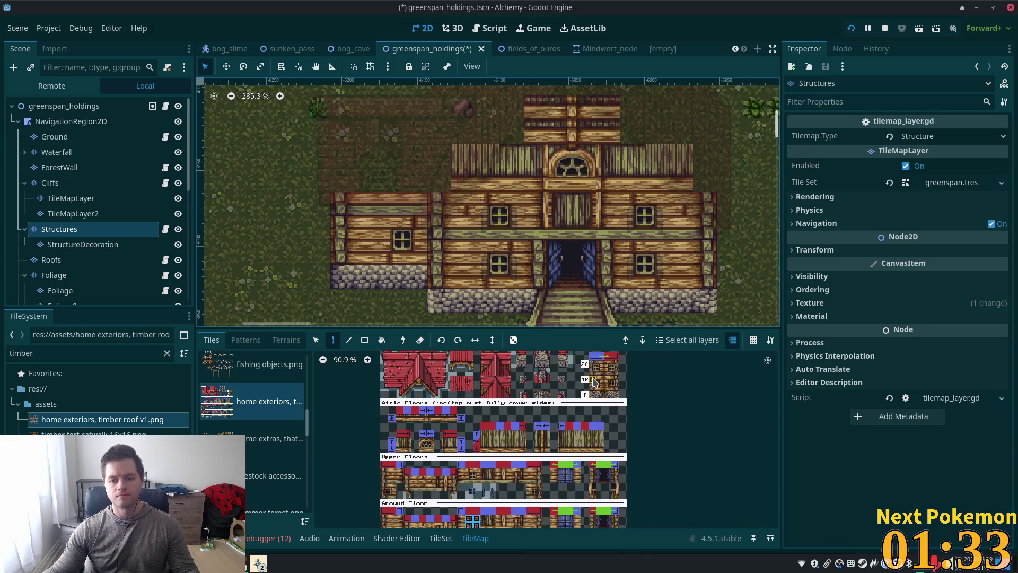
click(600, 389)
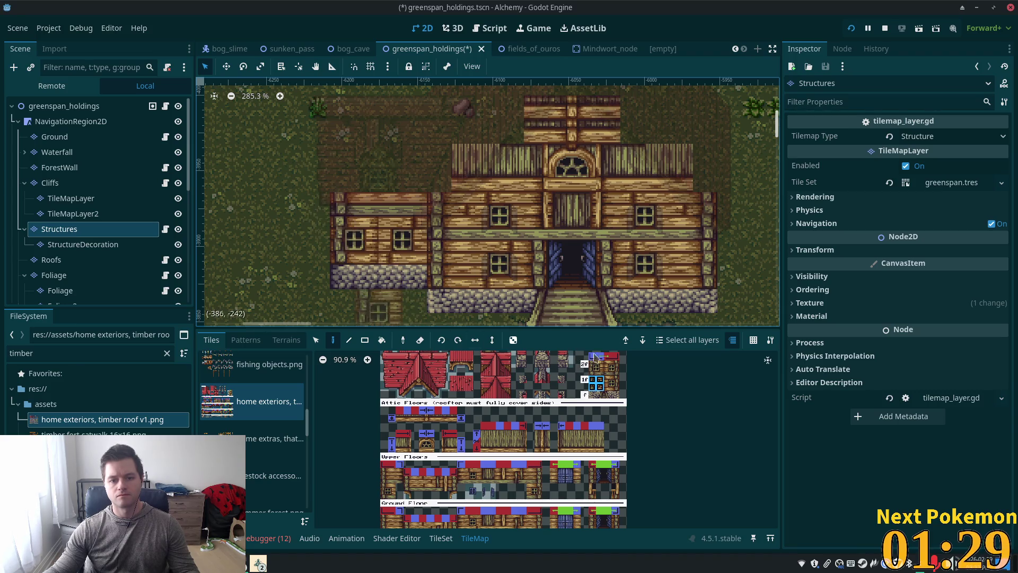
scroll(480, 282, up, 5)
scroll(533, 447, up, 2)
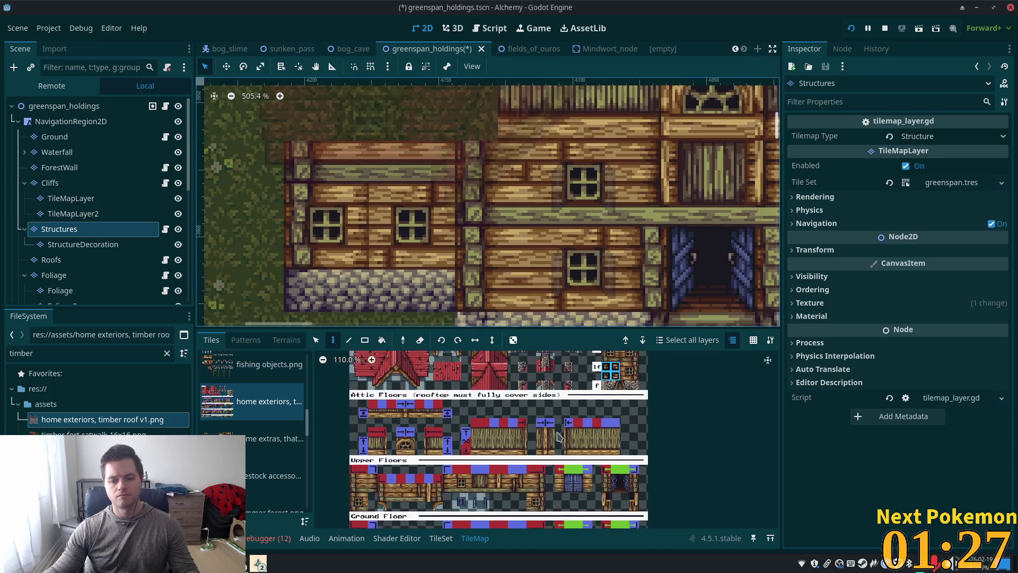
scroll(533, 447, down, 2)
scroll(358, 431, up, 3)
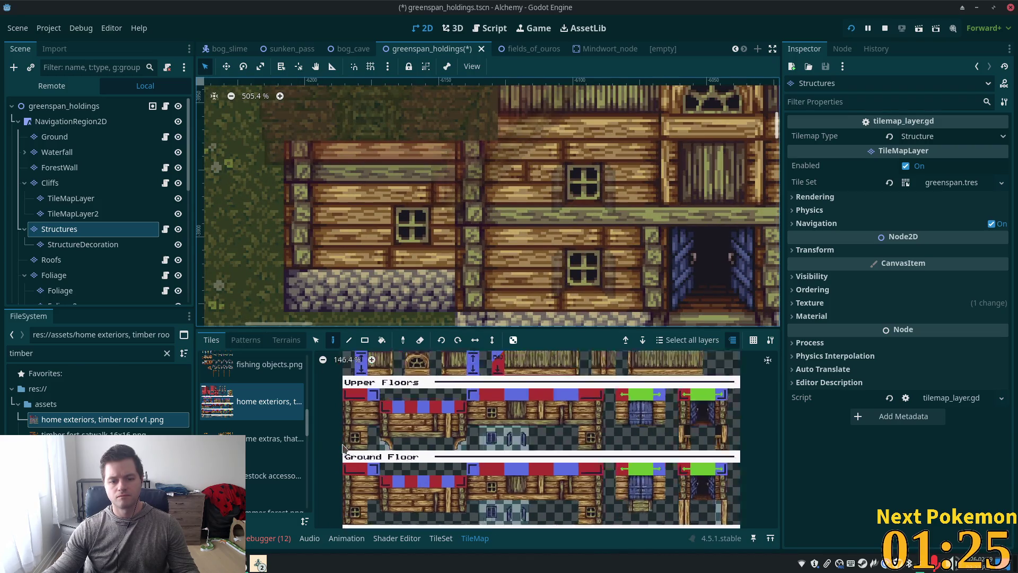
drag(358, 431, 373, 443)
click(340, 247)
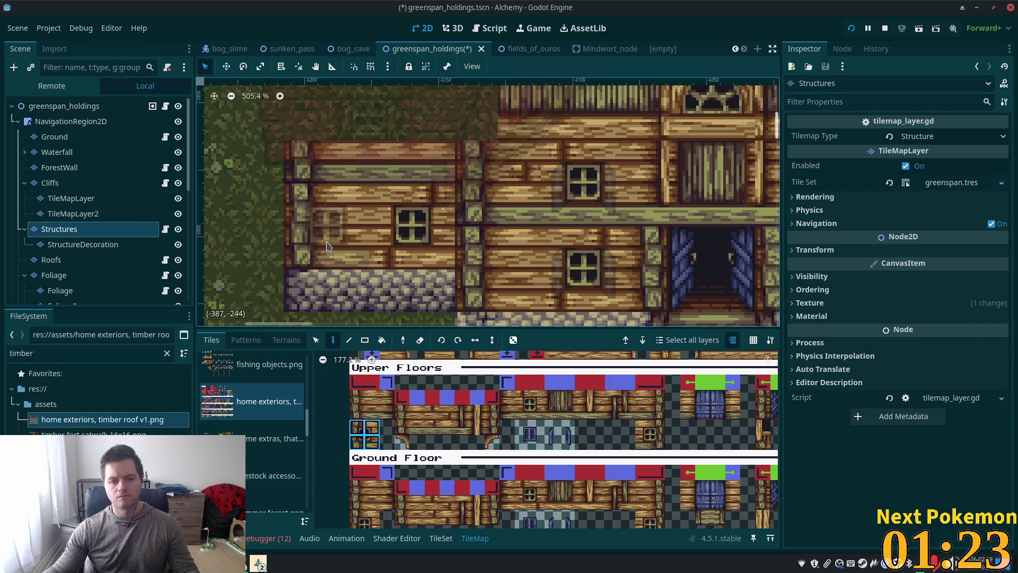
scroll(543, 362, up, 1)
key(ctrl+z)
Repaint the 2x2 window block beside the existing window on the left wing's wall.
scroll(360, 453, down, 3)
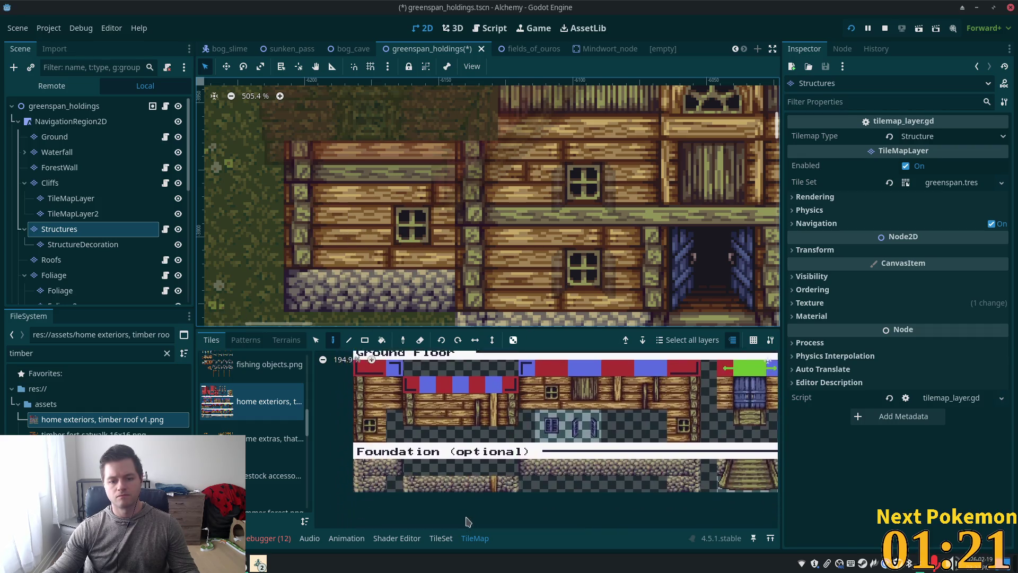
mouse_move(359, 416)
mouse_down()
mouse_move(361, 432)
mouse_move(376, 432)
mouse_up()
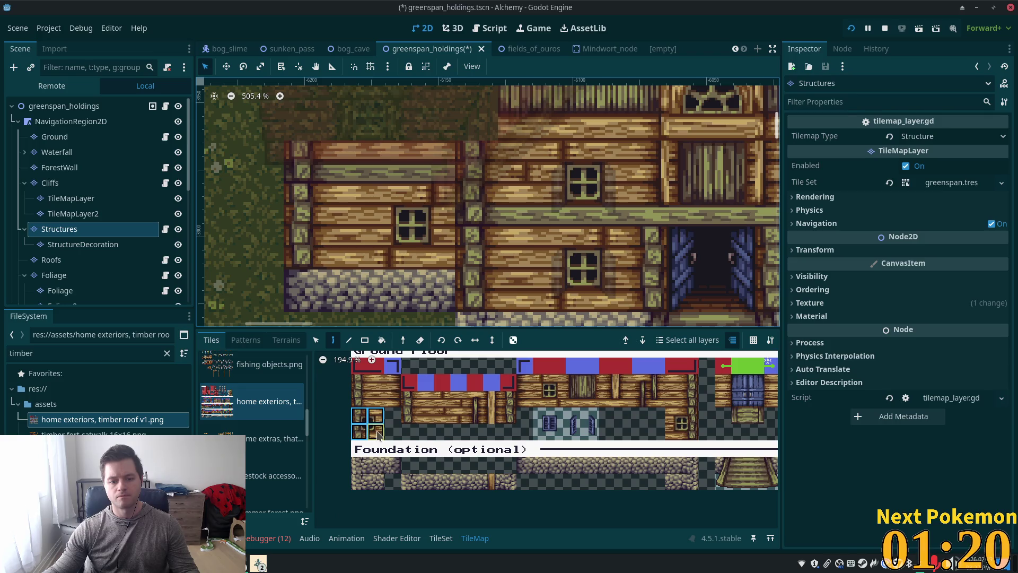
click(327, 247)
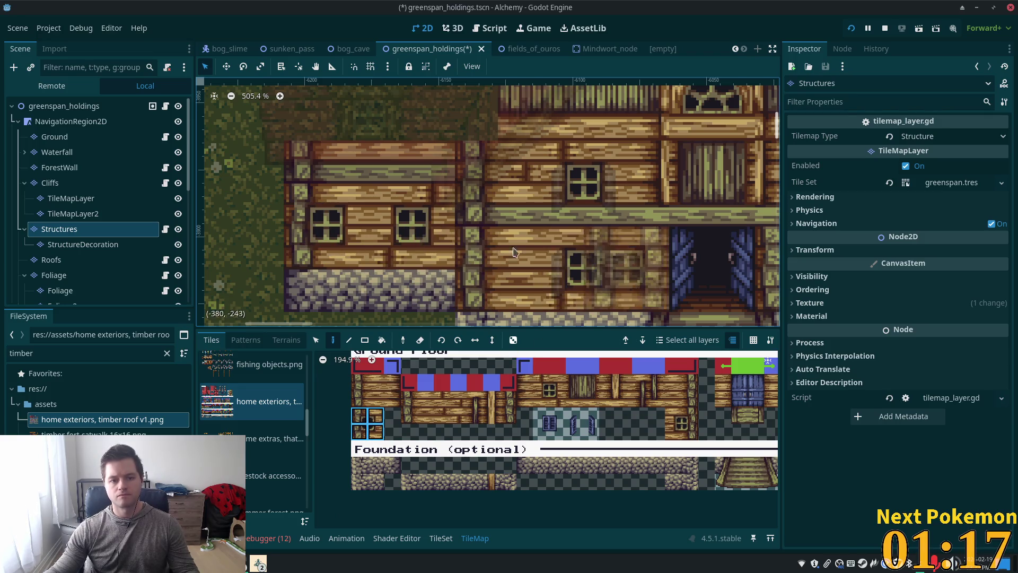
scroll(483, 247, down, 4)
click(63, 106)
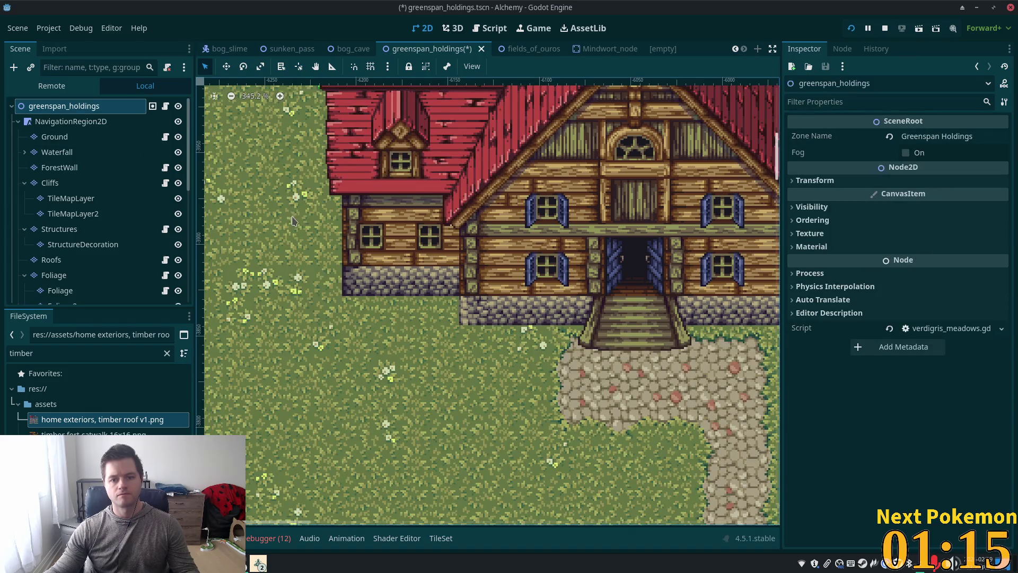
Reopen the Structures layer to inspect its tiles, then return to the scene root.
scroll(409, 245, down, 4)
scroll(342, 227, up, 9)
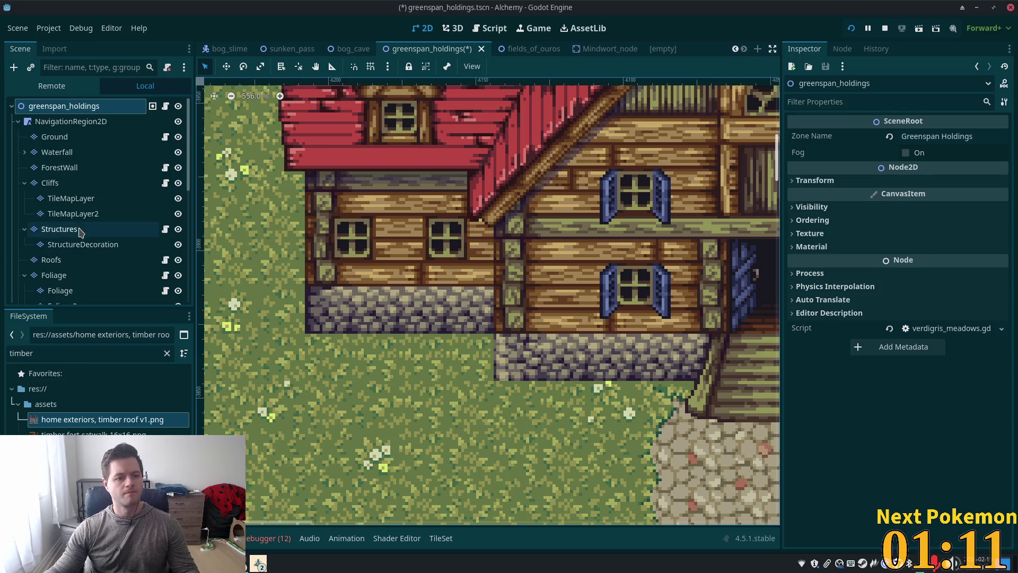
click(82, 229)
scroll(530, 419, down, 2)
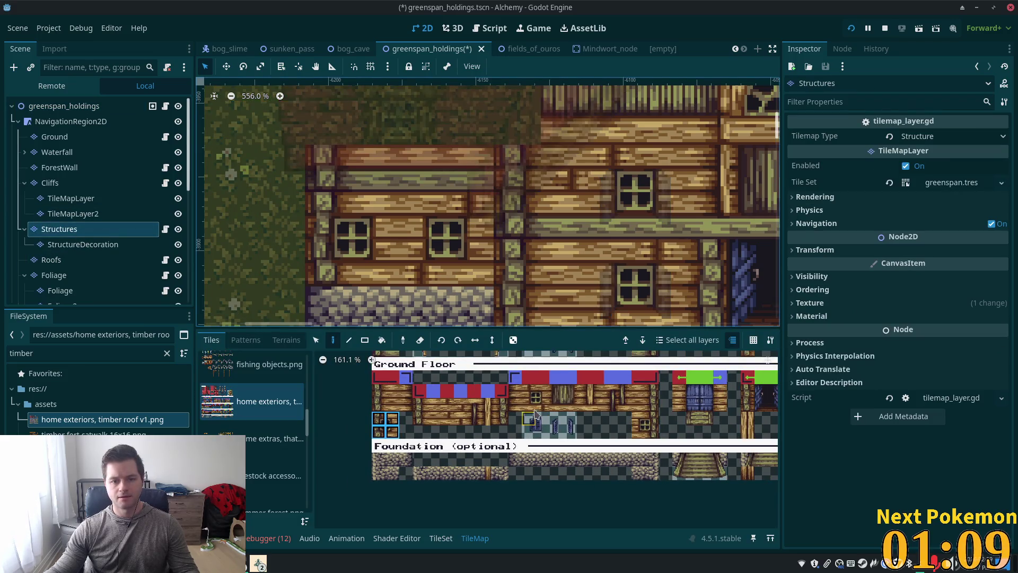
scroll(330, 207, down, 1)
click(63, 106)
Pan and zoom the 2D viewport until the timber house is centred.
scroll(505, 233, down, 6)
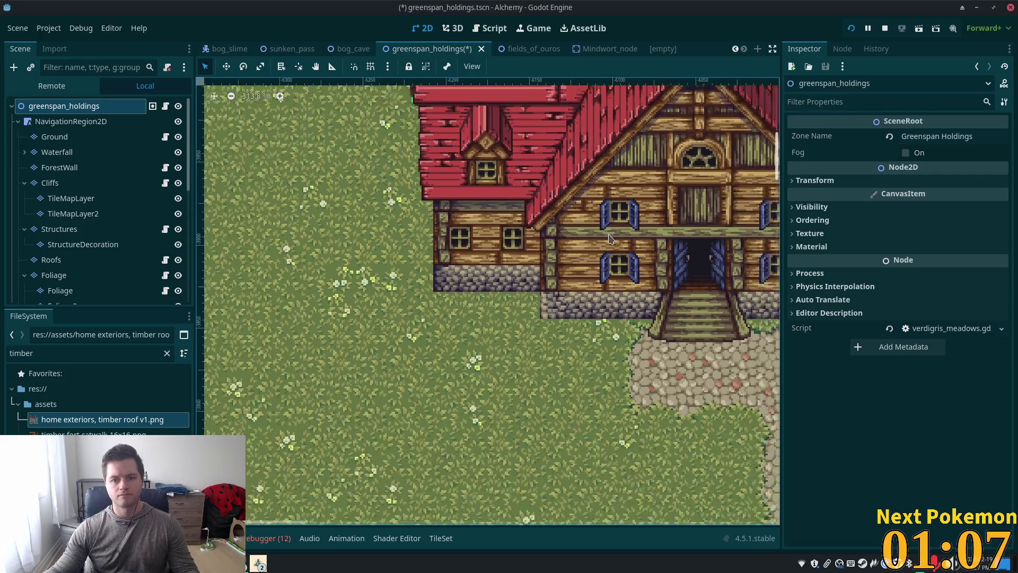
drag(505, 233, 468, 272)
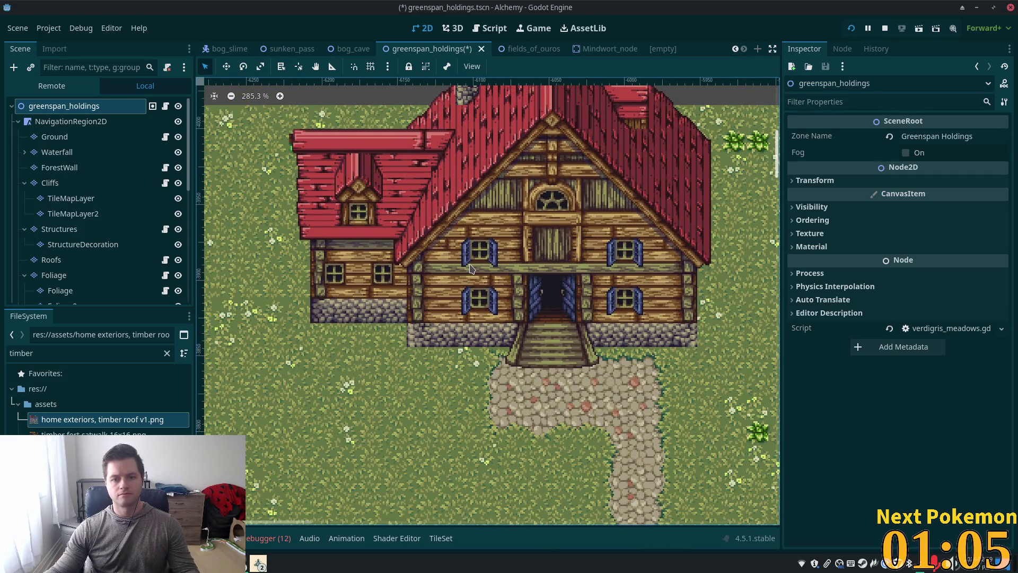
scroll(471, 270, down, 4)
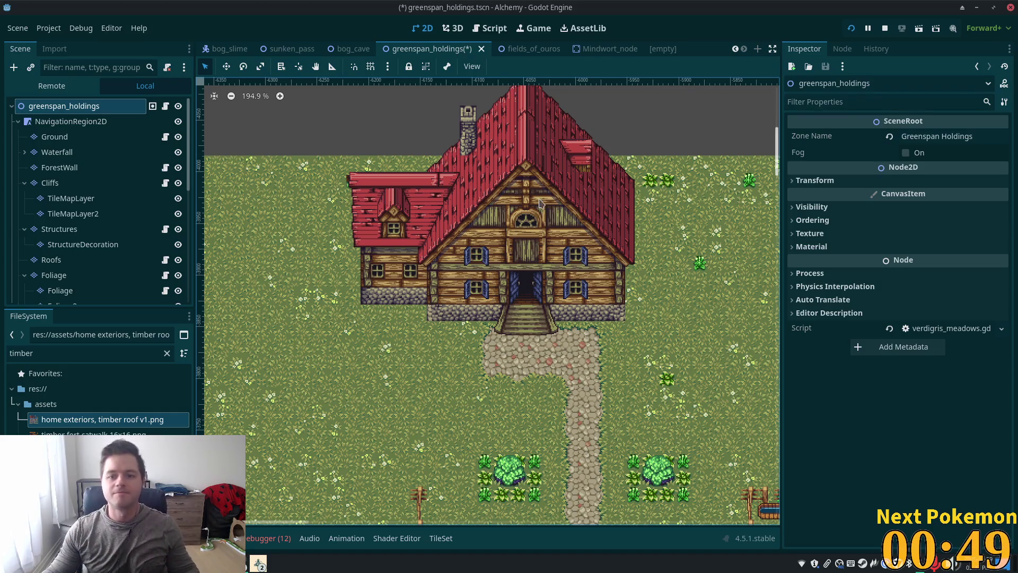
scroll(624, 213, down, 6)
drag(577, 284, 529, 237)
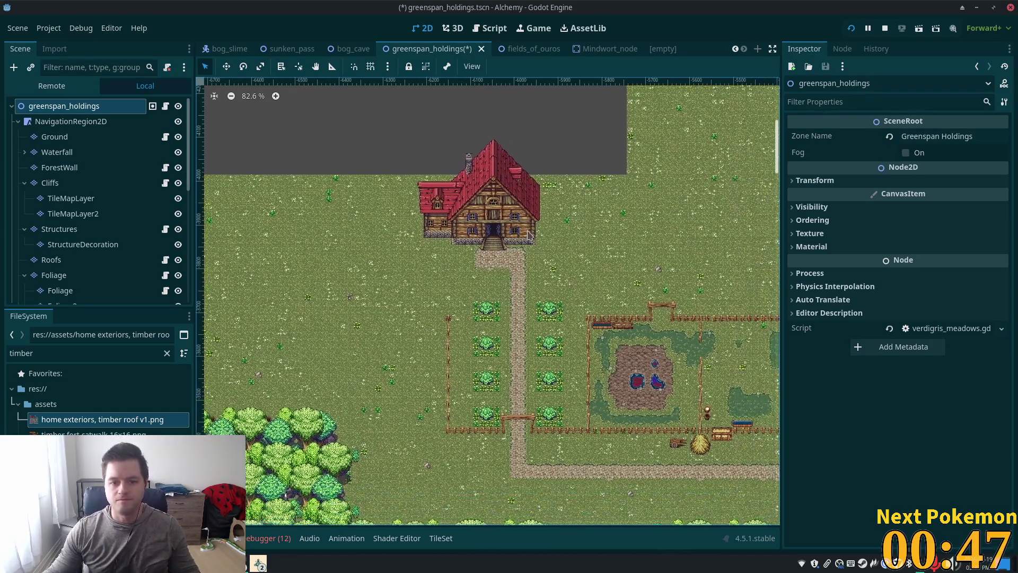
scroll(496, 237, up, 6)
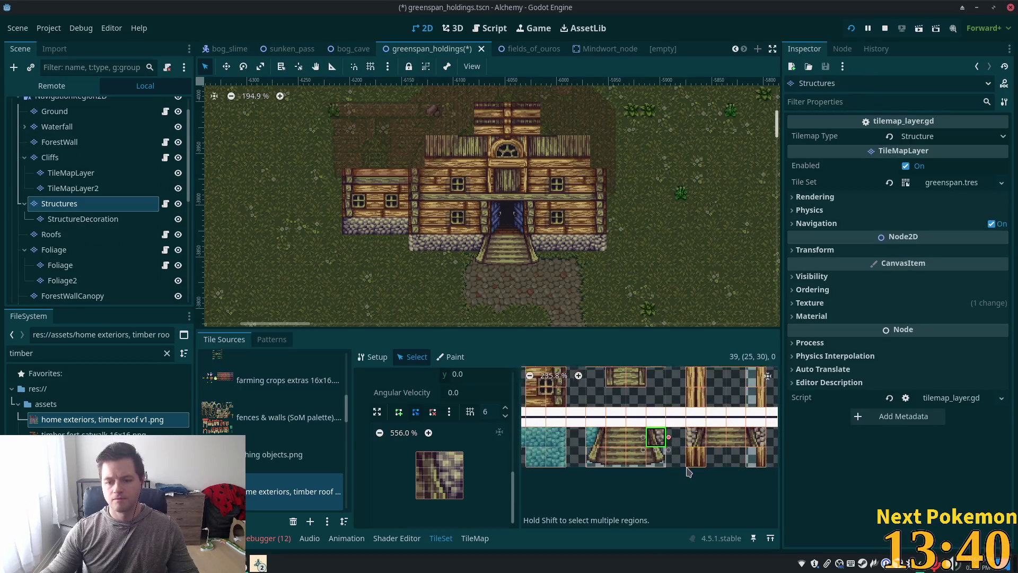
Draw a diagonal triangular collision polygon on the first timber roof tile.
click(406, 409)
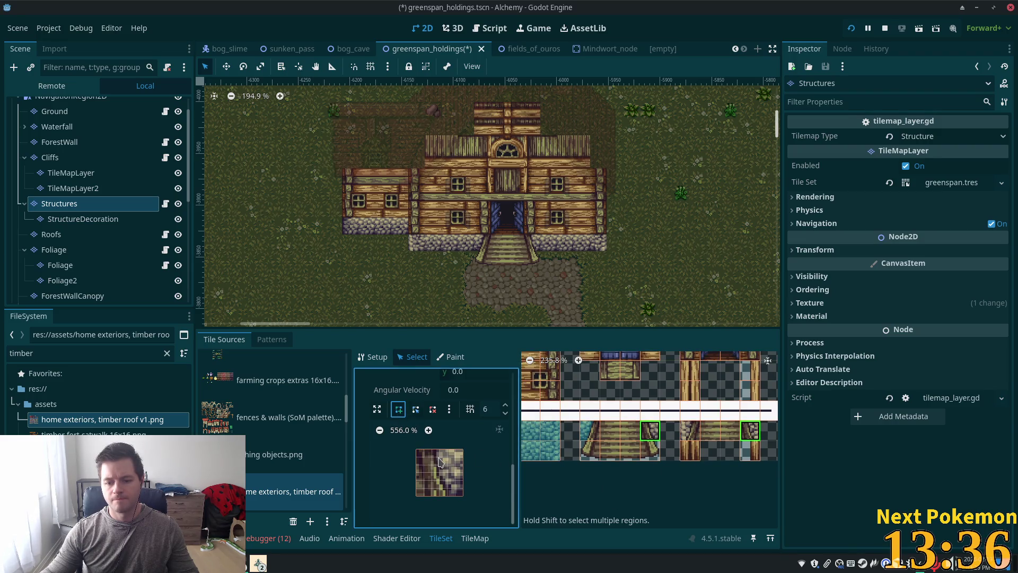
click(432, 450)
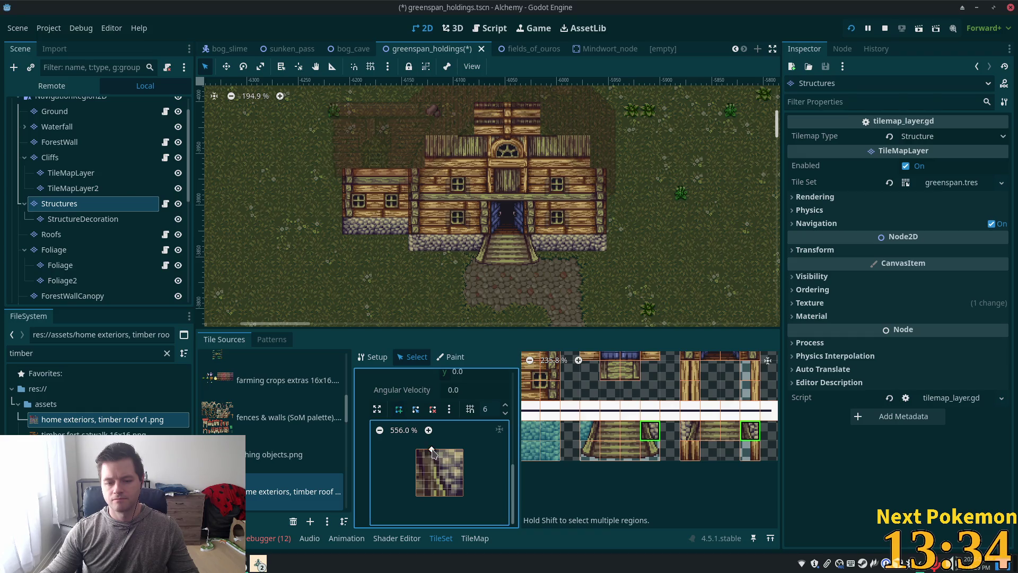
click(449, 496)
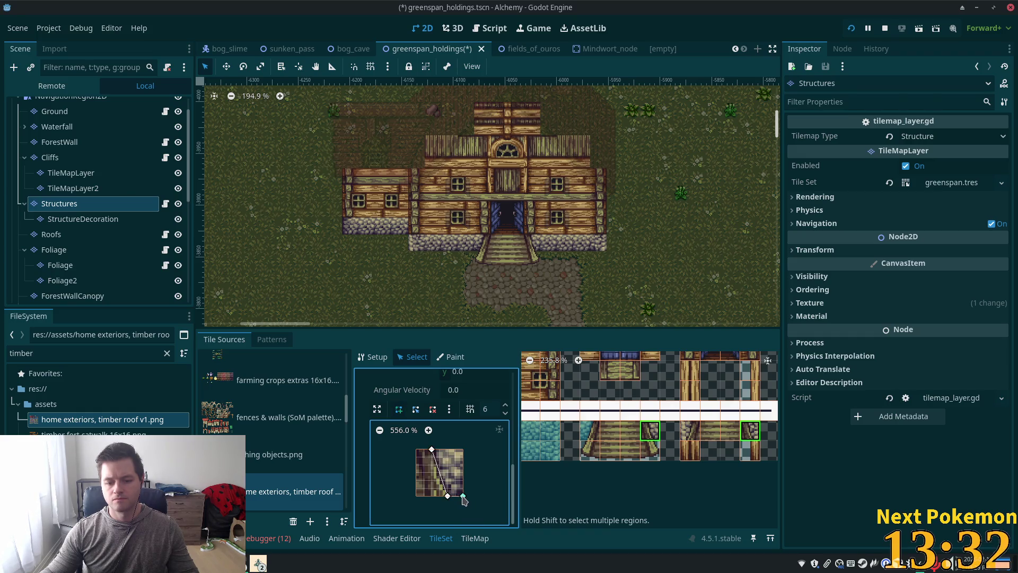
click(463, 496)
click(432, 450)
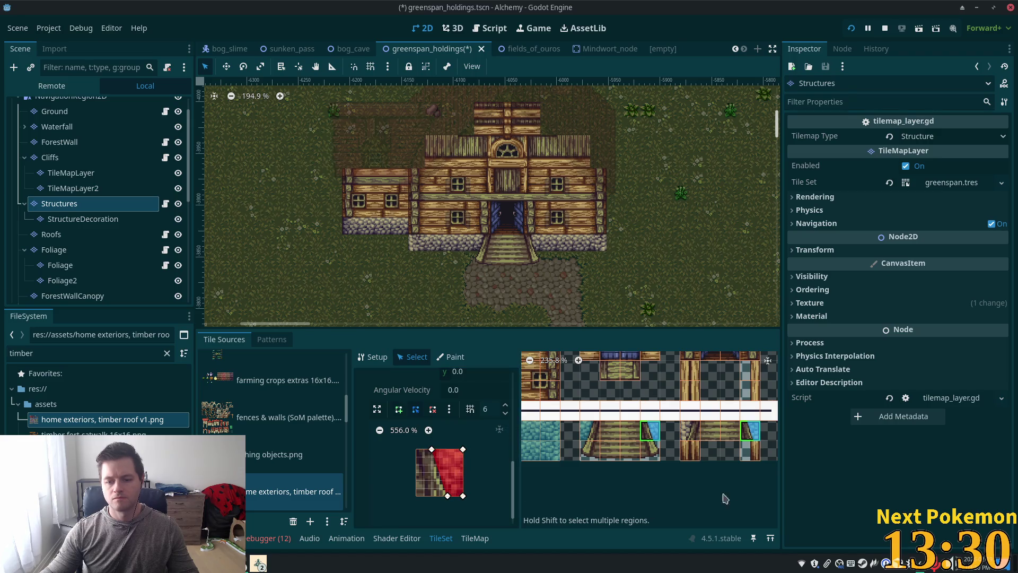
Select a second timber roof tile and draw its mirrored triangular collision polygon.
click(689, 433)
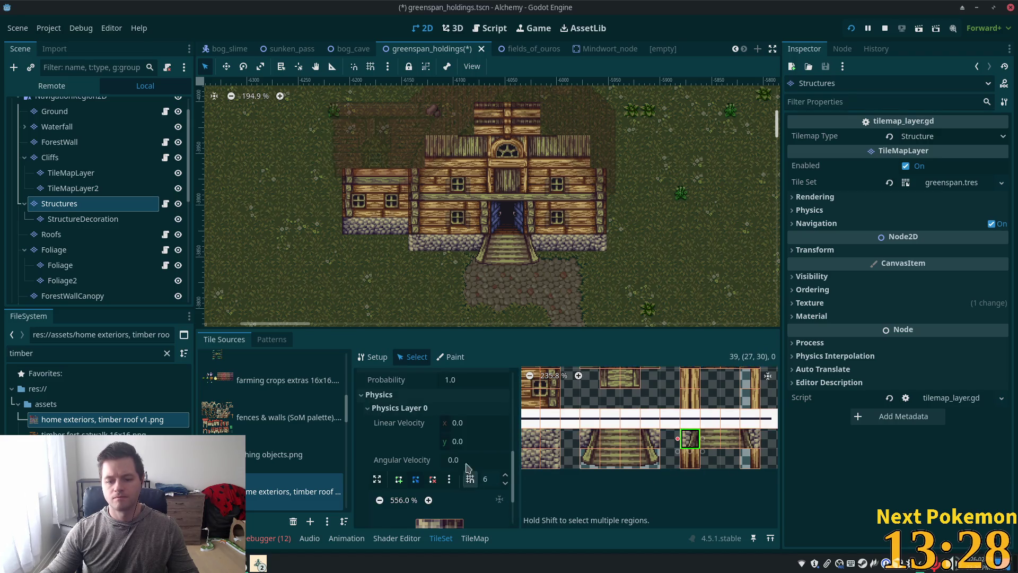
scroll(466, 474, down, 3)
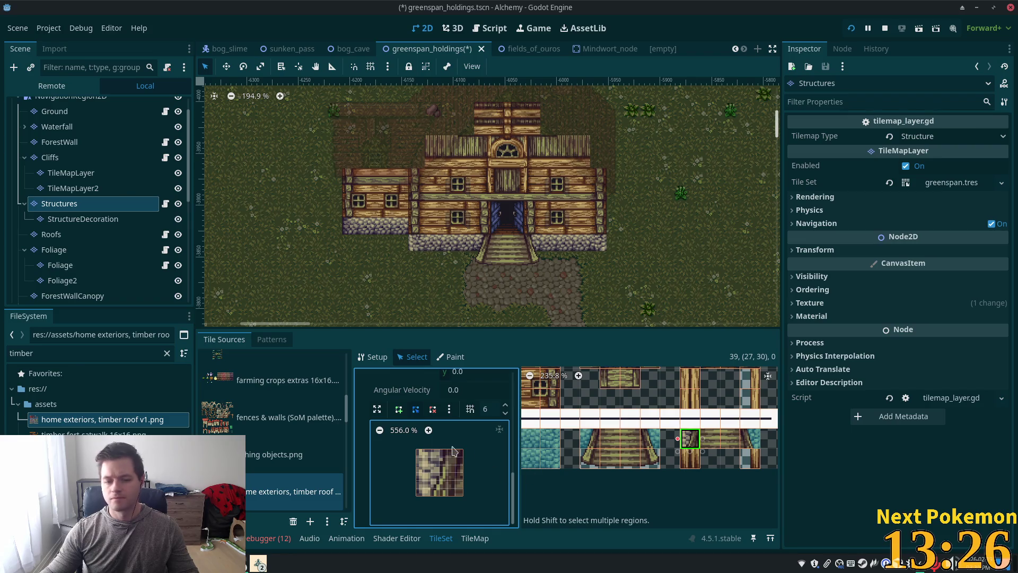
click(401, 411)
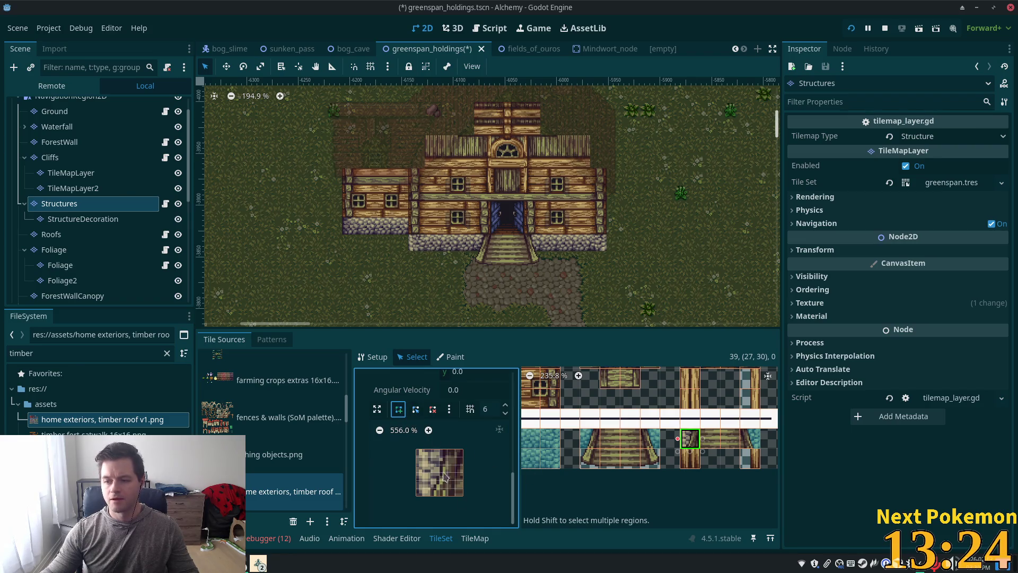
click(448, 449)
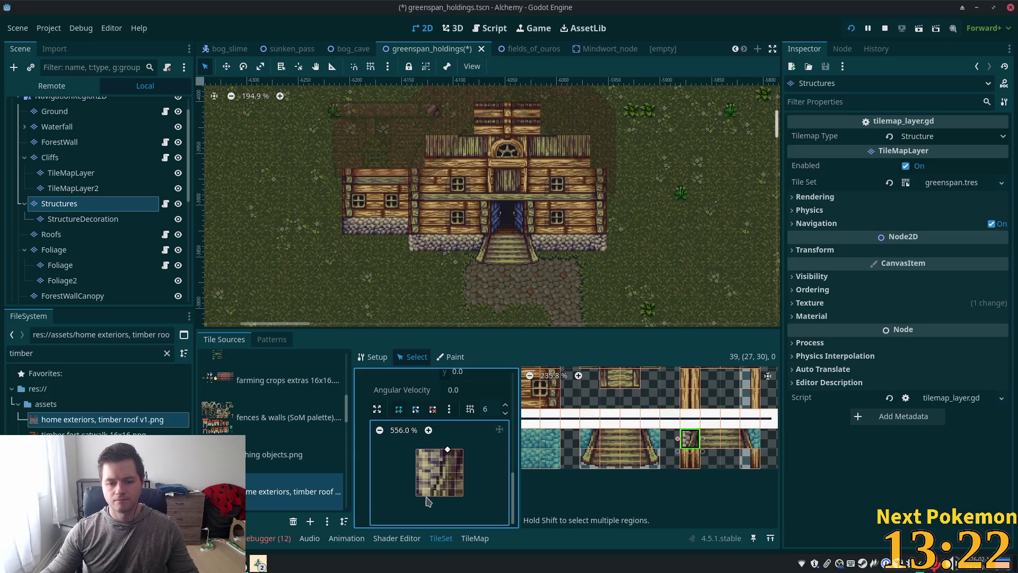
click(417, 495)
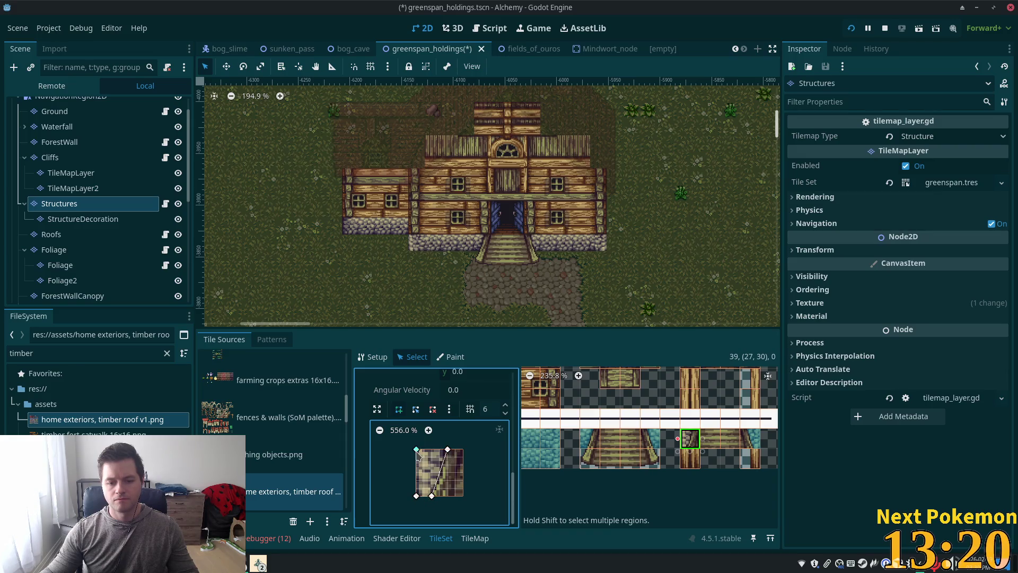
click(416, 450)
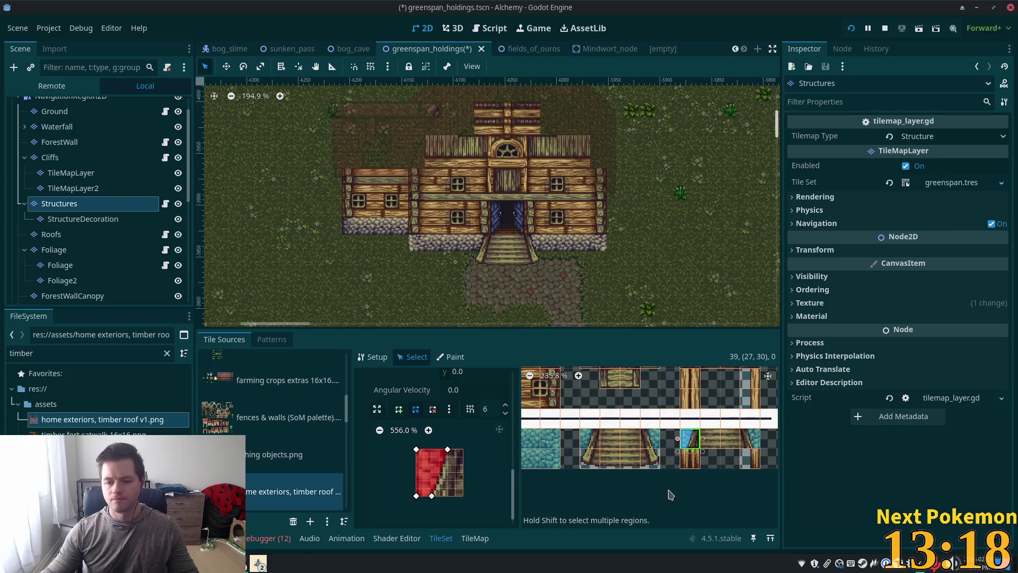
scroll(675, 497, down, 3)
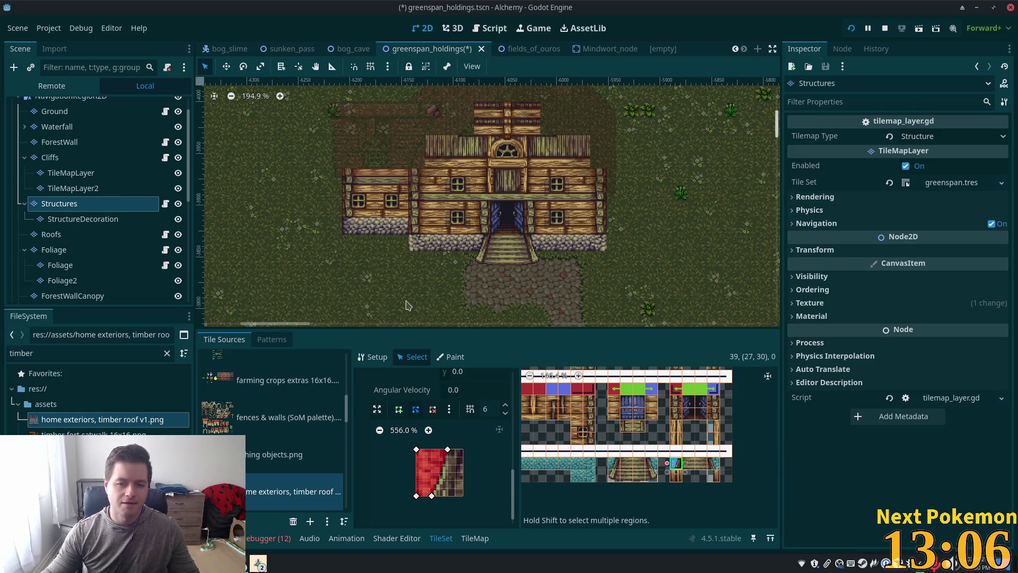
Zoom in and inspect the timber house doorway up close.
scroll(505, 253, up, 5)
drag(505, 252, 515, 294)
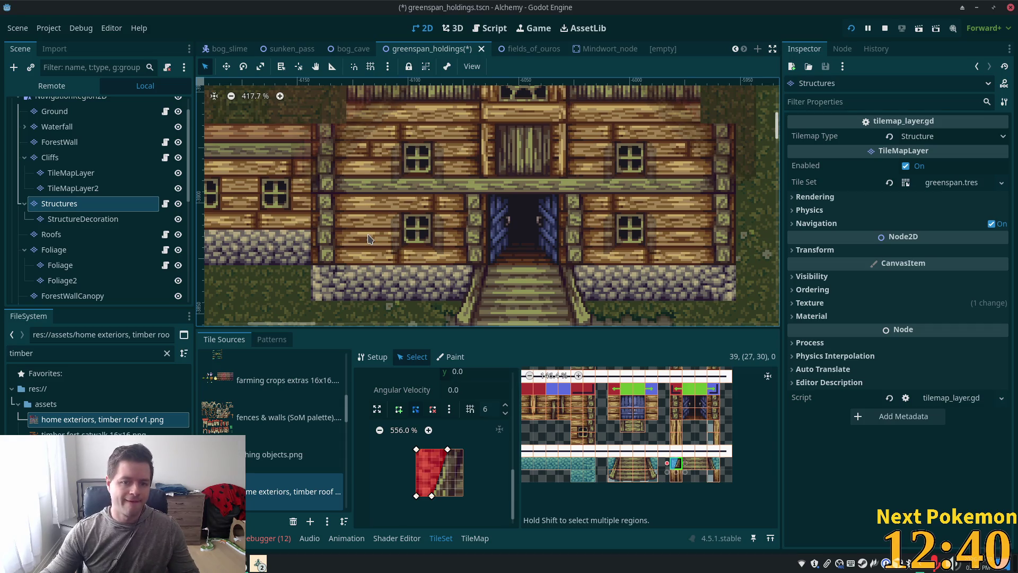
scroll(369, 238, down, 6)
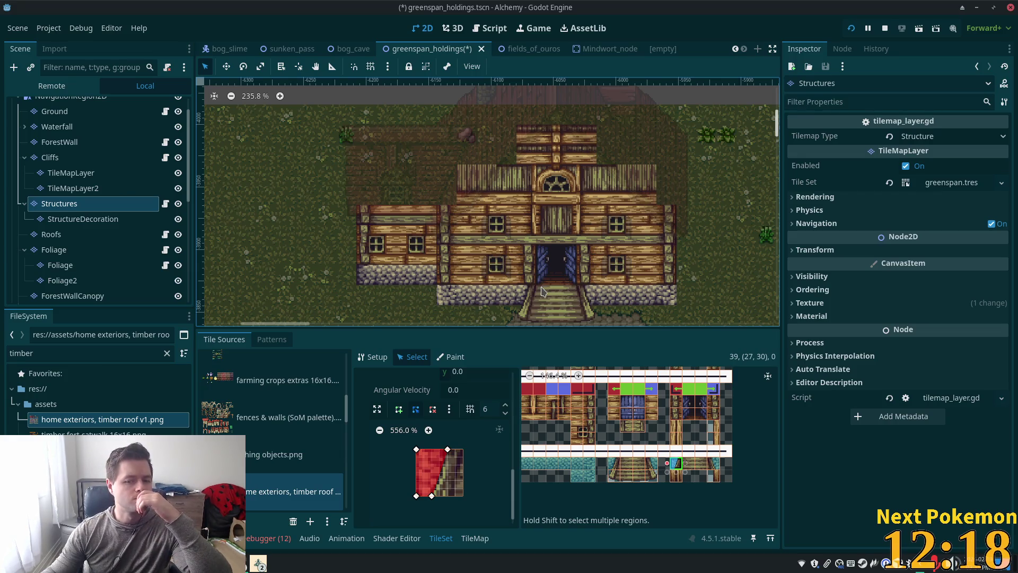
scroll(542, 291, up, 3)
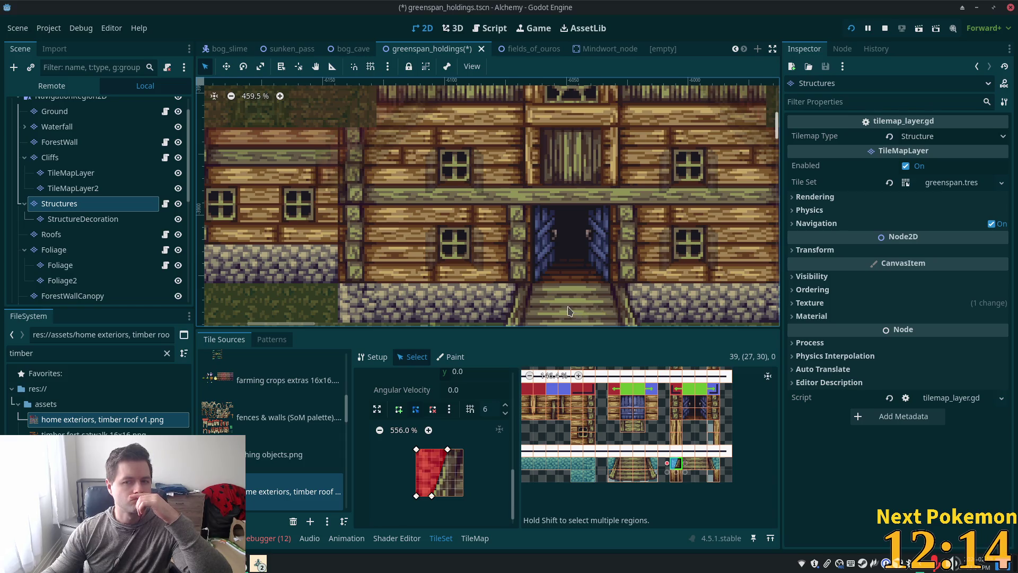
scroll(569, 311, up, 1)
Save the greenspan_holdings scene and raise the running Alchemy (DEBUG) game window.
key(ctrl+s)
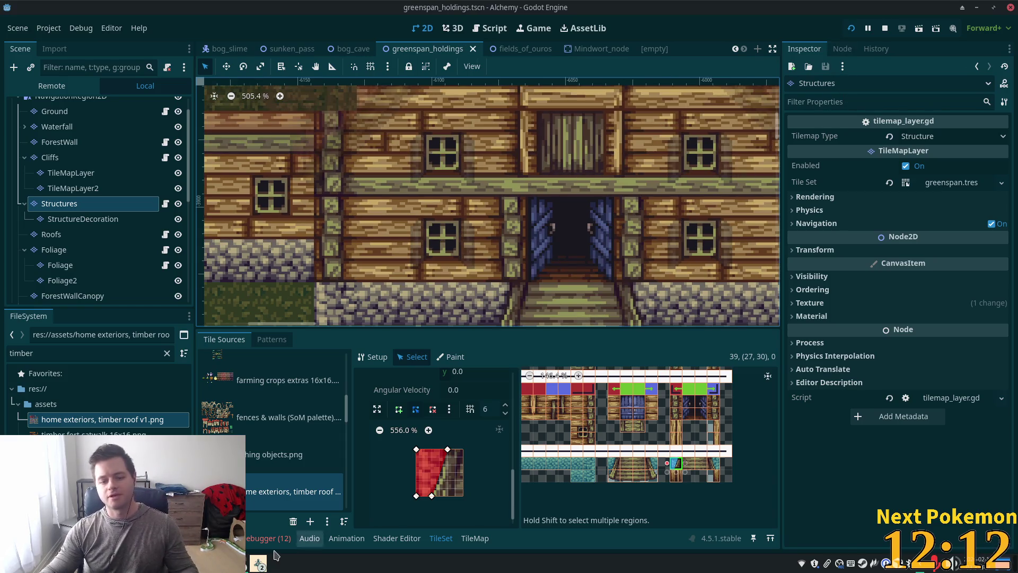
click(259, 563)
click(292, 522)
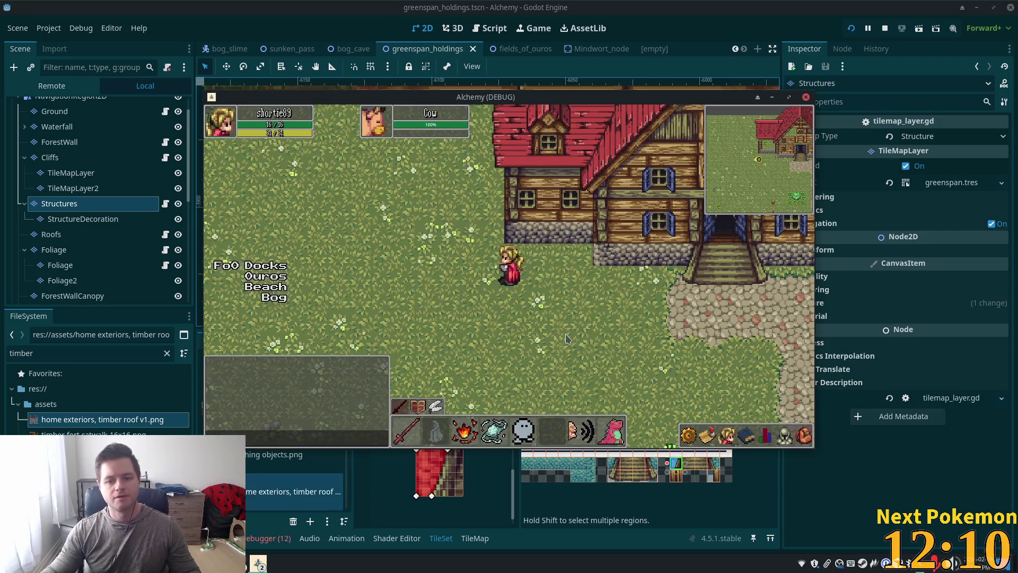
Raise the second game window and walk the character up into the house interior.
click(256, 564)
click(292, 494)
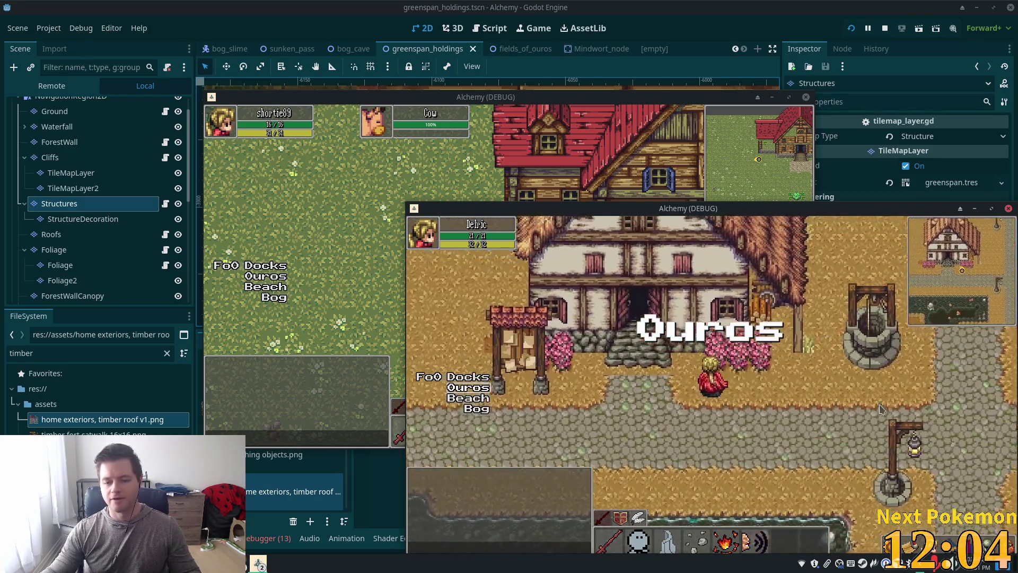
key(w)
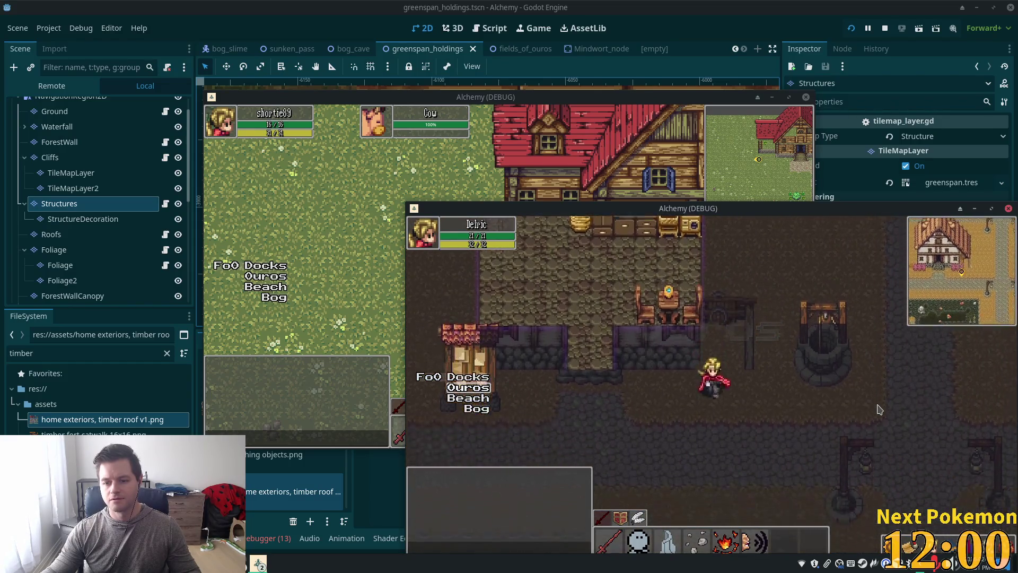
key(w)
key(w)
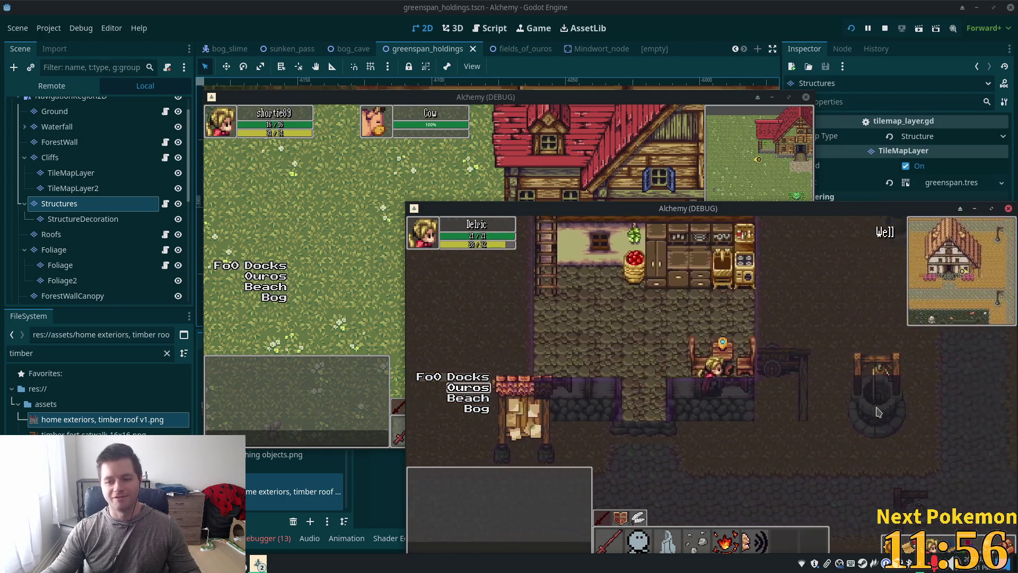
key(d)
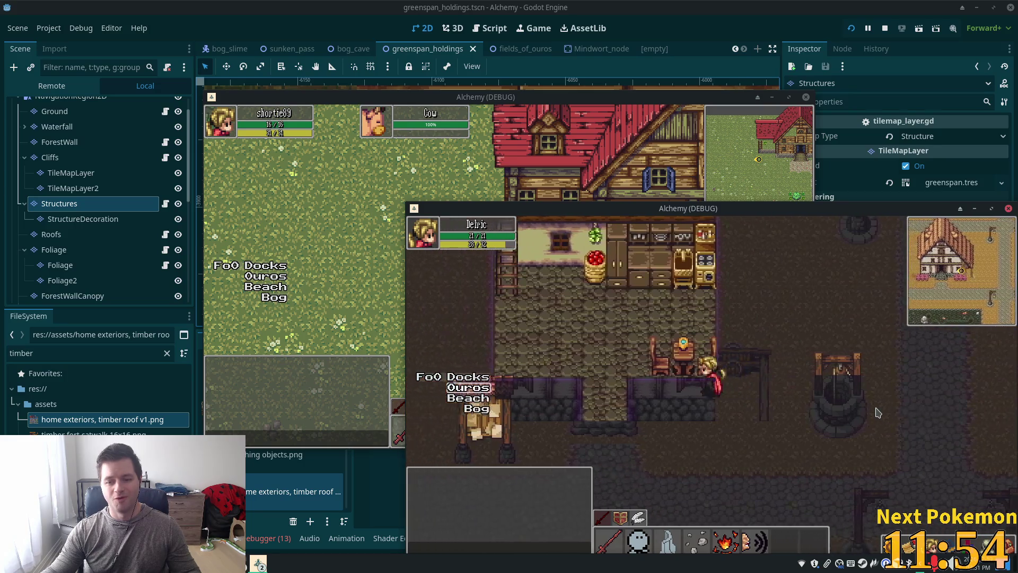
key(a)
key(w)
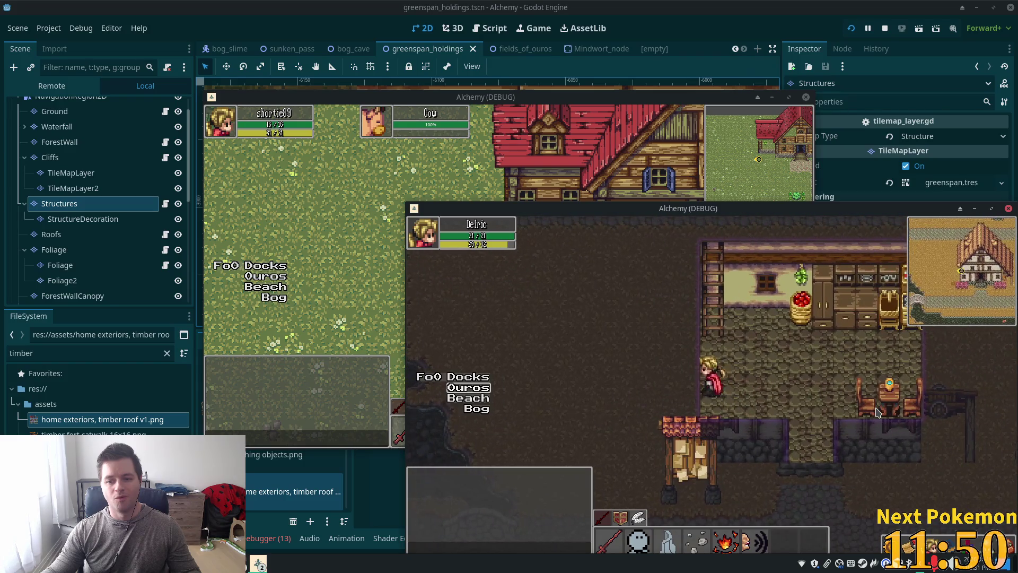
key(w)
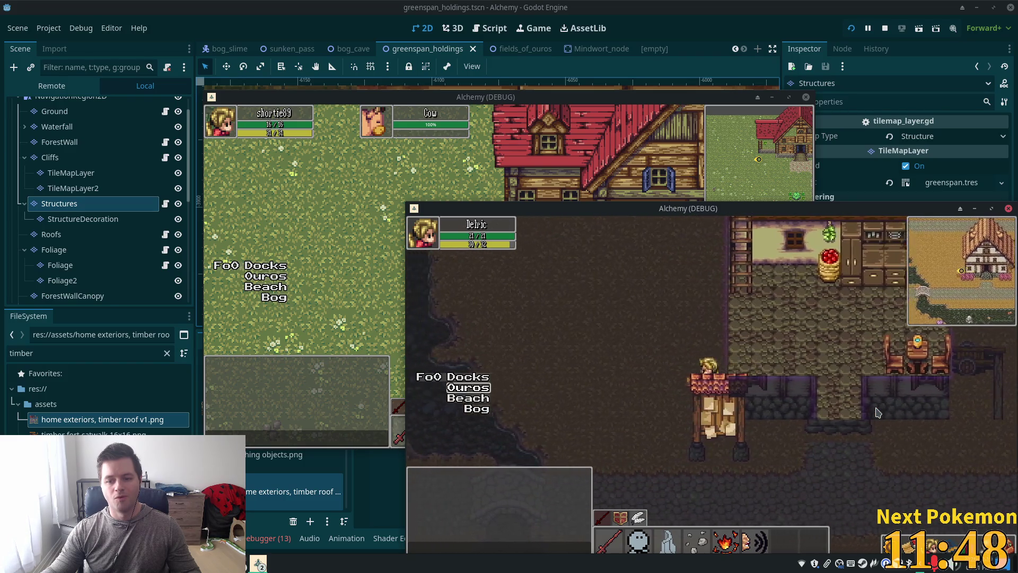
Walk the character around inside the house and back to the doorway, facing down.
key(d)
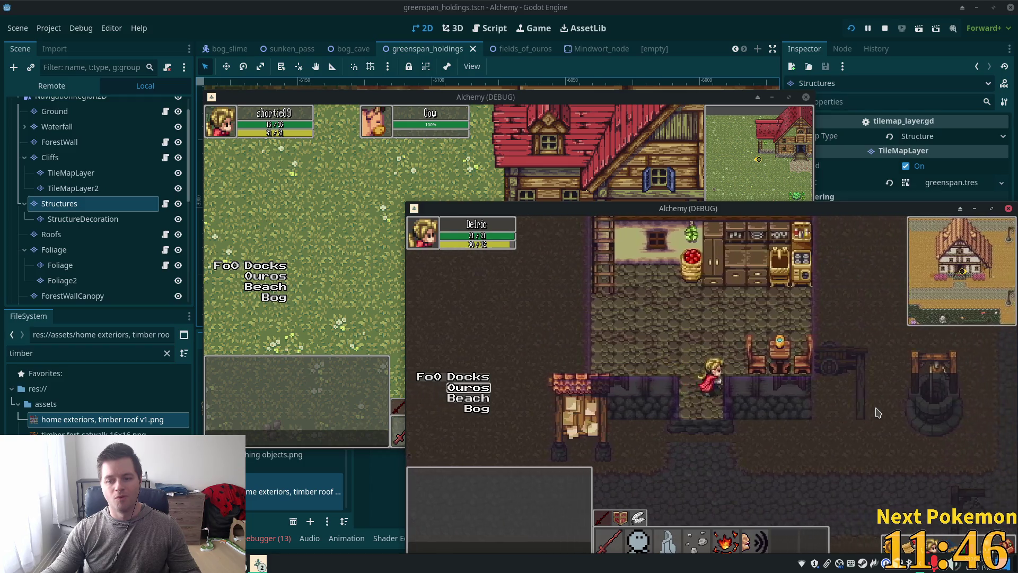
key(a)
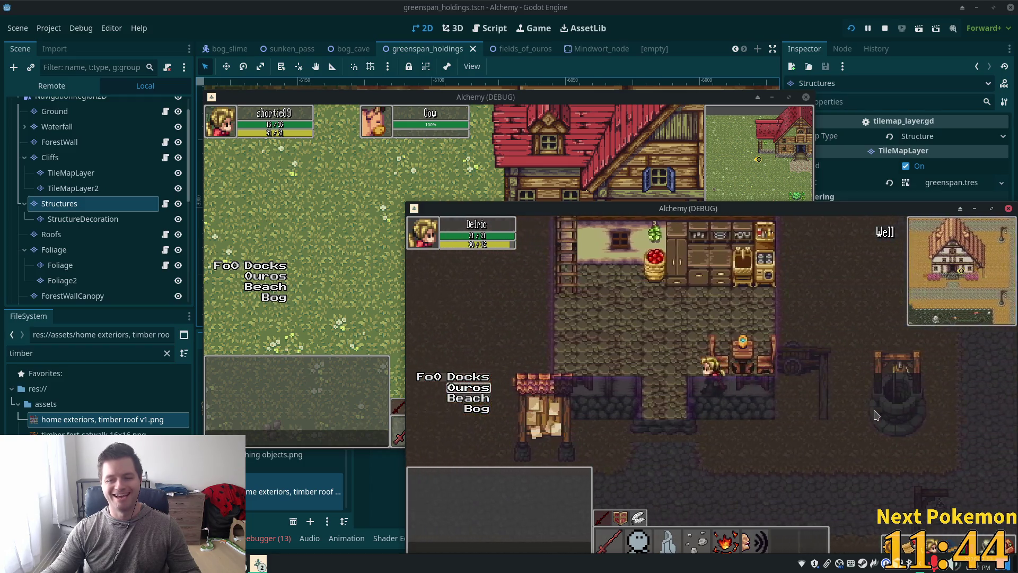
key(a)
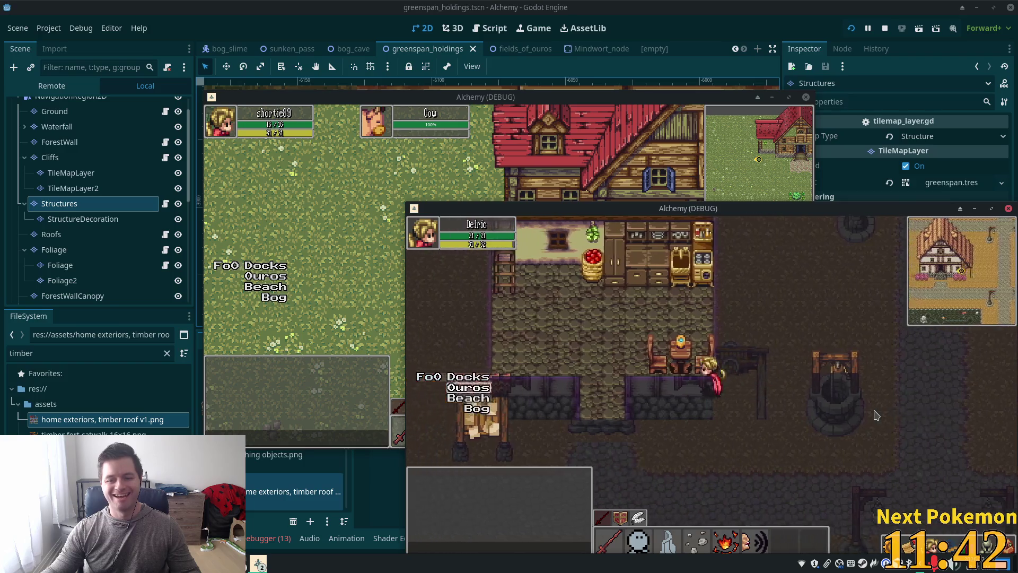
key(a)
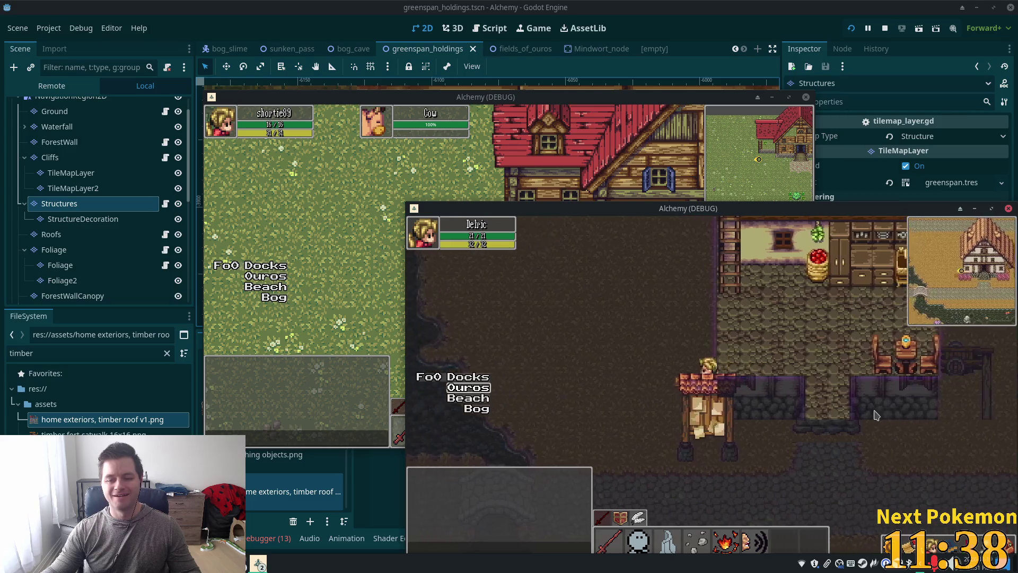
key(d)
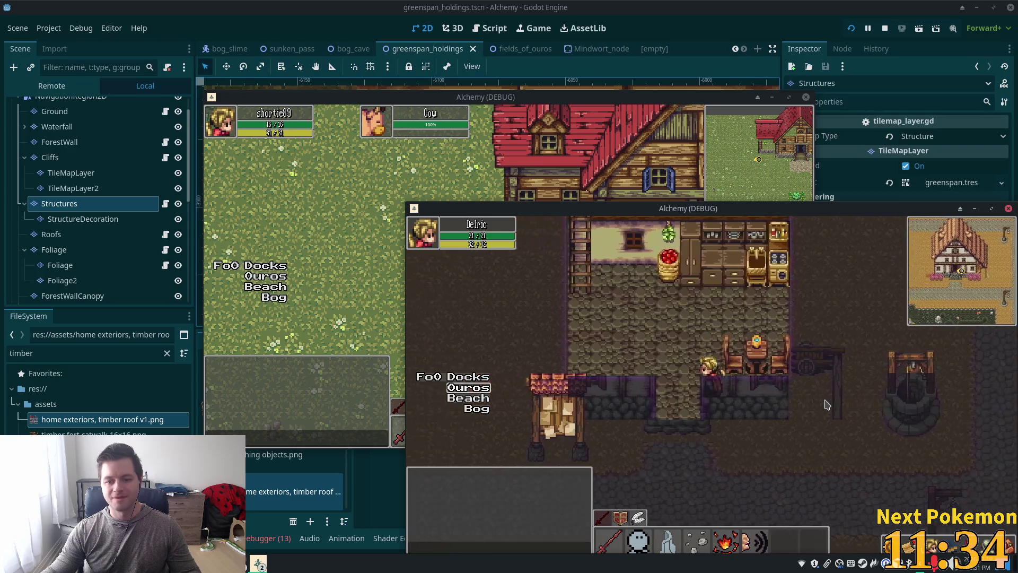
key(a)
key(s)
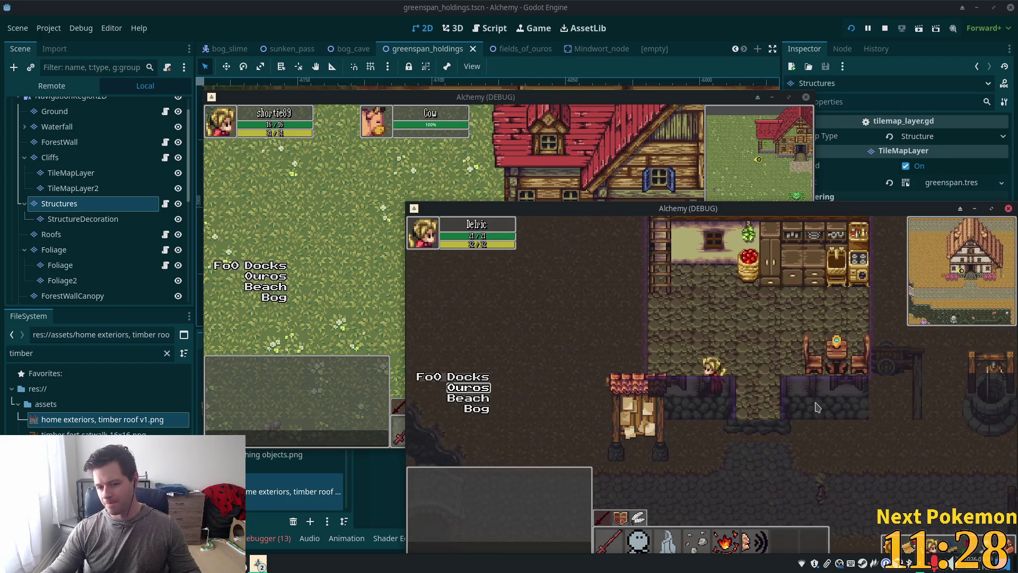
Walk the player around the house interior and out the door onto the road.
key(d)
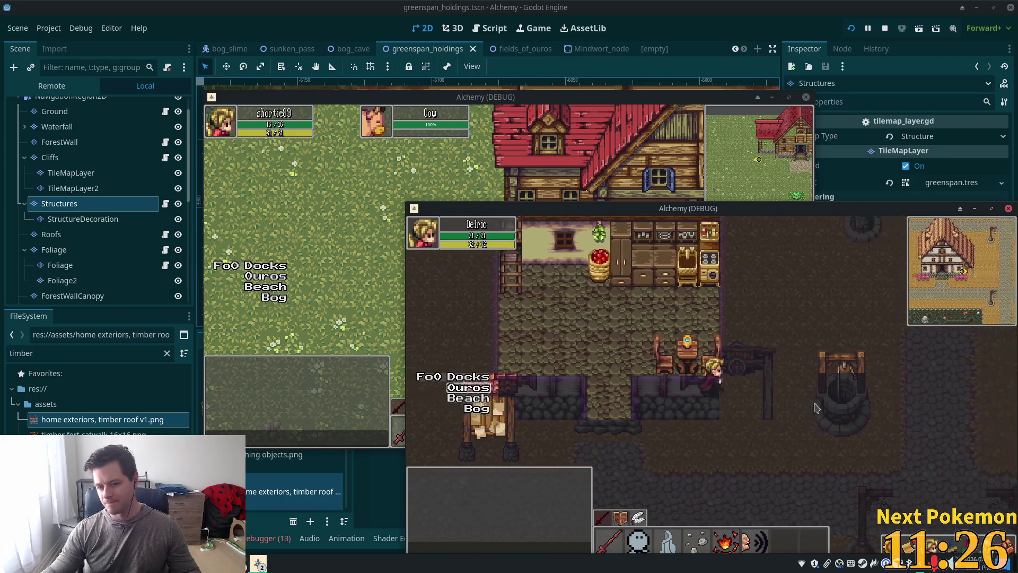
key(a)
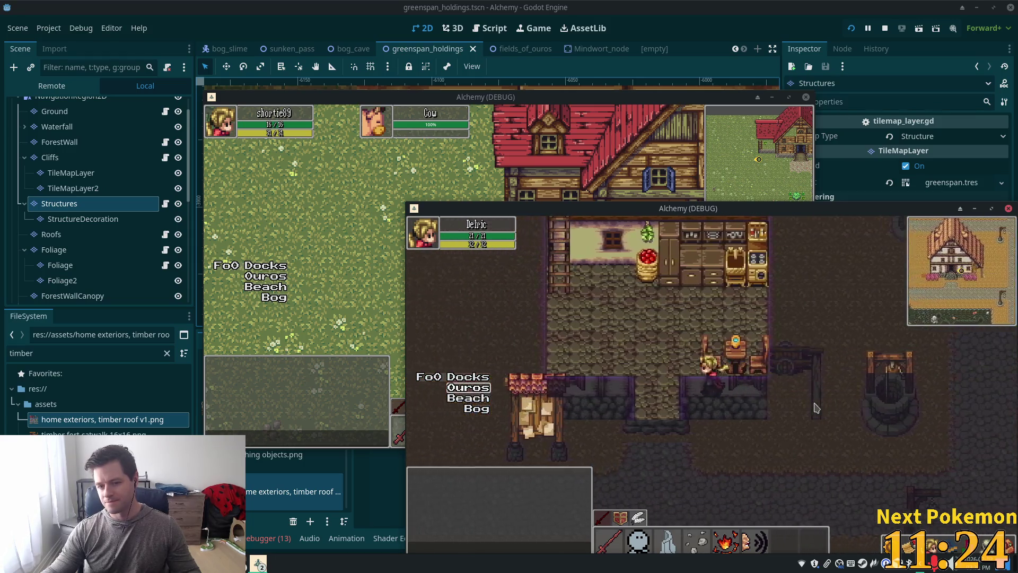
key(s)
key(w)
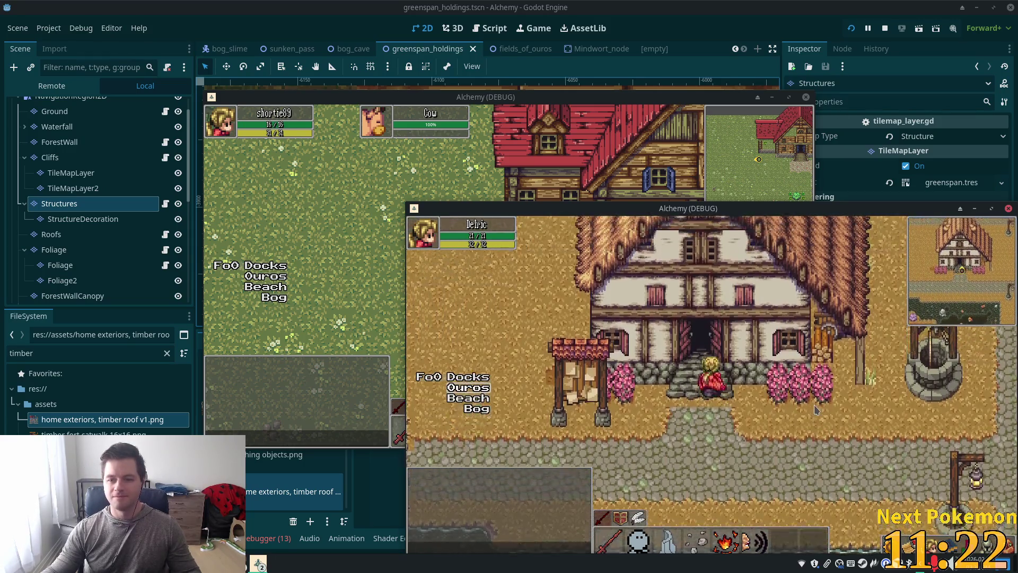
key(d)
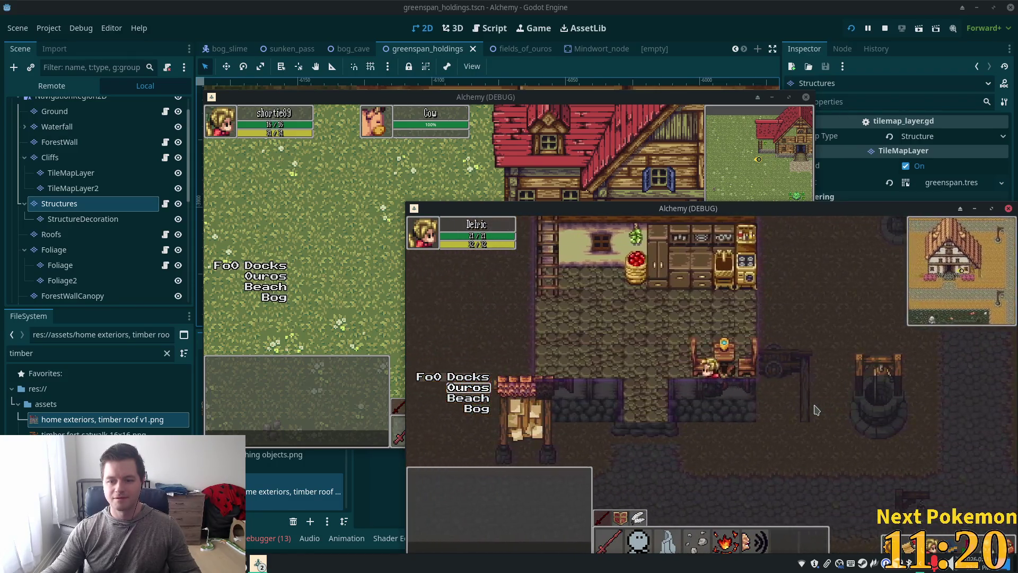
key(s)
key(d)
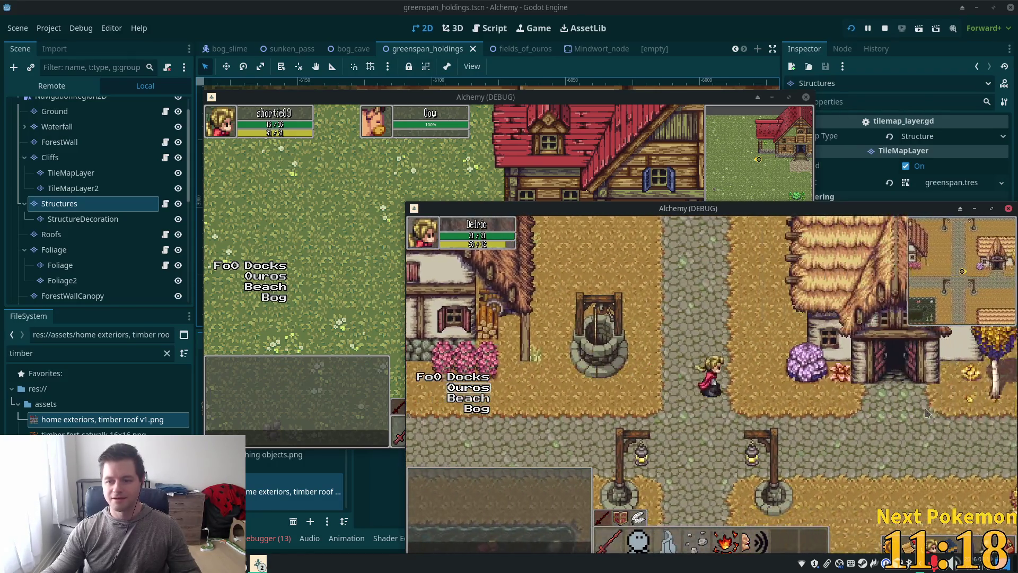
Walk along the road into the next house and back out its door.
key(d)
key(w)
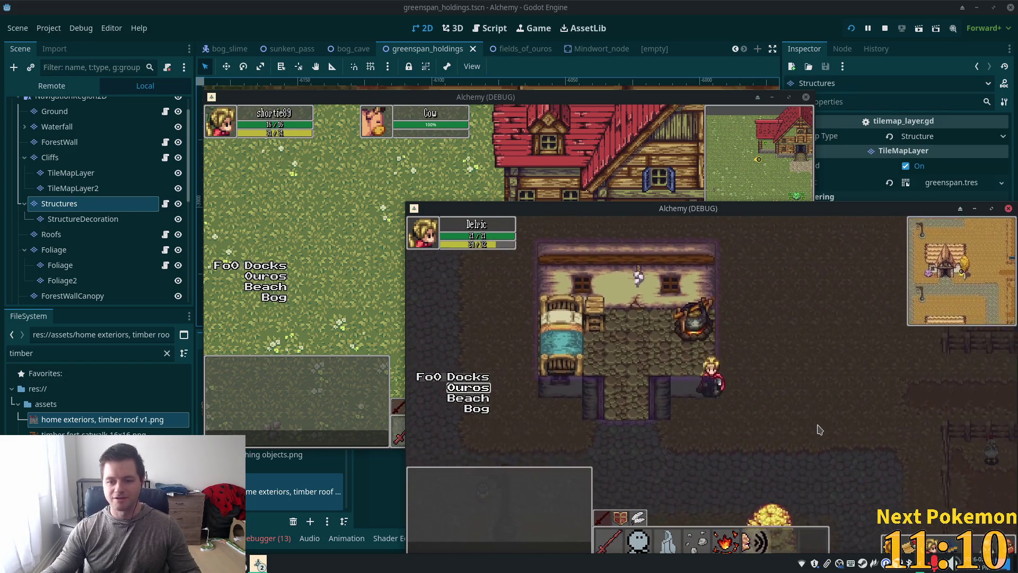
key(d)
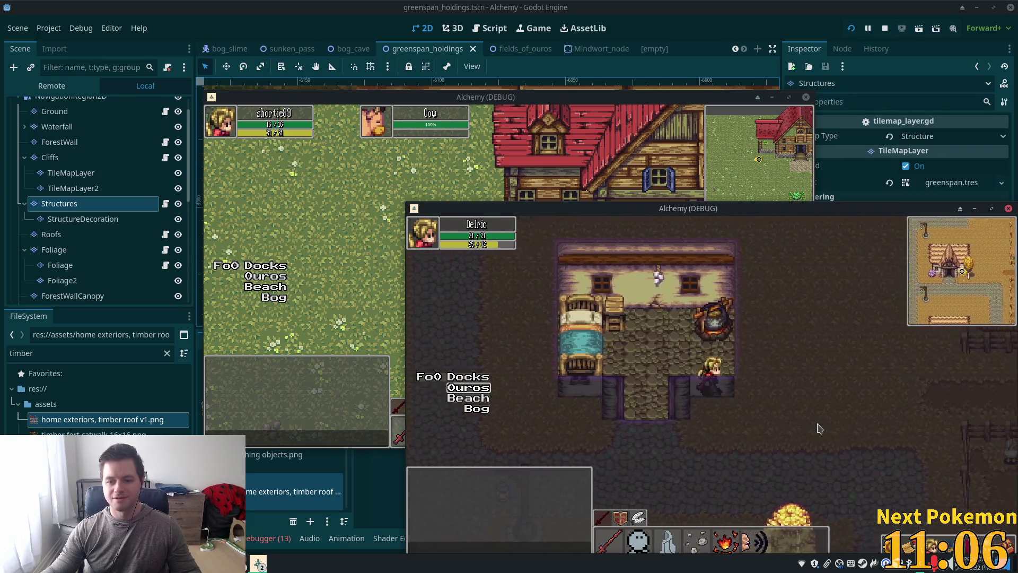
key(d)
key(d)
key(a)
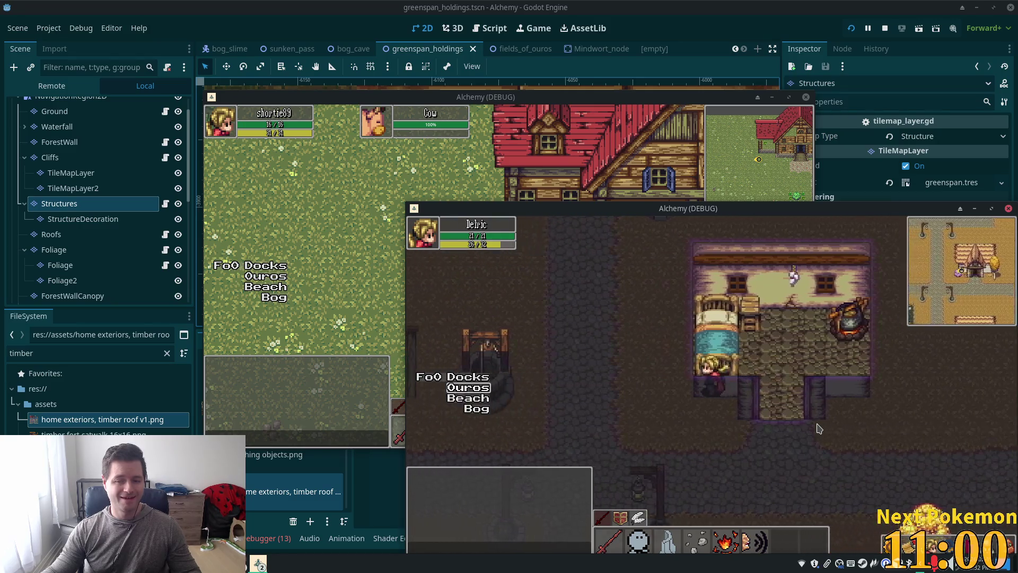
key(s)
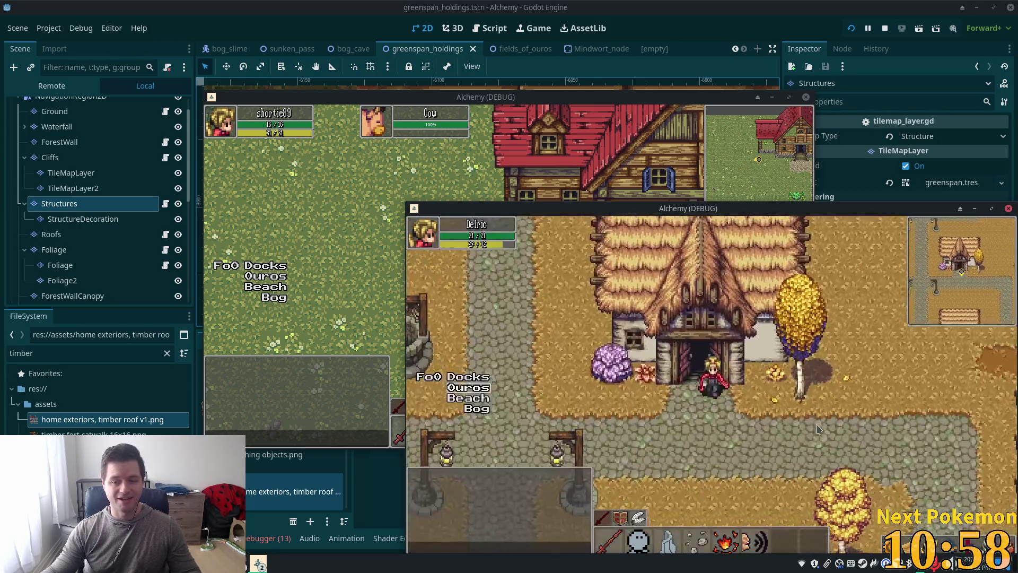
Walk behind the tree up to the thatched roof, then around down toward the wells.
key(w)
key(a)
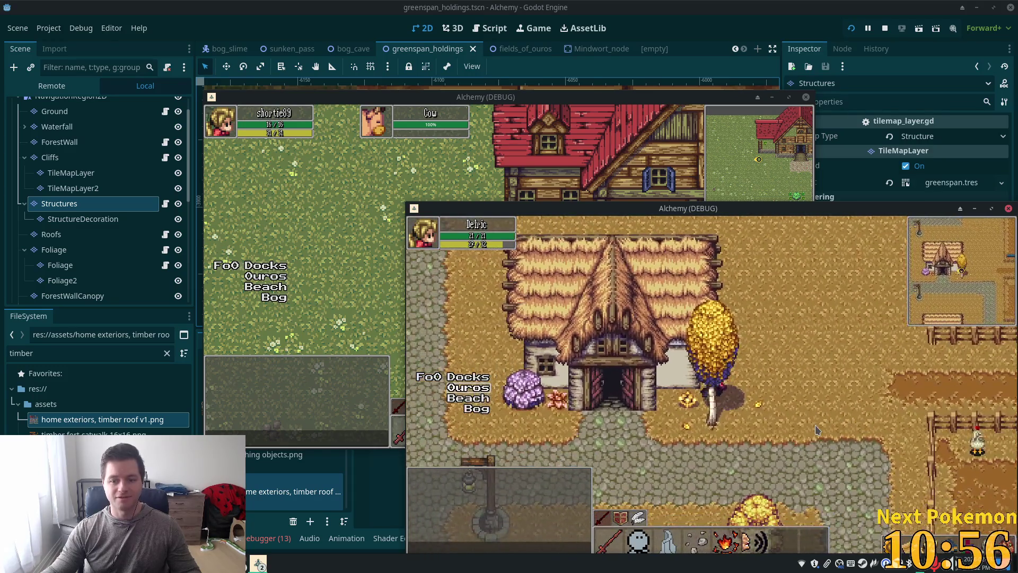
key(w)
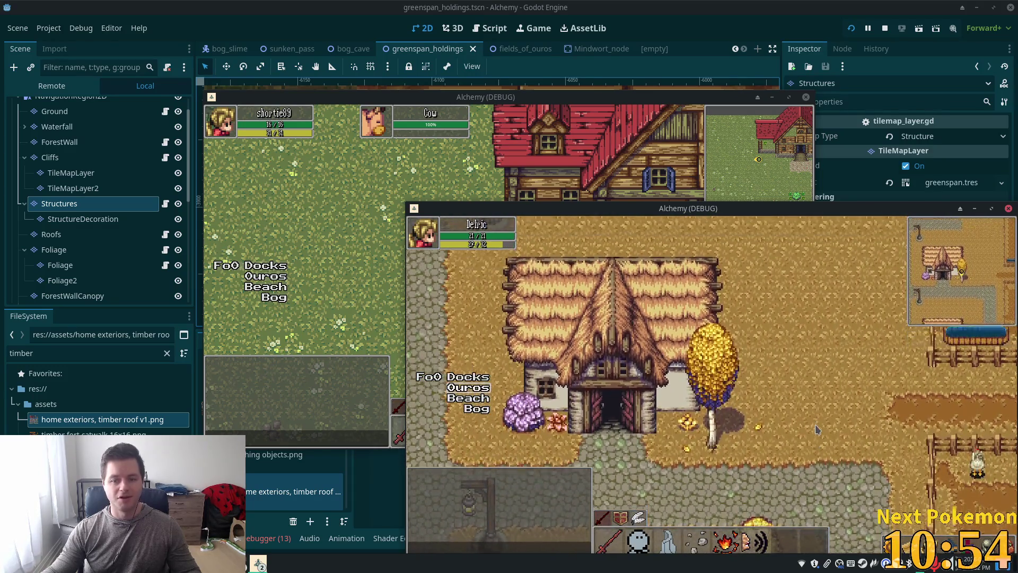
key(w)
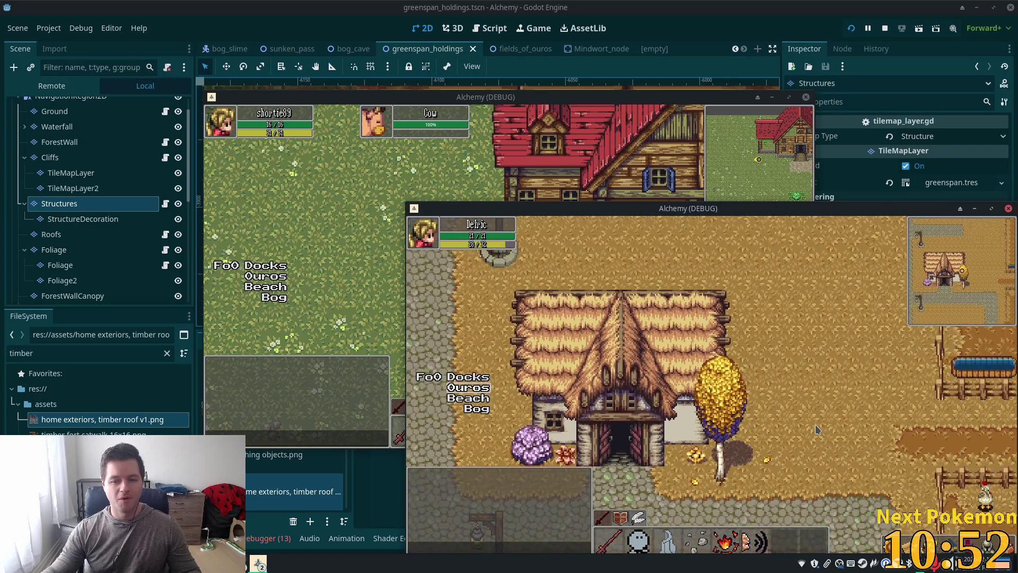
key(a)
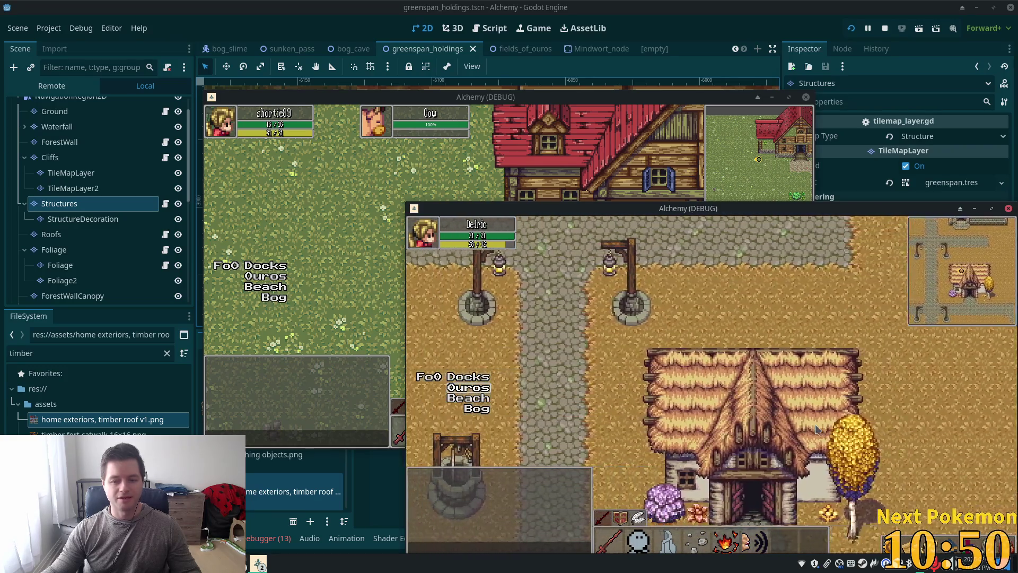
key(s)
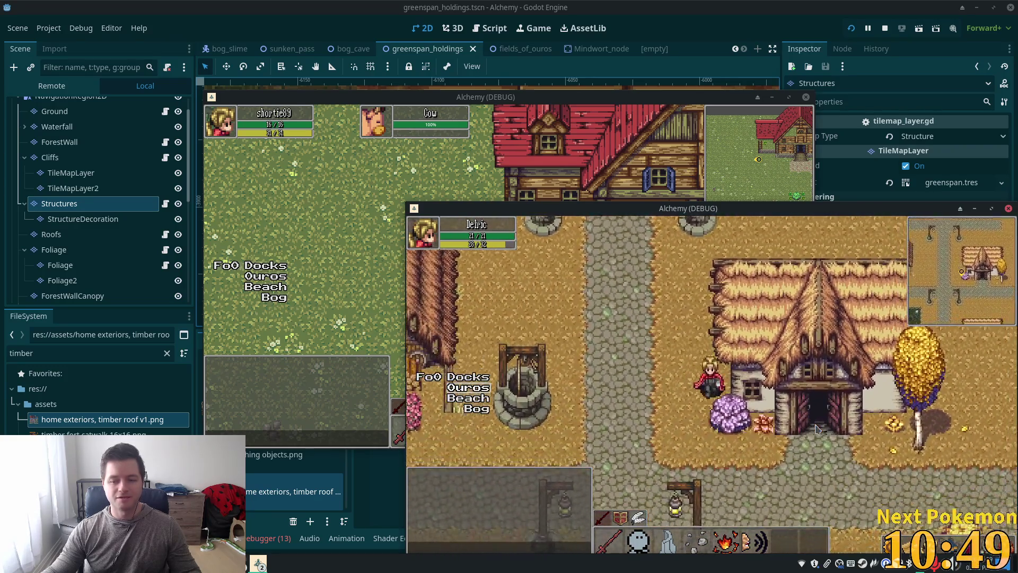
key(a)
key(s)
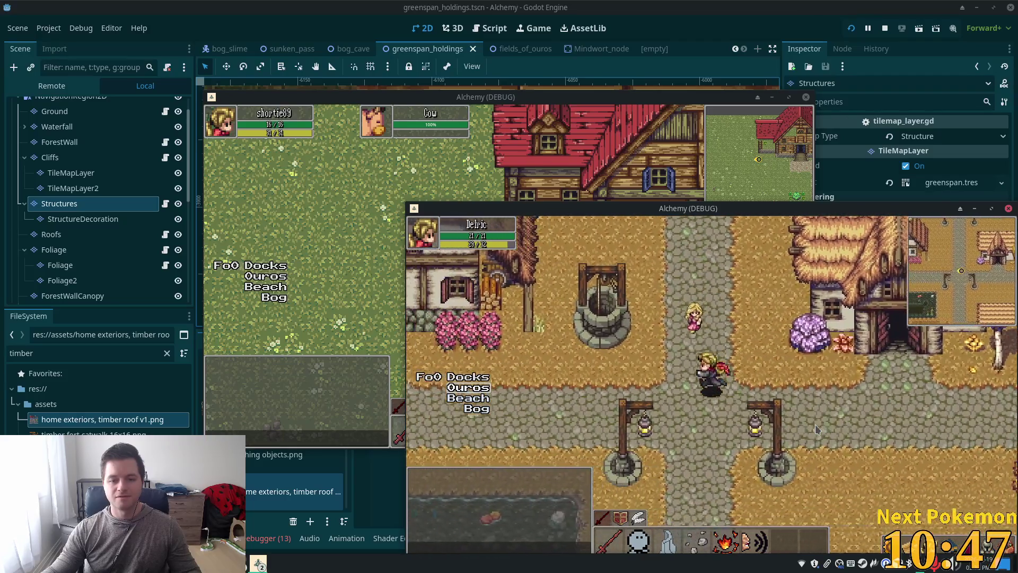
Walk toward the river and bridge, then back down toward the river.
key(a)
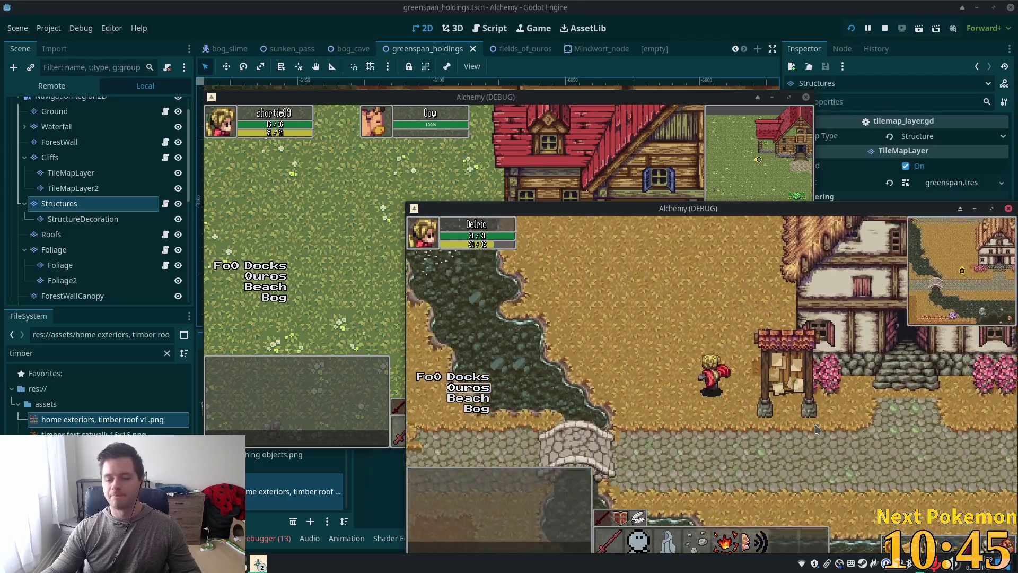
key(d)
key(w)
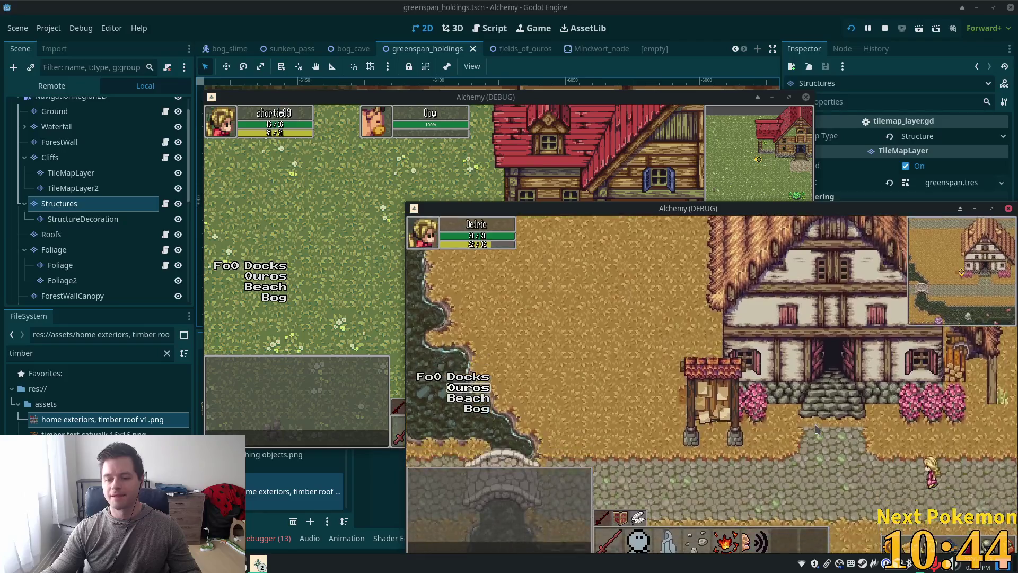
key(s)
key(a)
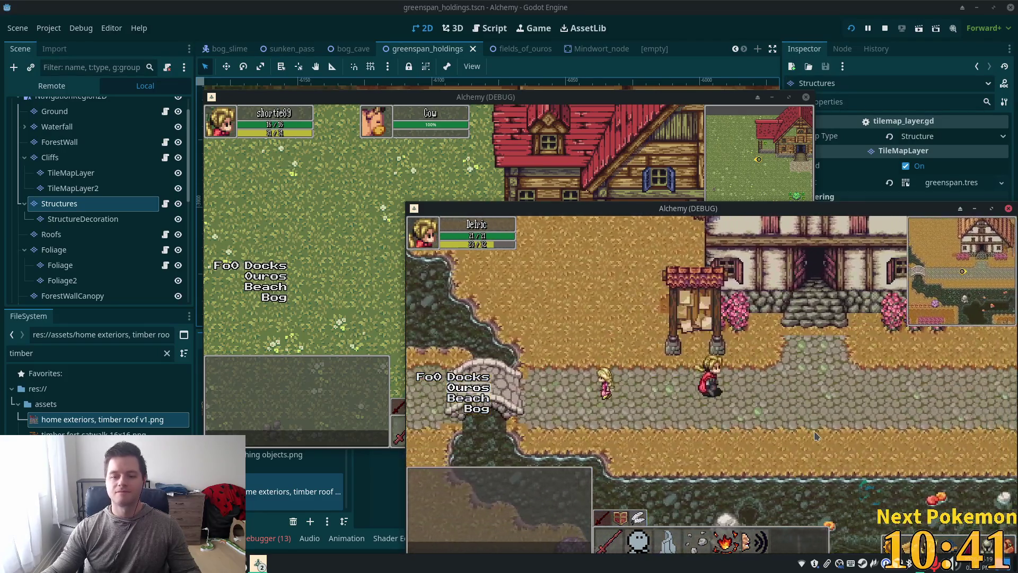
Walk under the timber house roof and toward the wells, then switch to the code editor.
key(a)
key(w)
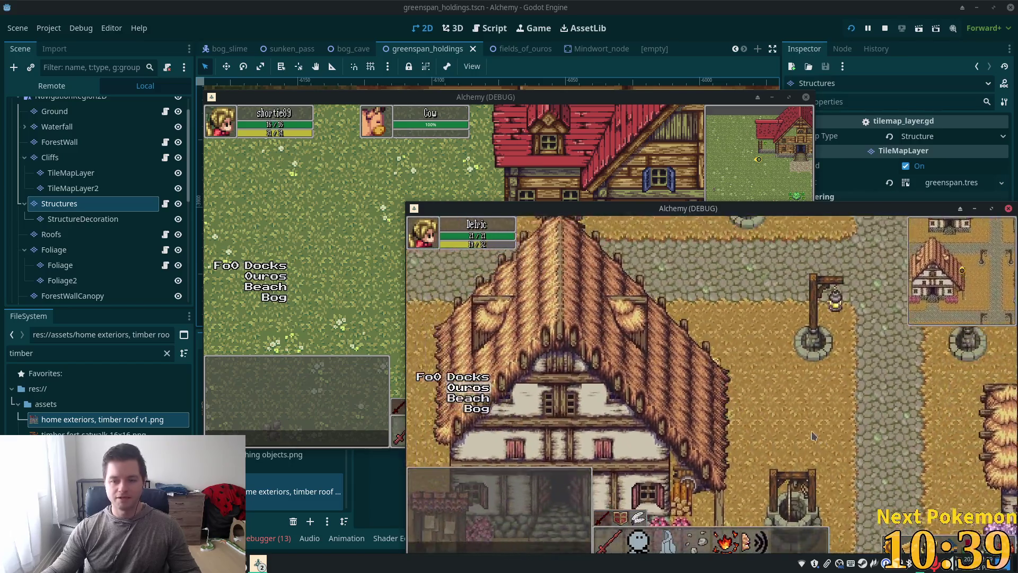
key(w)
key(a)
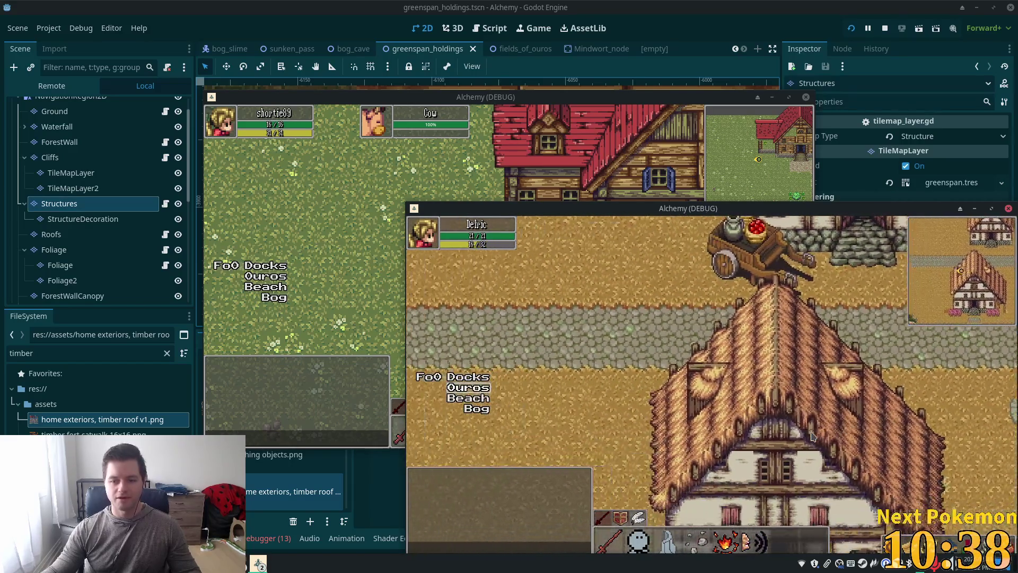
key(d)
key(w)
key(d)
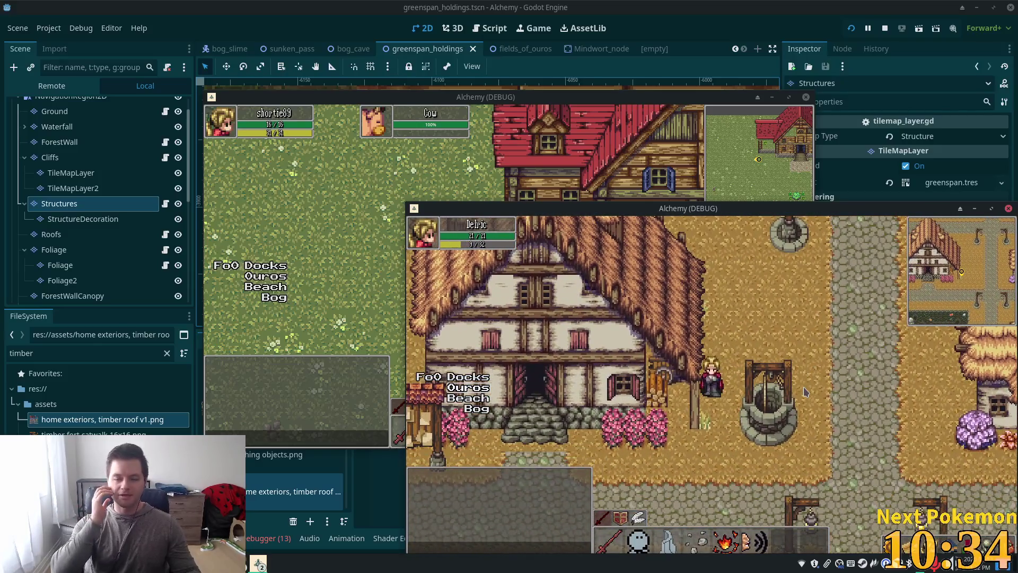
key(alt+Tab)
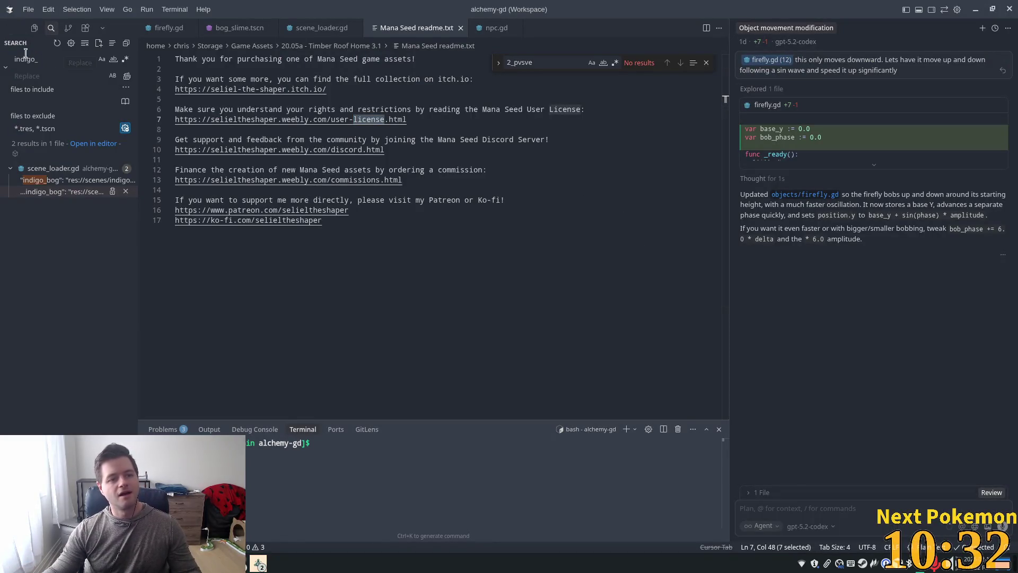
Search the project for 'indoor', 'indside' and 'outdo', find nothing, then return to Godot.
key(ctrl+shift+f)
text(indoor)
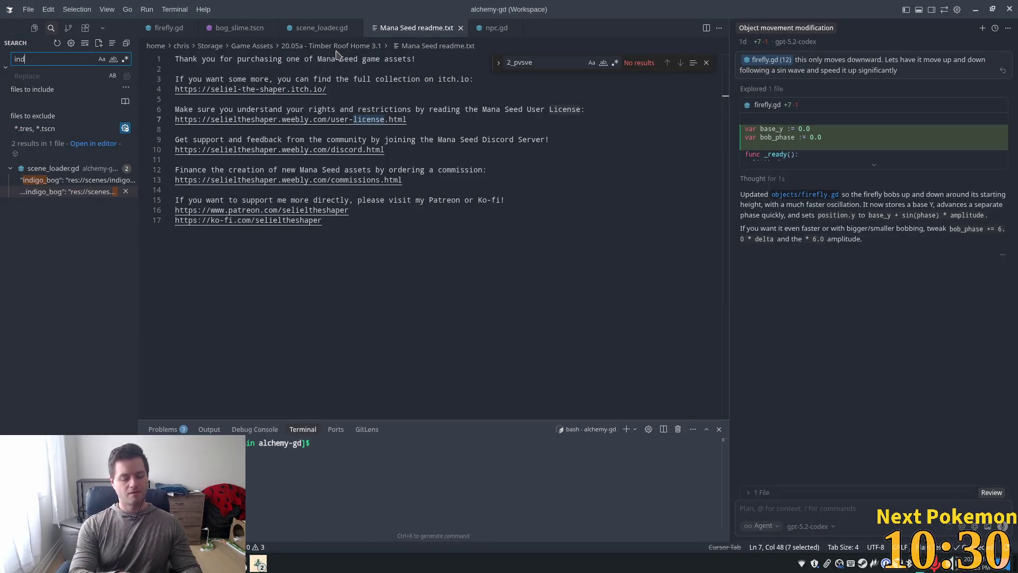
key(BackSpace)
key(BackSpace)
key(BackSpace)
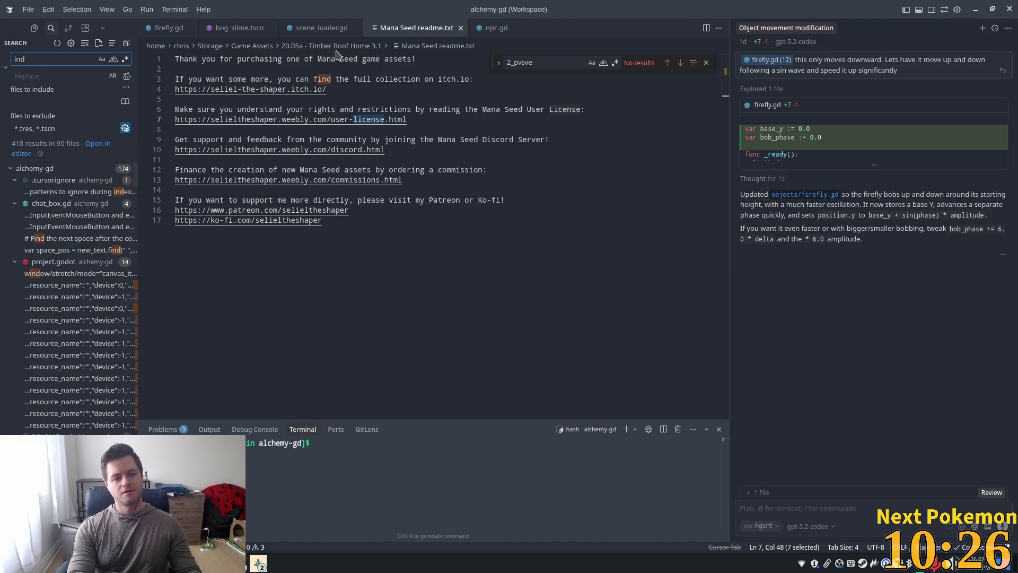
text(side)
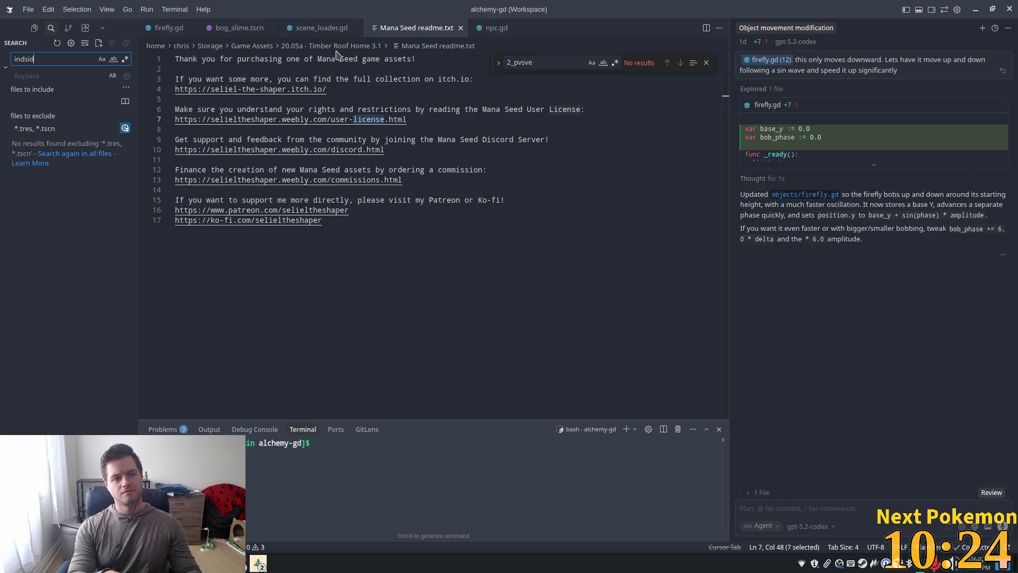
key(BackSpace)
key(BackSpace)
key(BackSpace)
text(outdo)
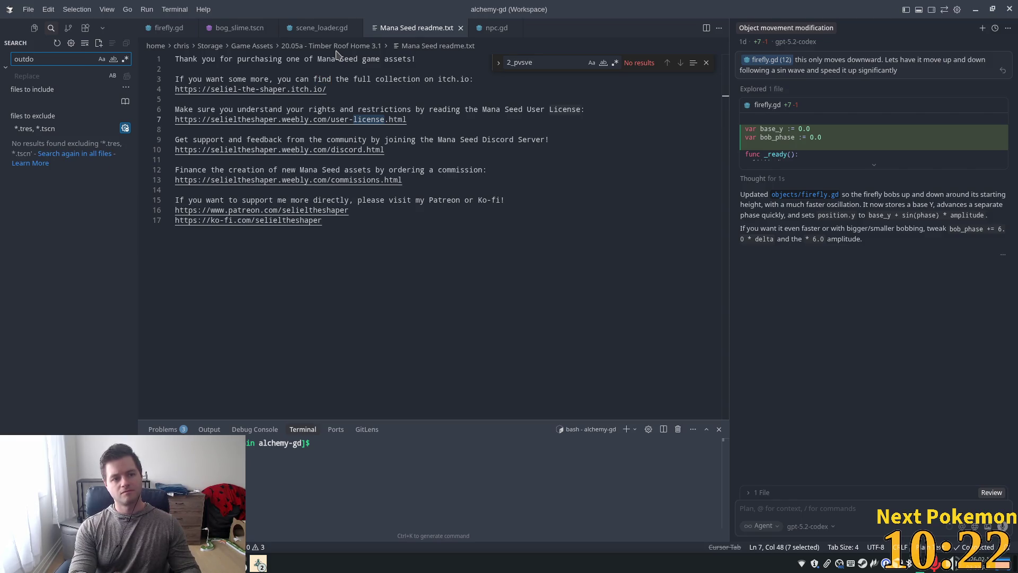
key(BackSpace)
key(BackSpace)
key(BackSpace)
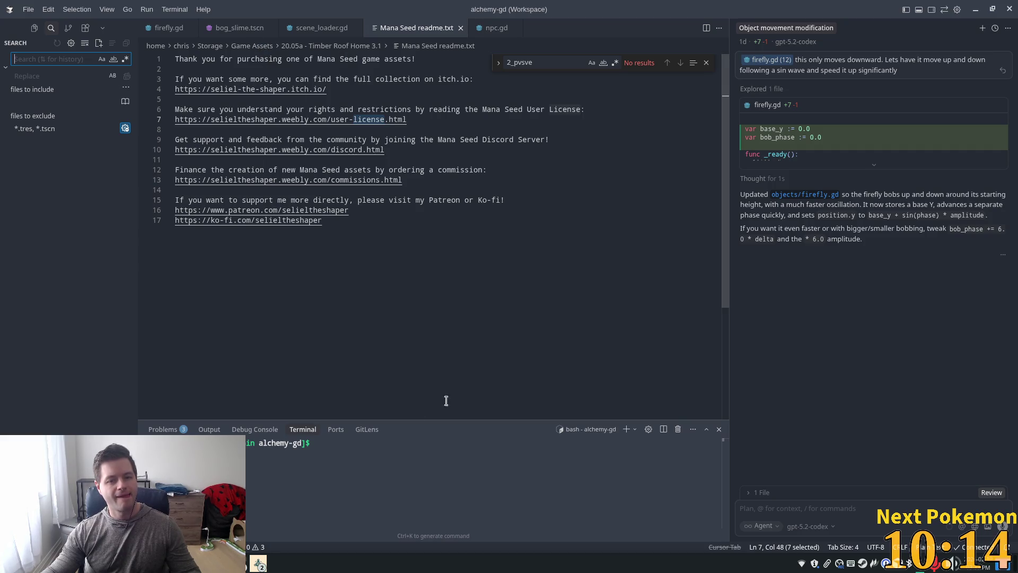
key(alt+Tab)
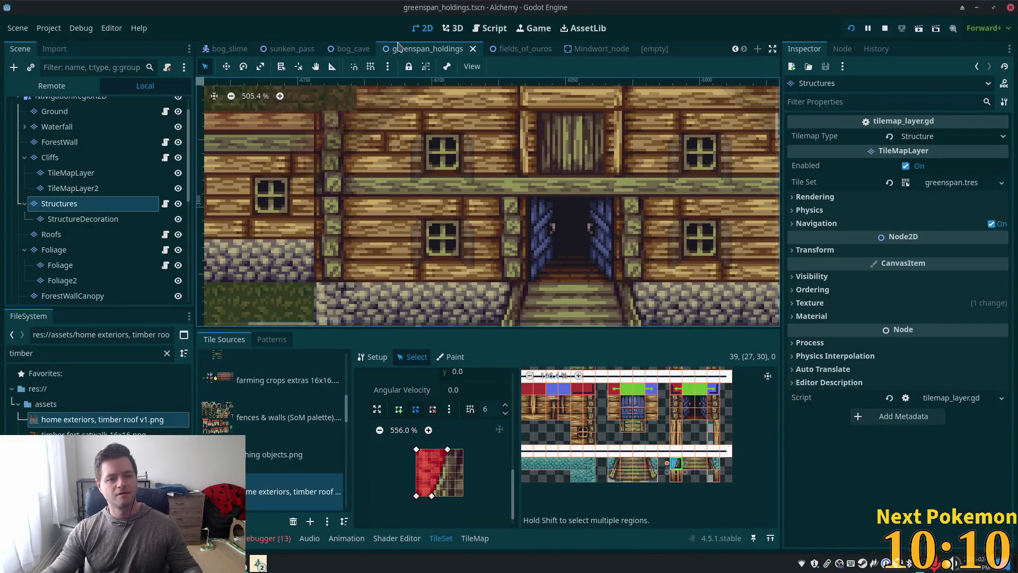
Open the ouros scene via quick search and navigate to the house door.
key(shift+alt+o)
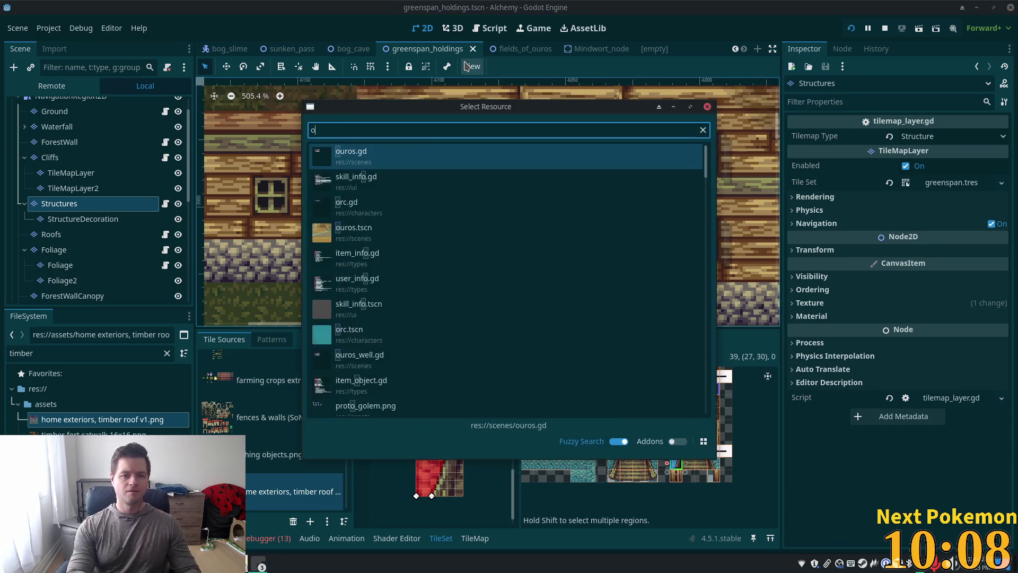
text(ouros)
double_click(506, 175)
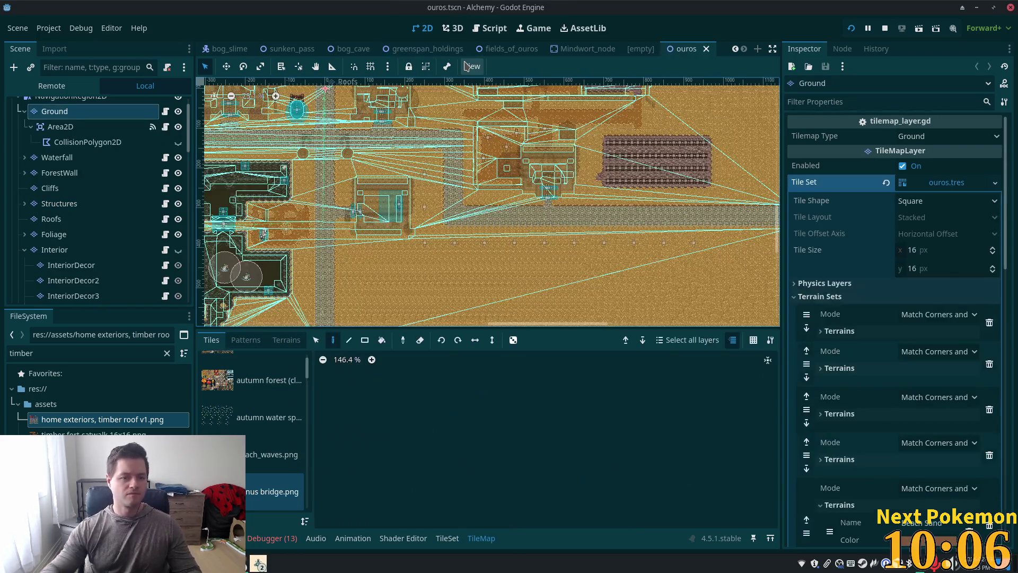
scroll(506, 175, up, 8)
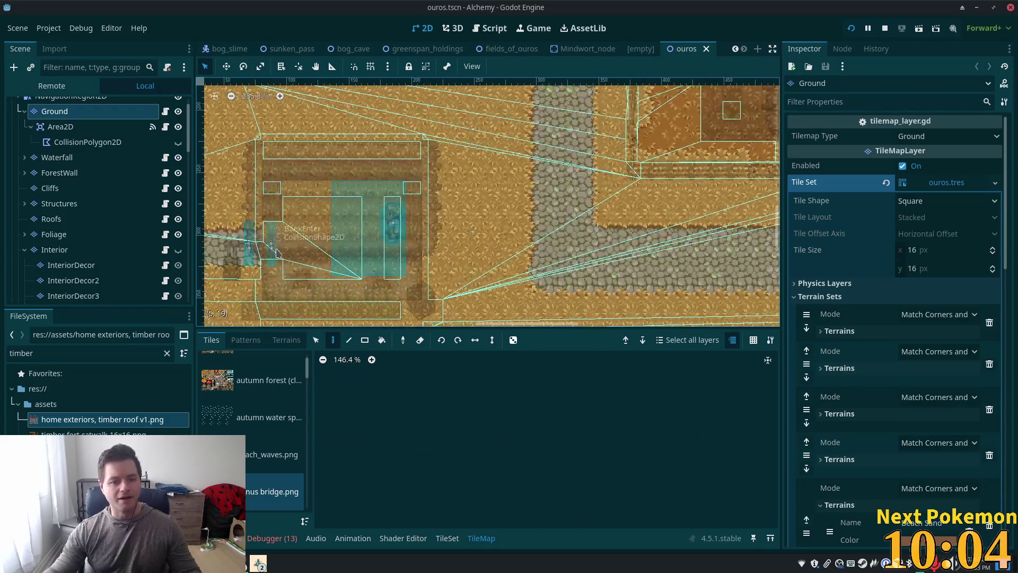
scroll(372, 149, left, 5)
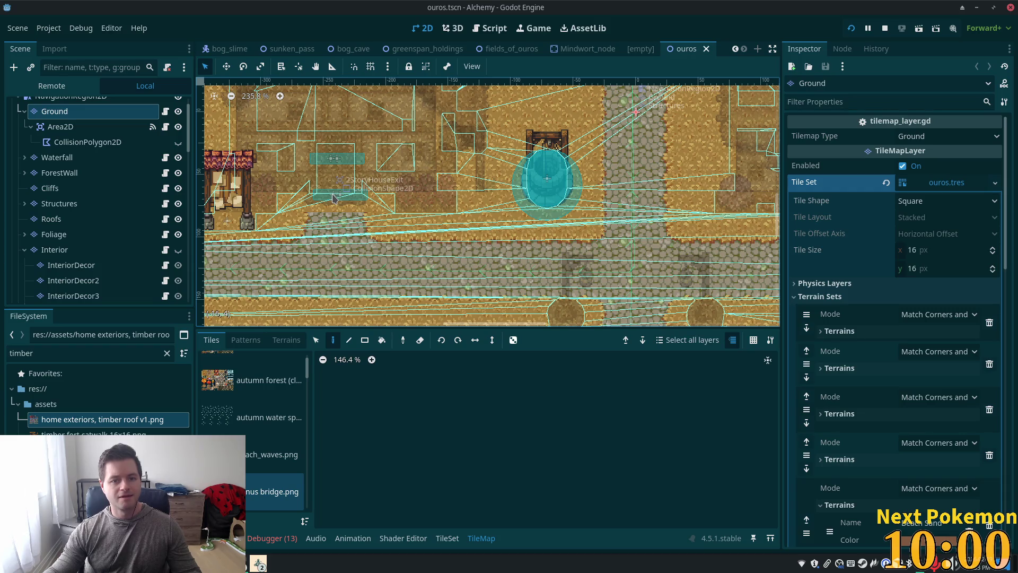
scroll(334, 197, up, 5)
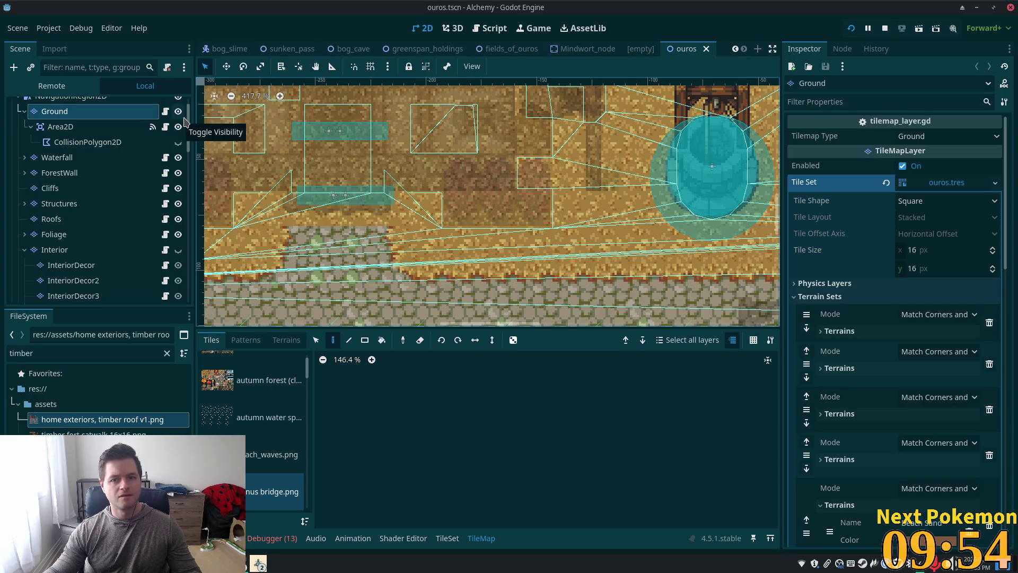
scroll(175, 111, up, 2)
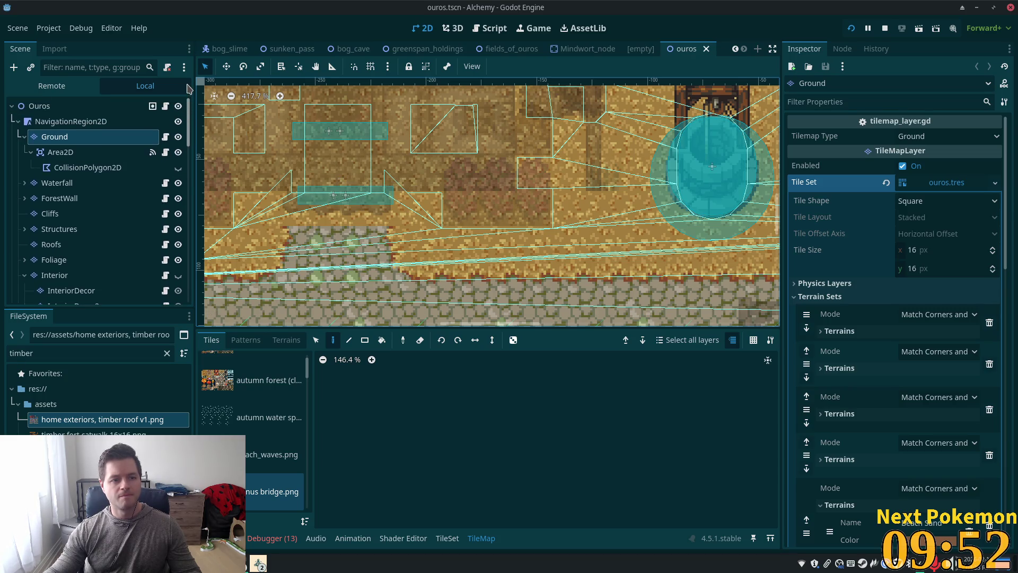
Inspect the 2StoryHouseExit doorway node, then open VS Code's quick file search.
click(164, 104)
click(340, 198)
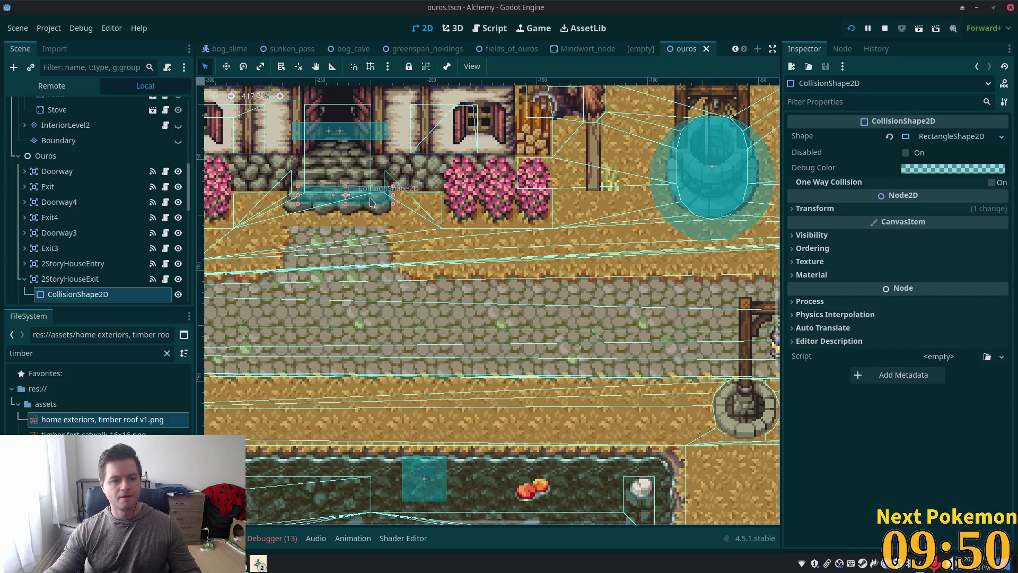
scroll(91, 255, down, 2)
click(70, 253)
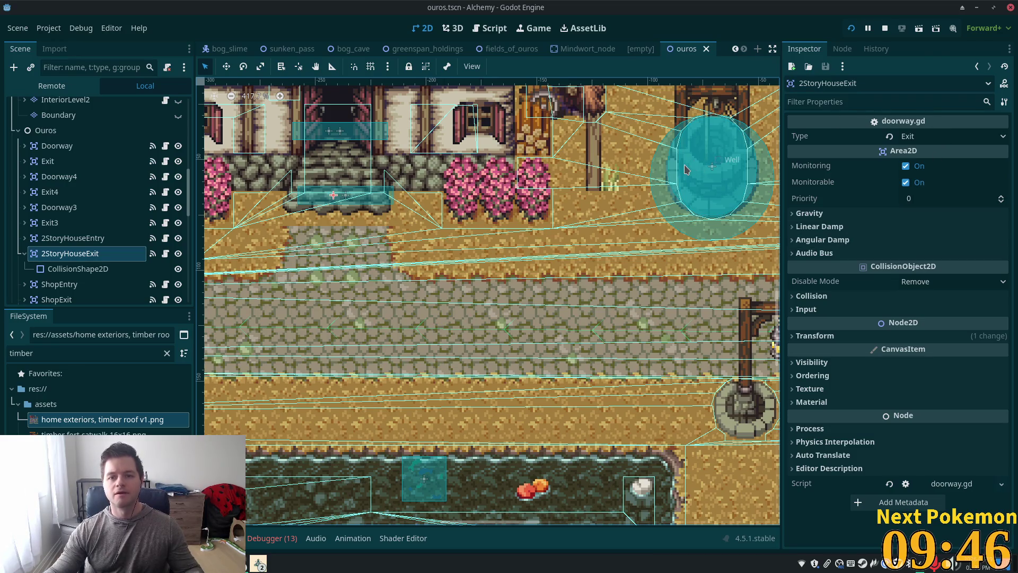
key(alt+Tab)
key(ctrl+p)
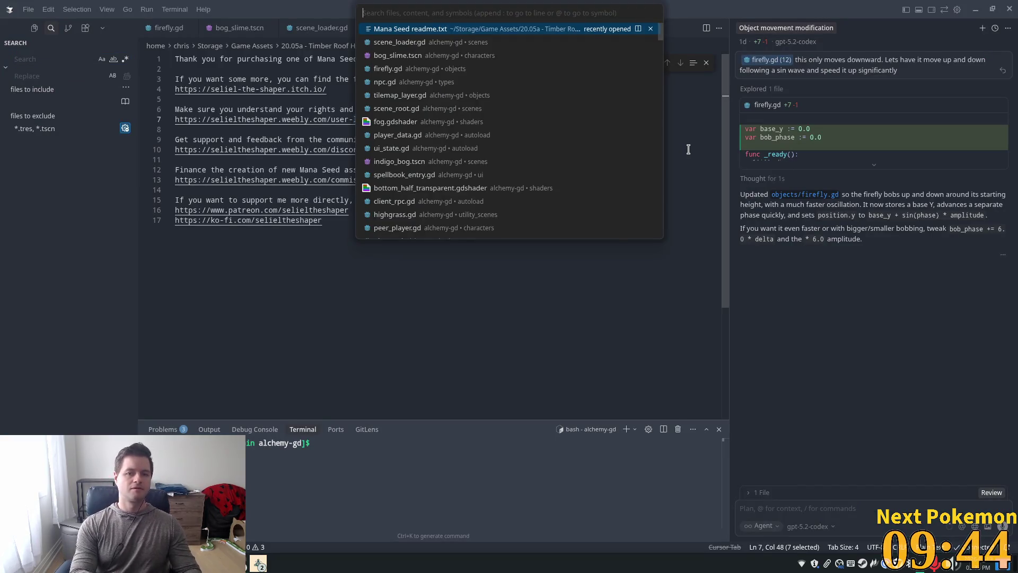
Open doorway.gd and inspect the DoorwayType enum and its ENTRY check on line 12.
text(doorway)
key(Return)
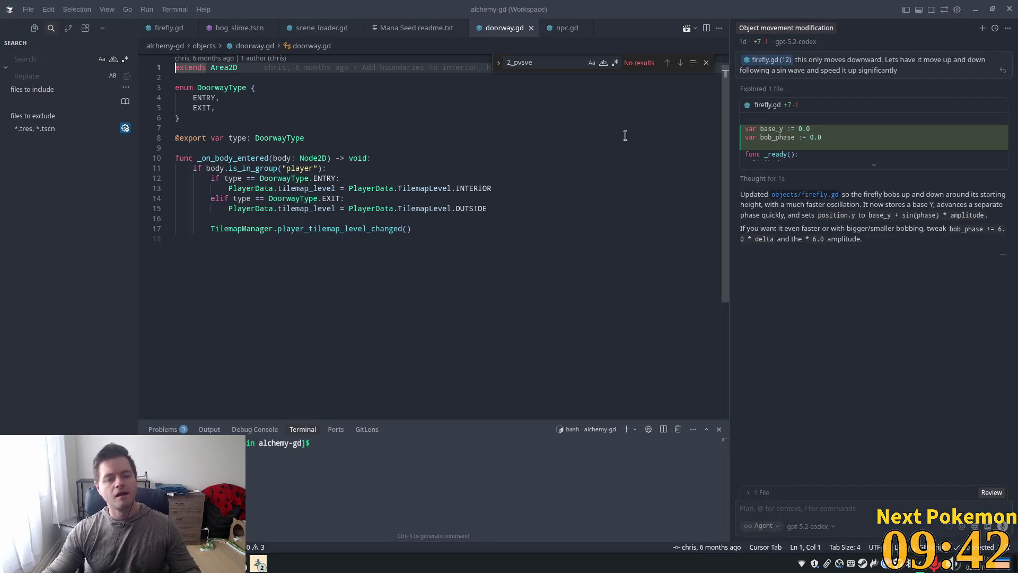
click(223, 111)
key(Down)
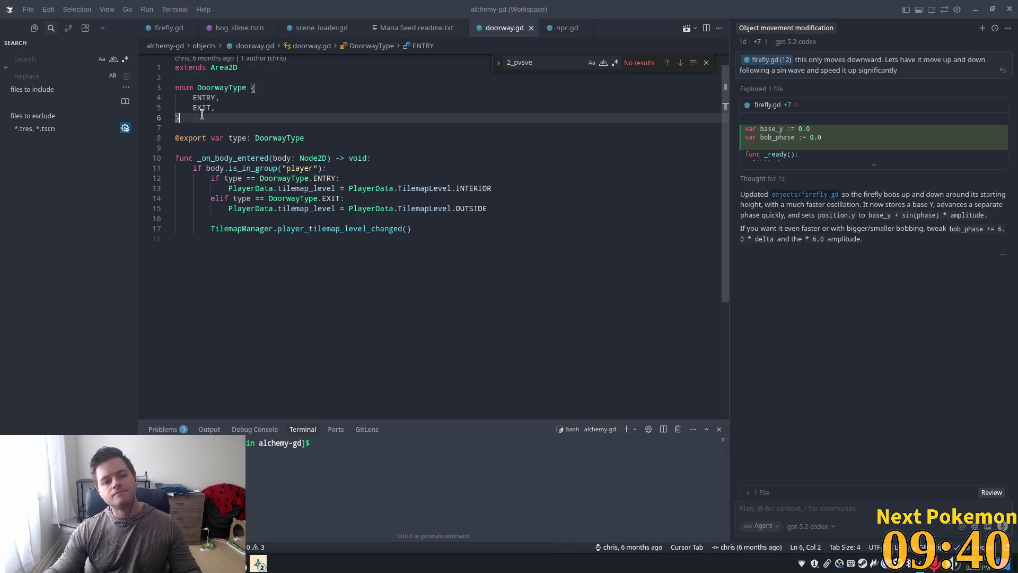
click(282, 181)
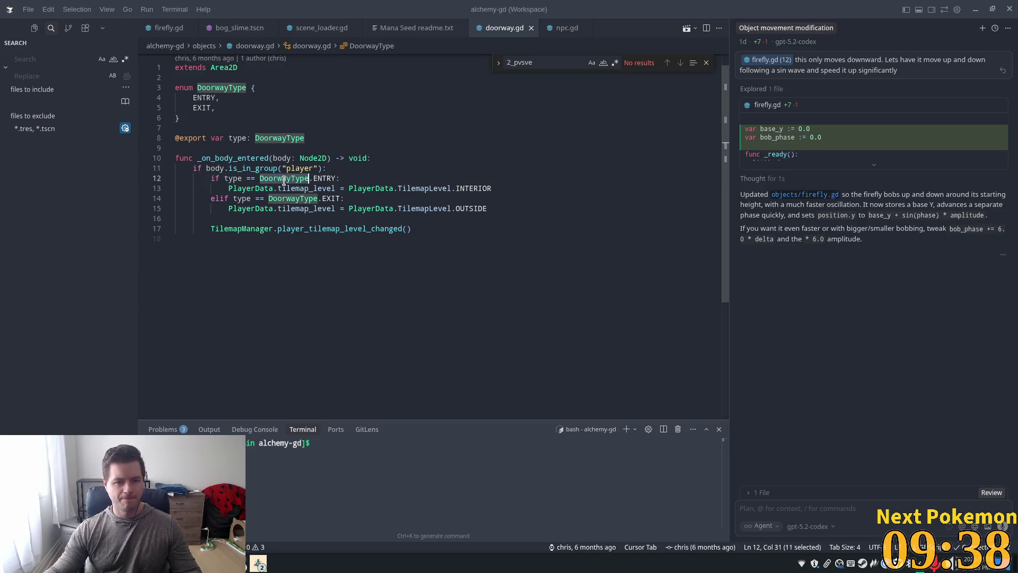
double_click(306, 189)
Check the INTERIOR, OUTSIDE and PlayerData uses, then jump to player_tilemap_level_changed's definition.
double_click(462, 189)
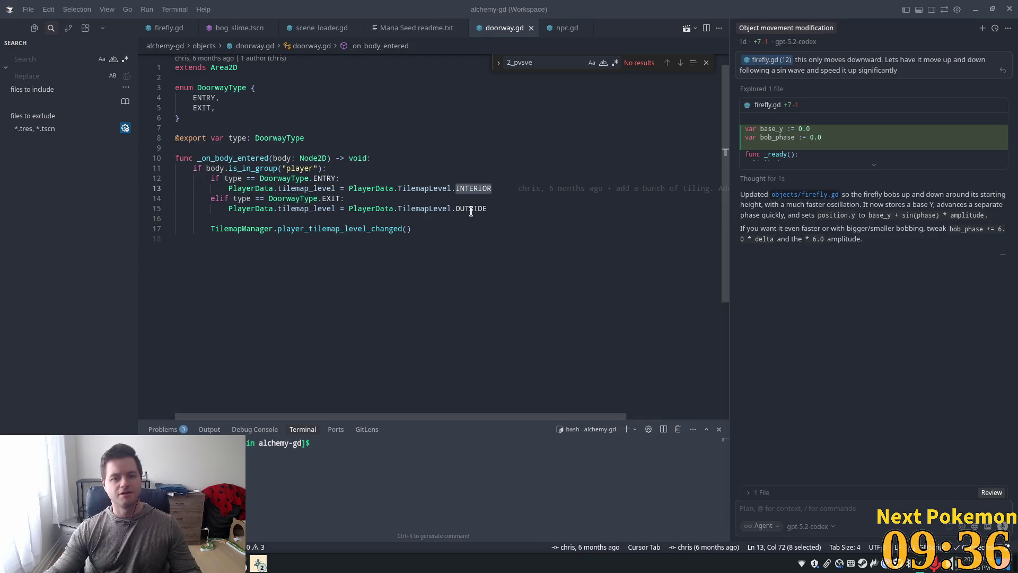
double_click(472, 209)
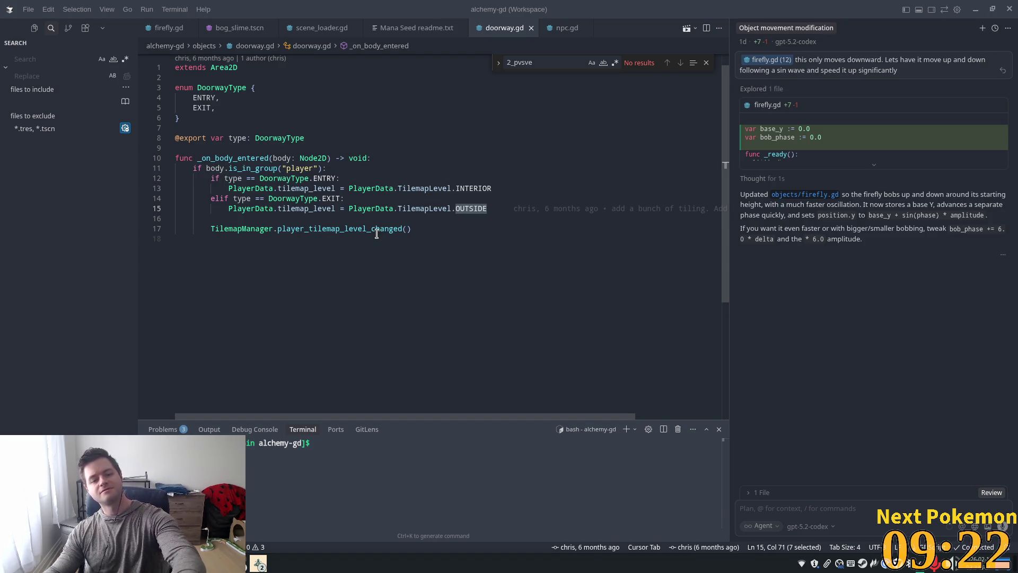
mouse_move(377, 234)
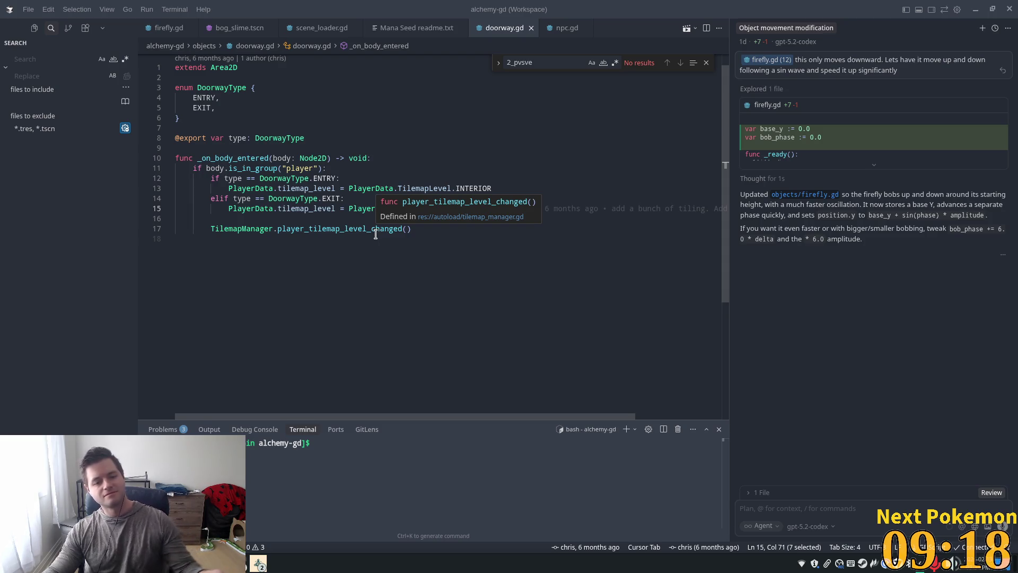
double_click(258, 191)
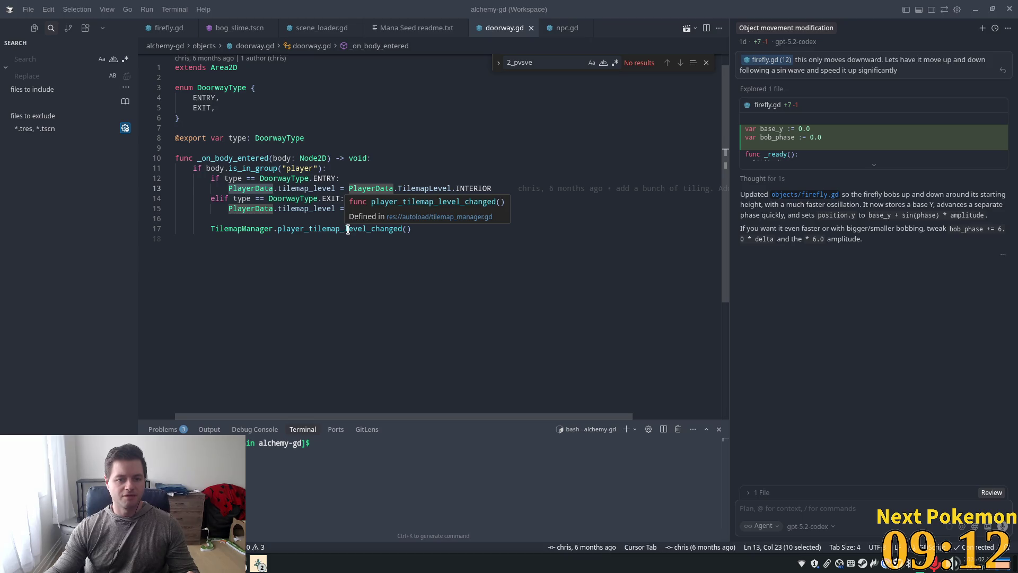
ctrl+click(349, 229)
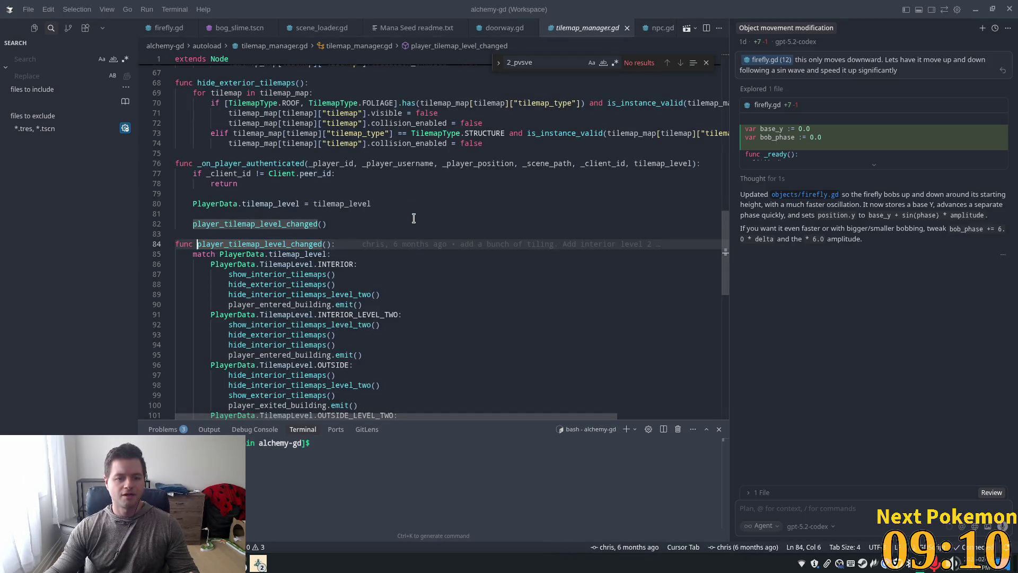
Go to the show_interior_tilemaps definition and highlight every collision_enabled assignment.
scroll(414, 218, down, 1)
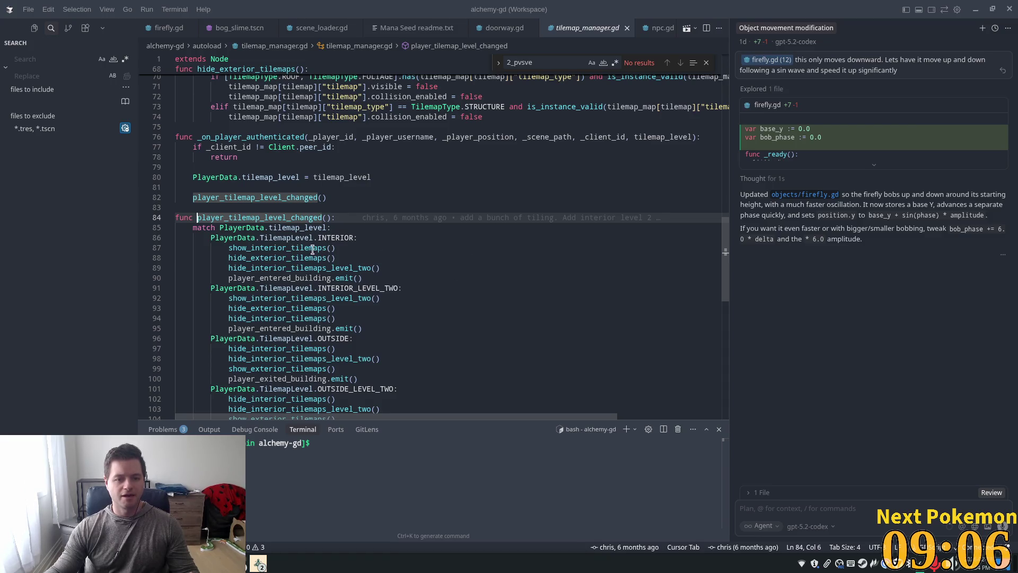
double_click(313, 248)
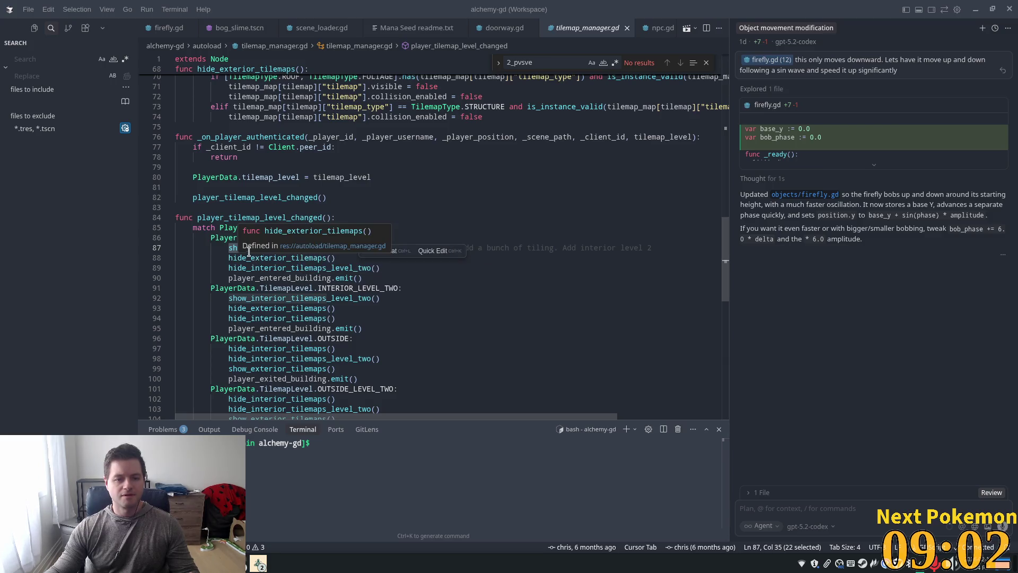
scroll(499, 210, down, 1)
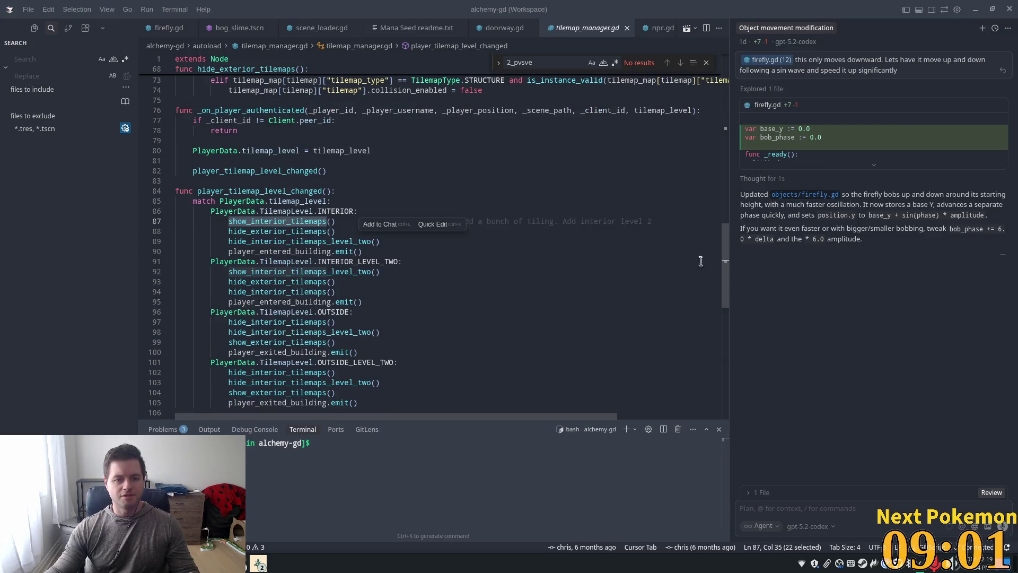
ctrl+click(292, 225)
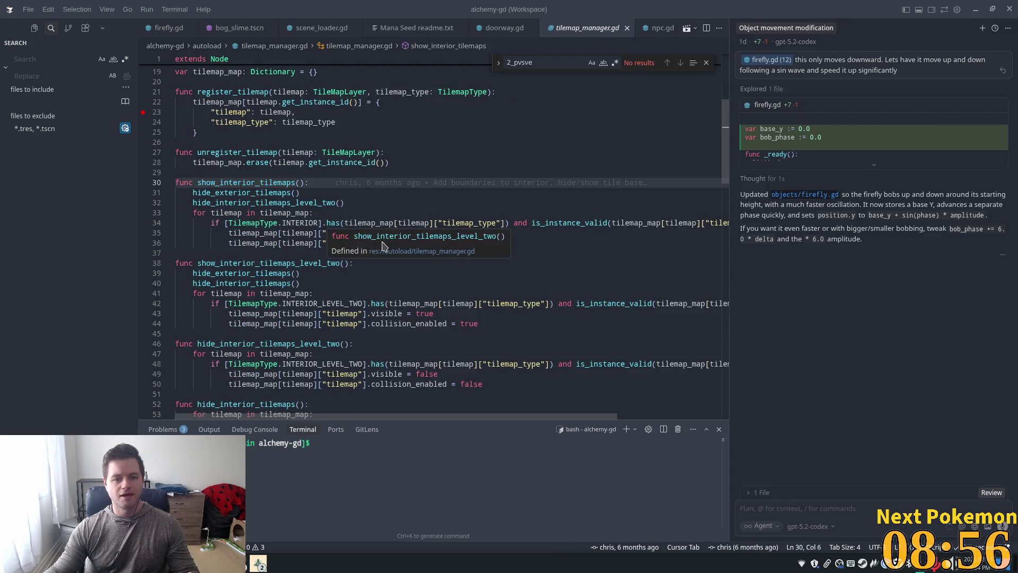
click(407, 142)
double_click(409, 243)
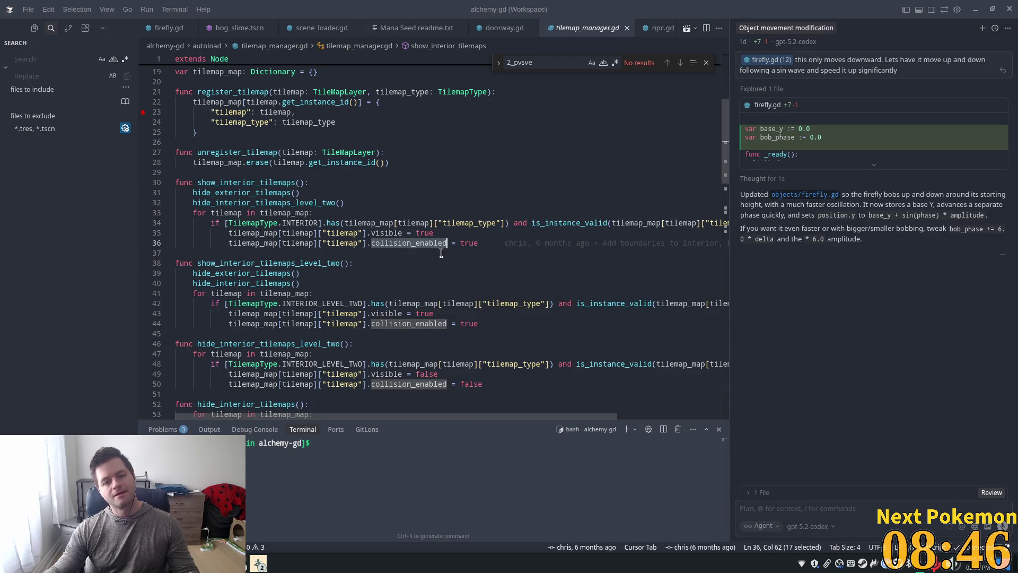
Read through the rest of tilemap_manager.gd, then switch back to Godot.
scroll(439, 248, down, 10)
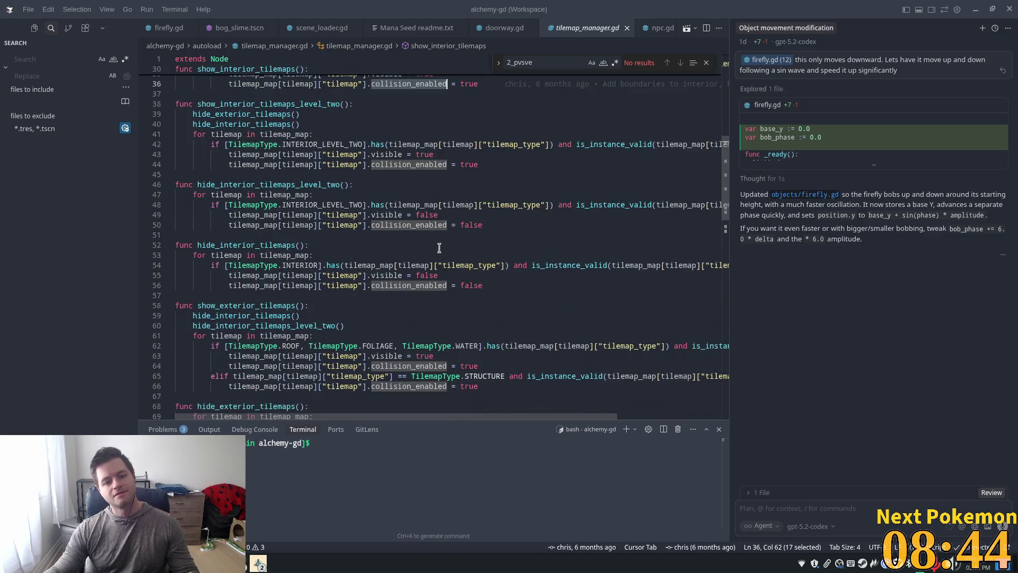
scroll(439, 248, down, 10)
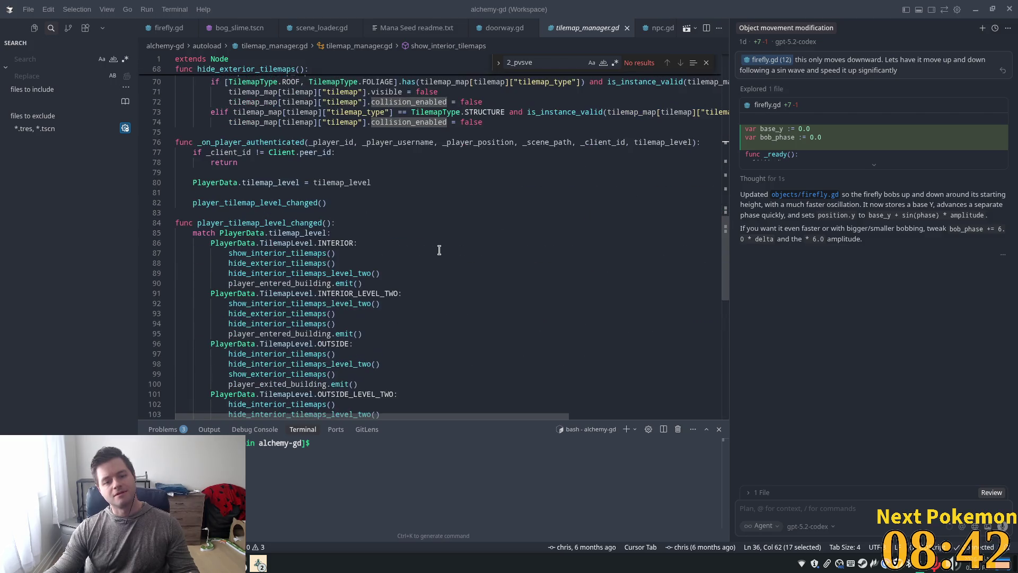
scroll(439, 252, down, 4)
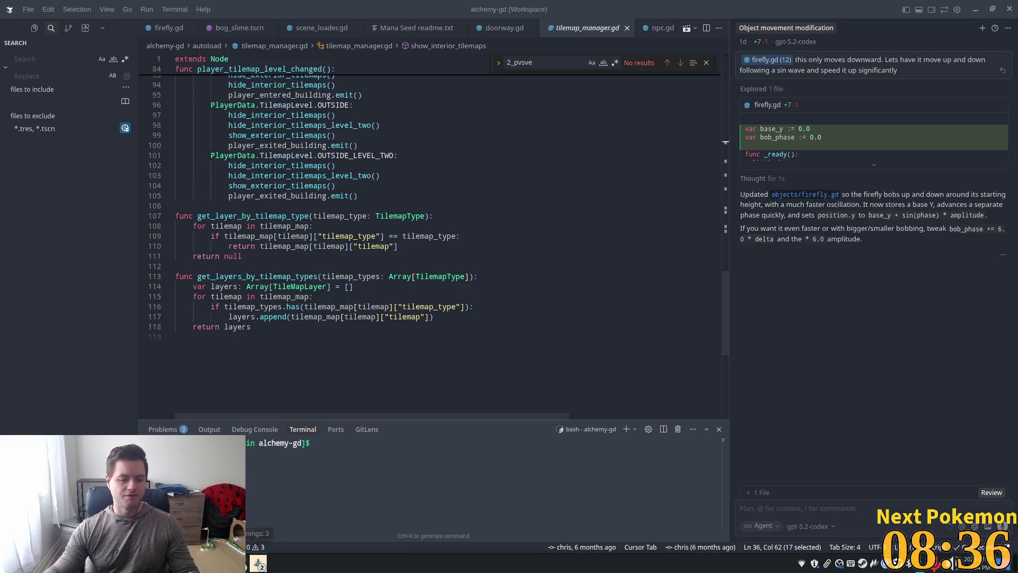
key(alt+Tab)
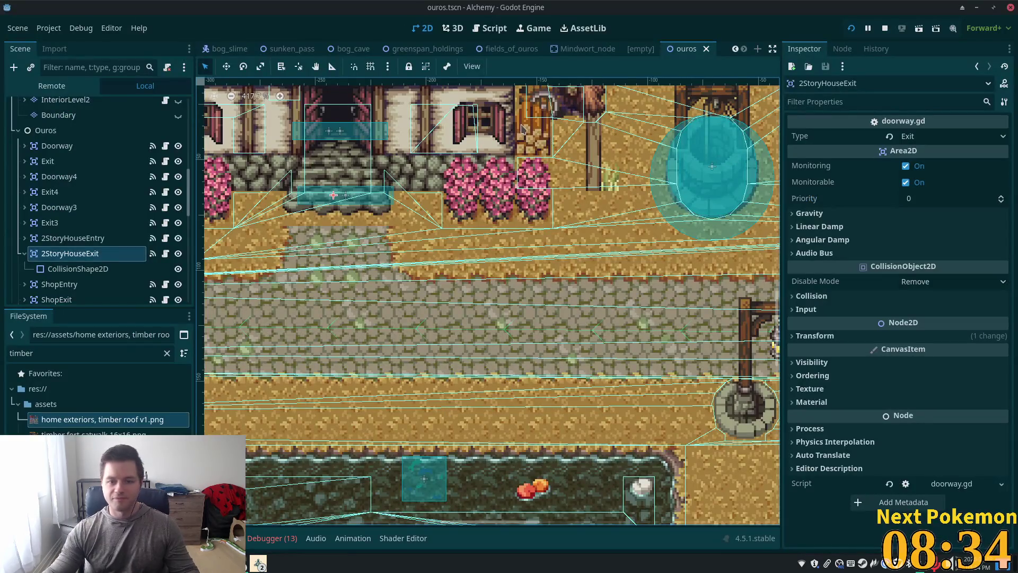
Collapse the 2StoryHouseExit node, then select the Interior tile layer and make it visible.
scroll(534, 134, down, 10)
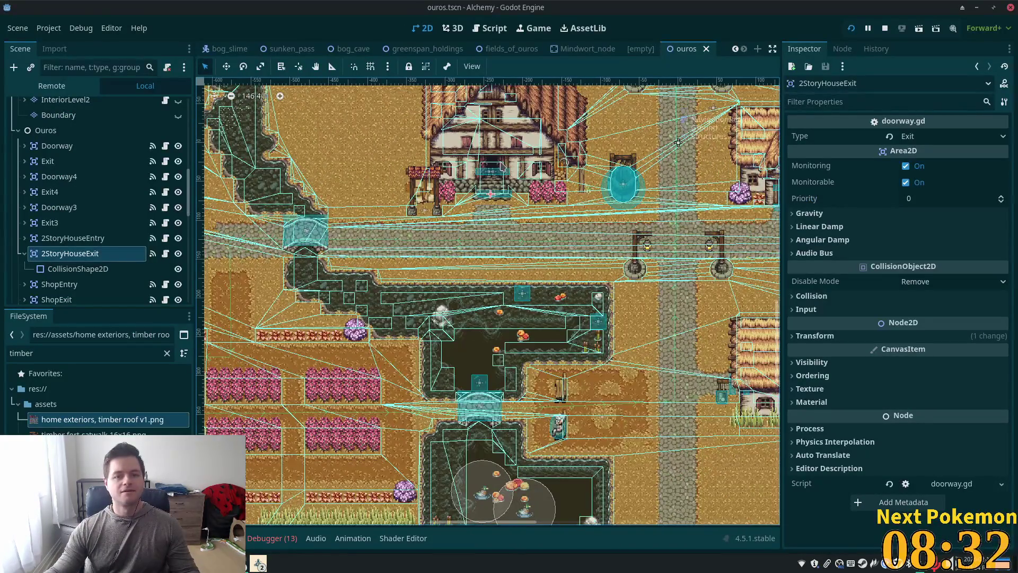
scroll(408, 159, up, 3)
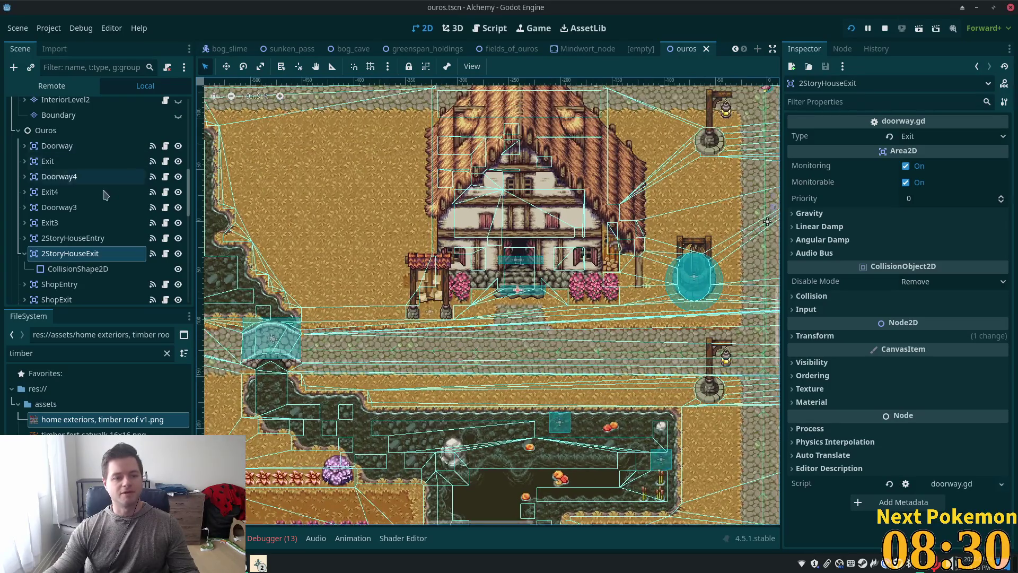
click(24, 253)
scroll(95, 201, up, 5)
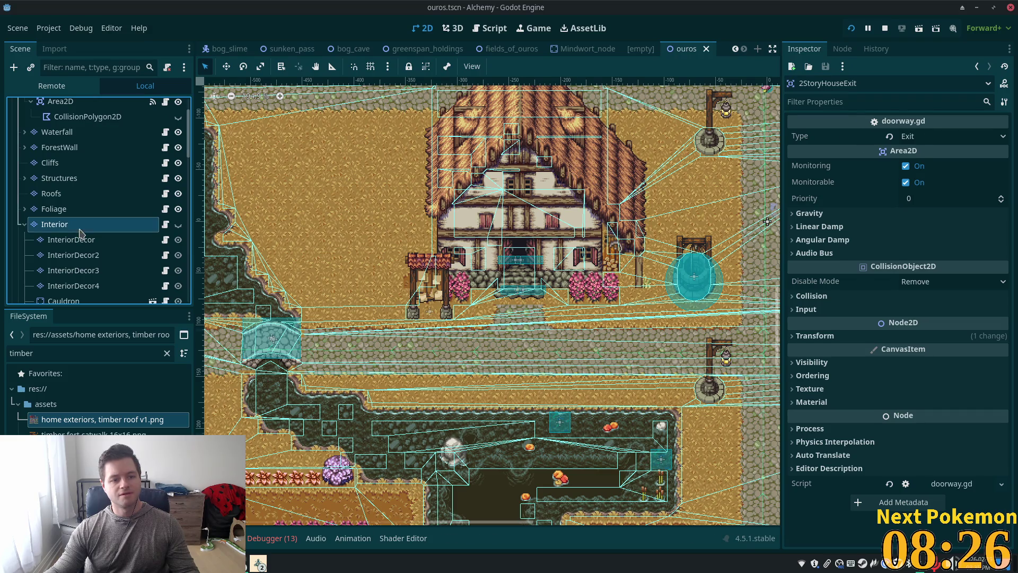
click(79, 229)
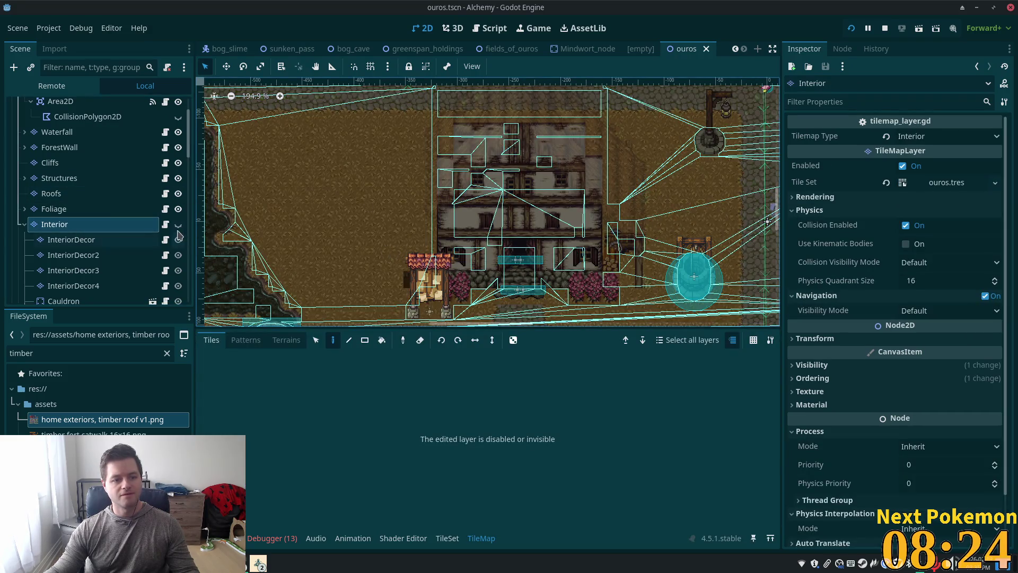
click(178, 224)
Resize the TileMap panel and pick the 'home interiors, thatch roof v1.png' tileset.
scroll(626, 261, up, 5)
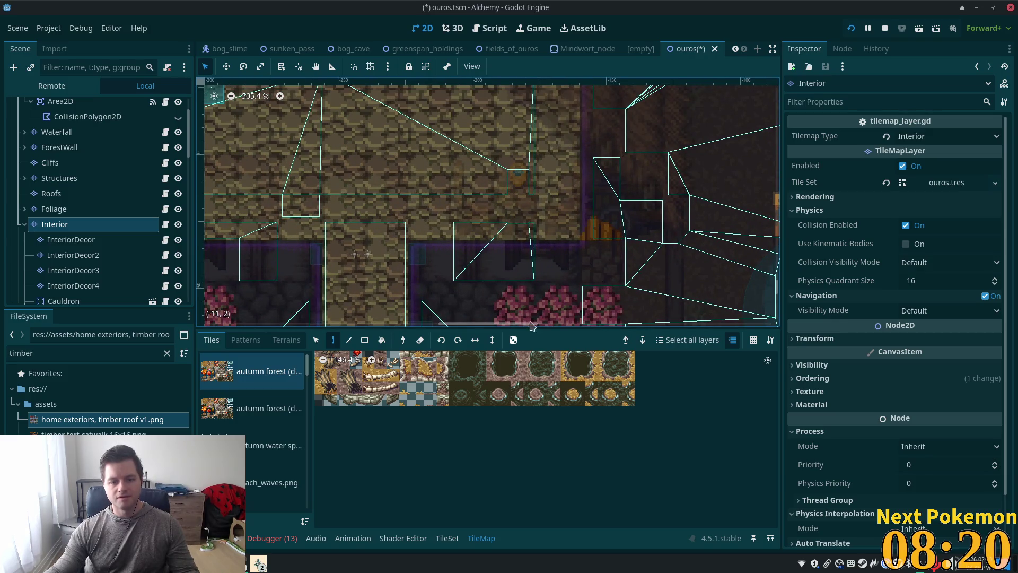
mouse_move(308, 377)
mouse_down()
mouse_move(306, 517)
mouse_move(305, 464)
mouse_up()
drag(303, 416, 306, 366)
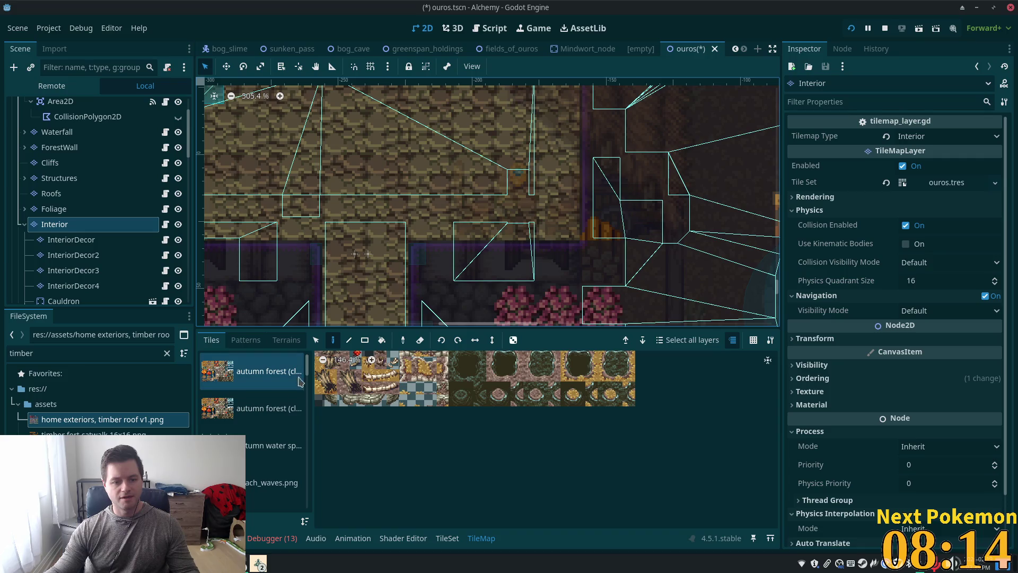
scroll(274, 401, down, 5)
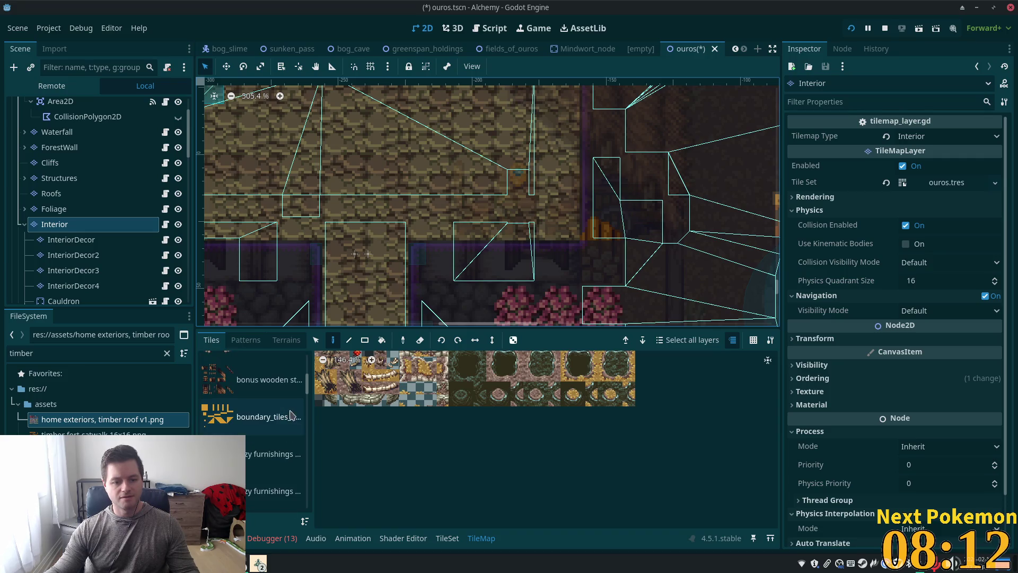
scroll(285, 409, down, 3)
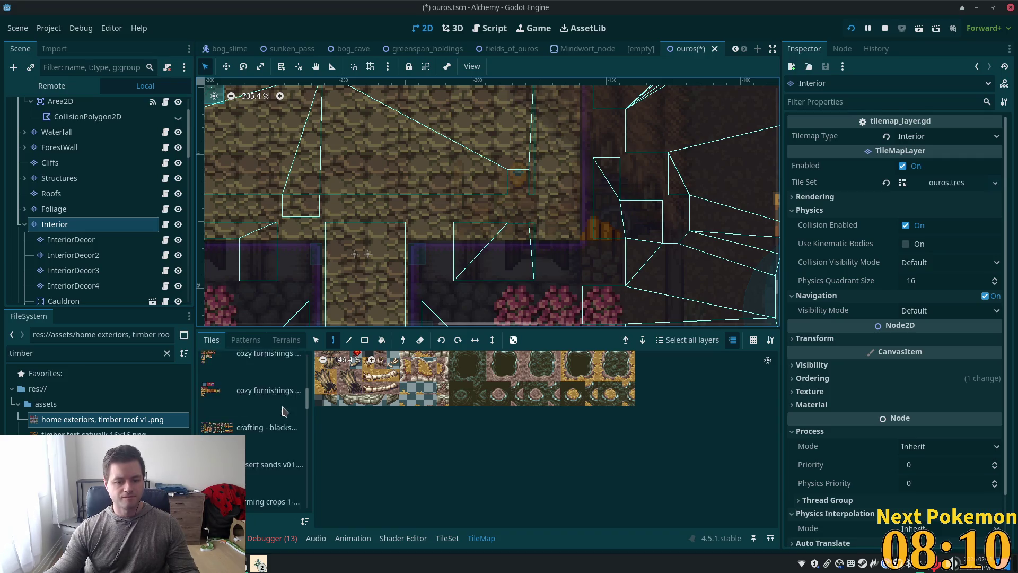
drag(313, 409, 384, 409)
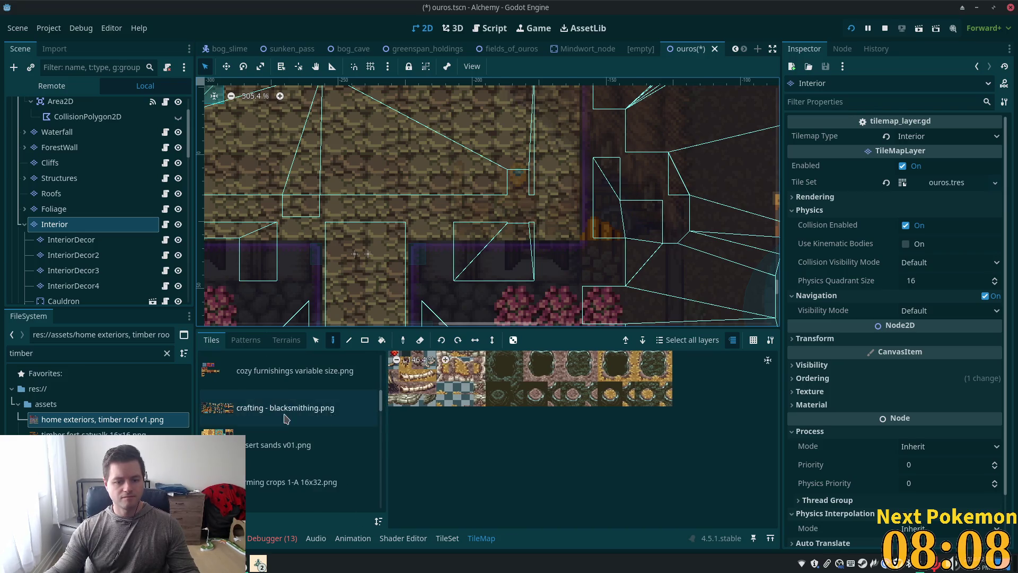
scroll(289, 419, down, 4)
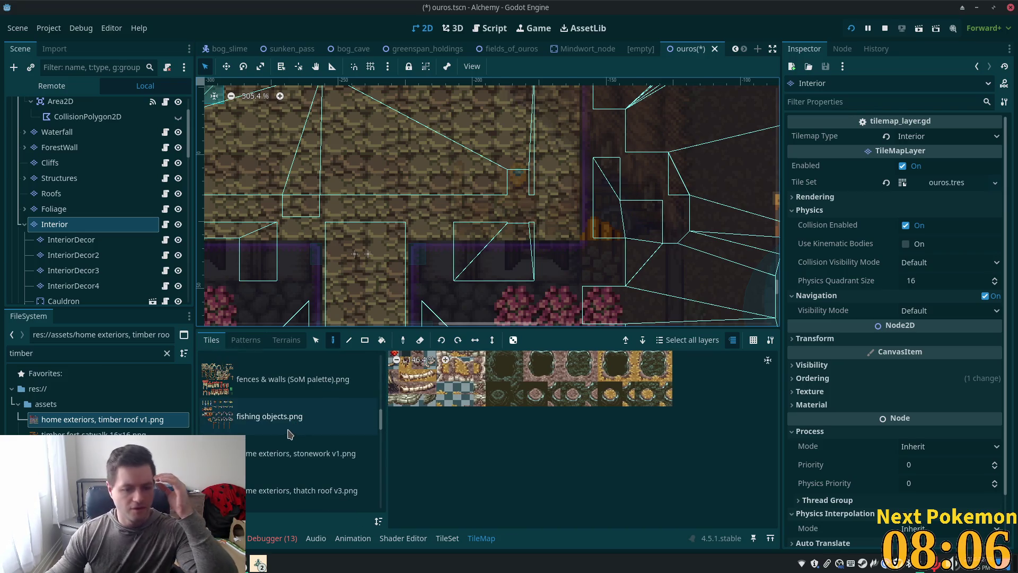
scroll(286, 445, down, 3)
scroll(277, 460, down, 1)
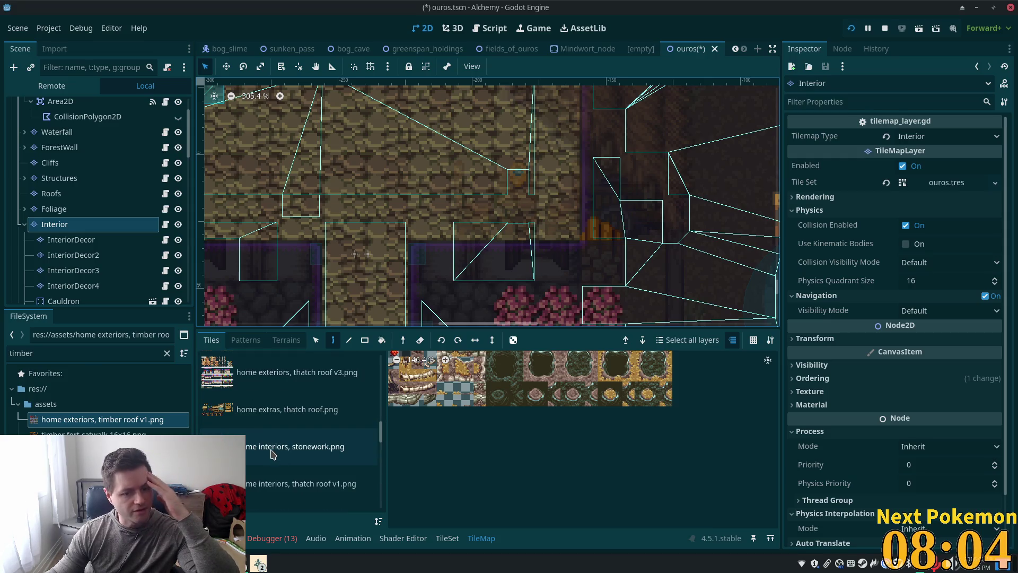
click(287, 485)
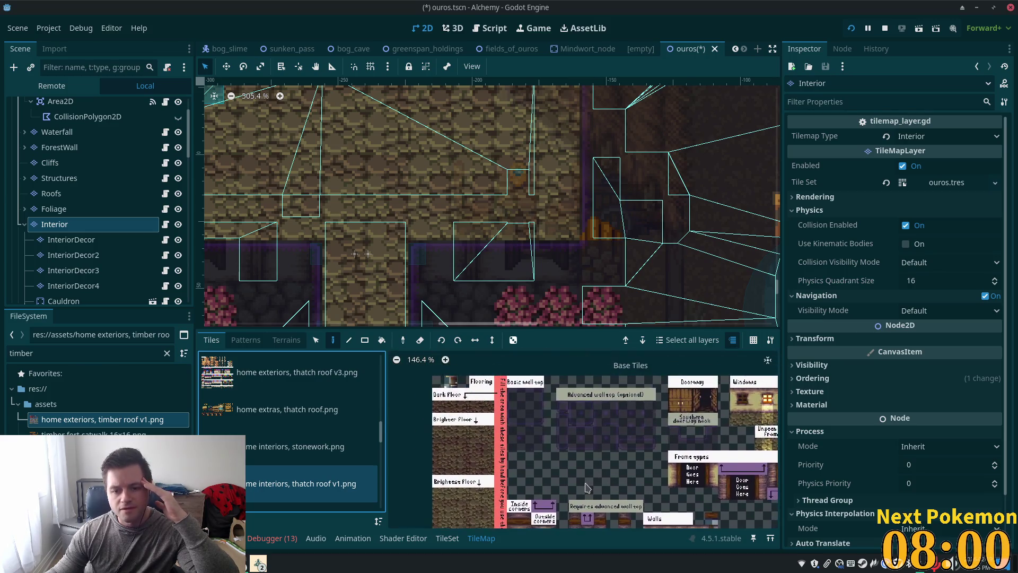
Scroll the thatch roof v1 atlas to inspect its Base Tiles.
scroll(527, 450, up, 4)
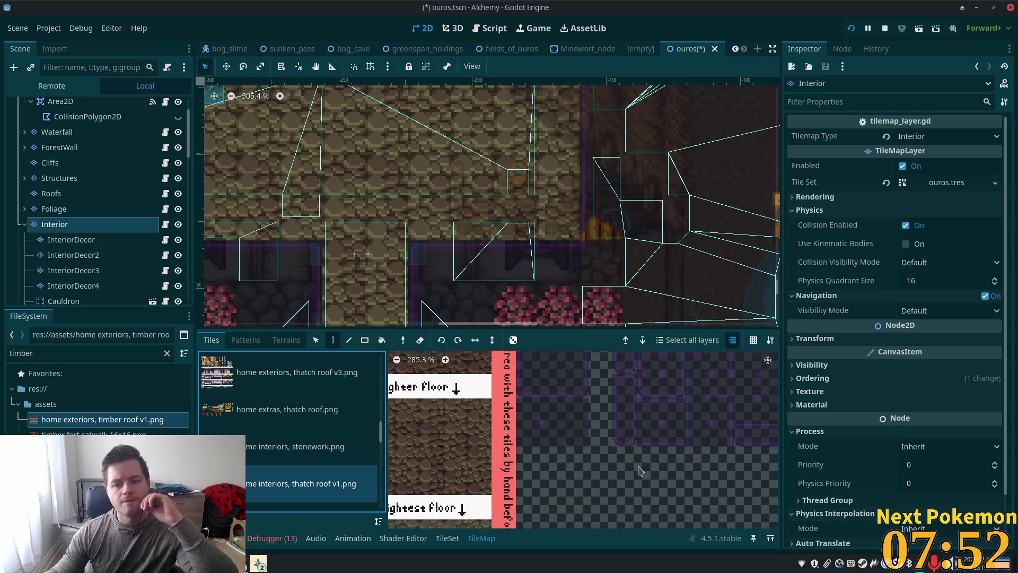
scroll(646, 465, up, 2)
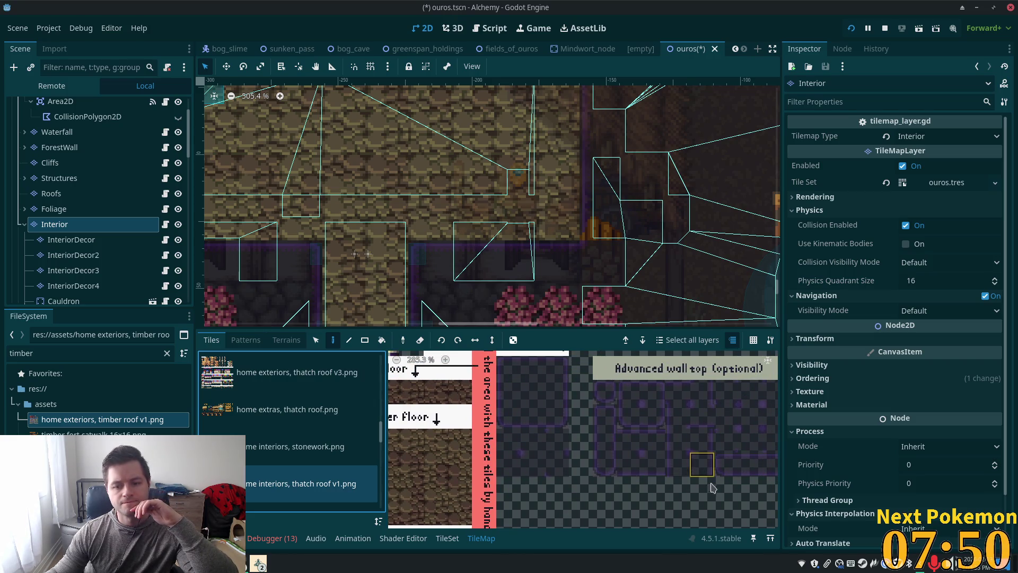
scroll(711, 485, up, 2)
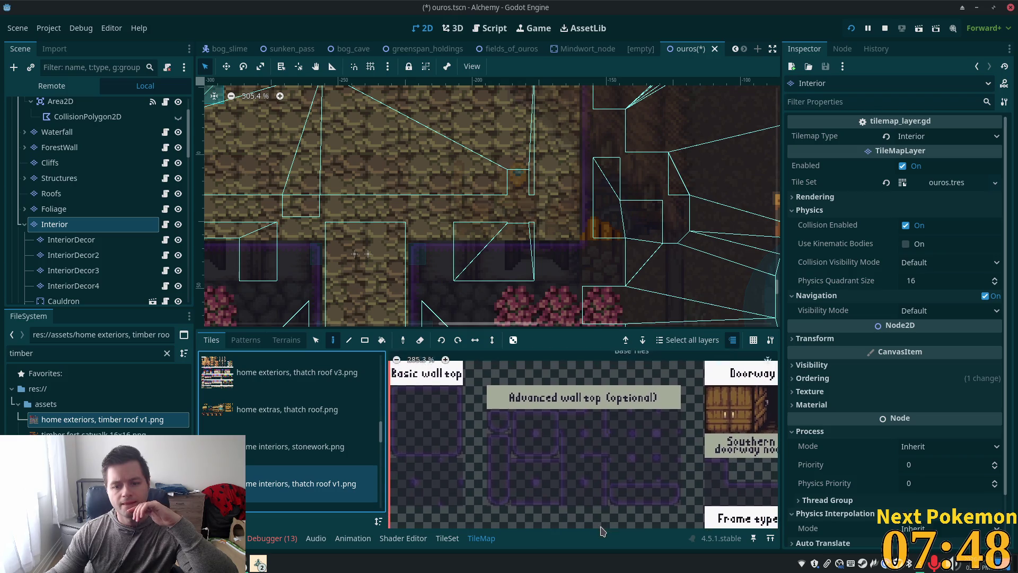
scroll(608, 451, up, 3)
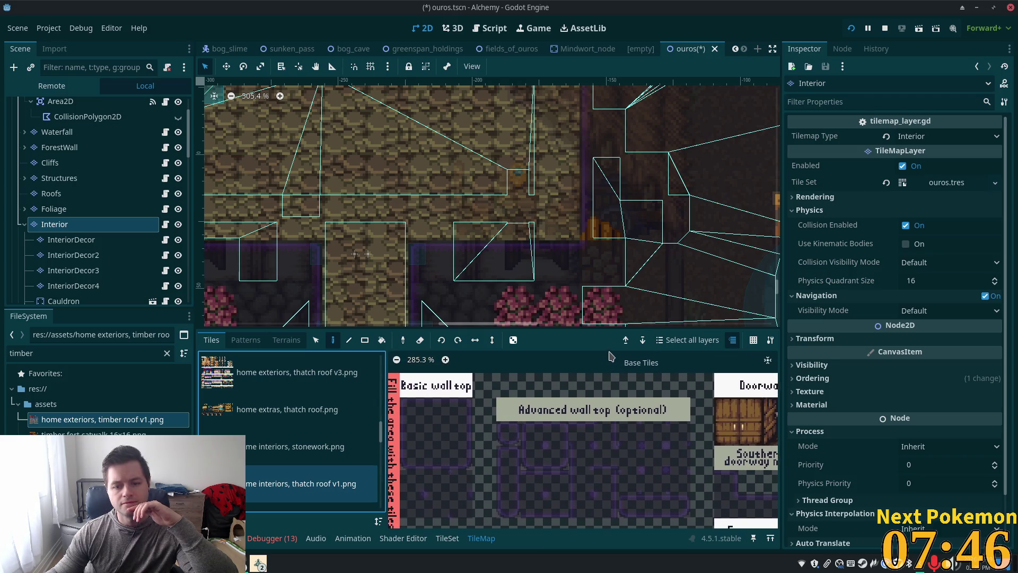
scroll(570, 452, down, 3)
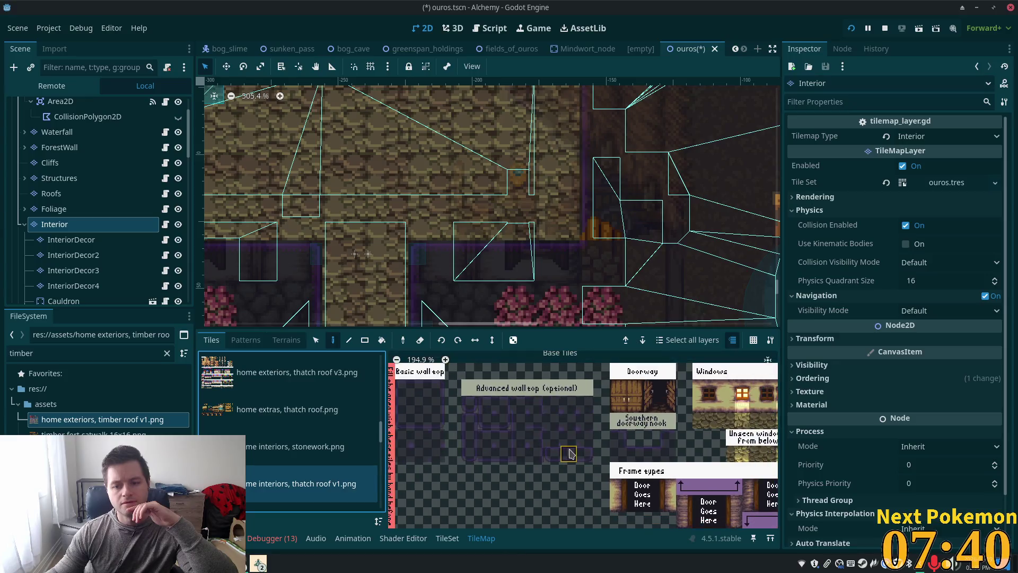
scroll(571, 453, down, 5)
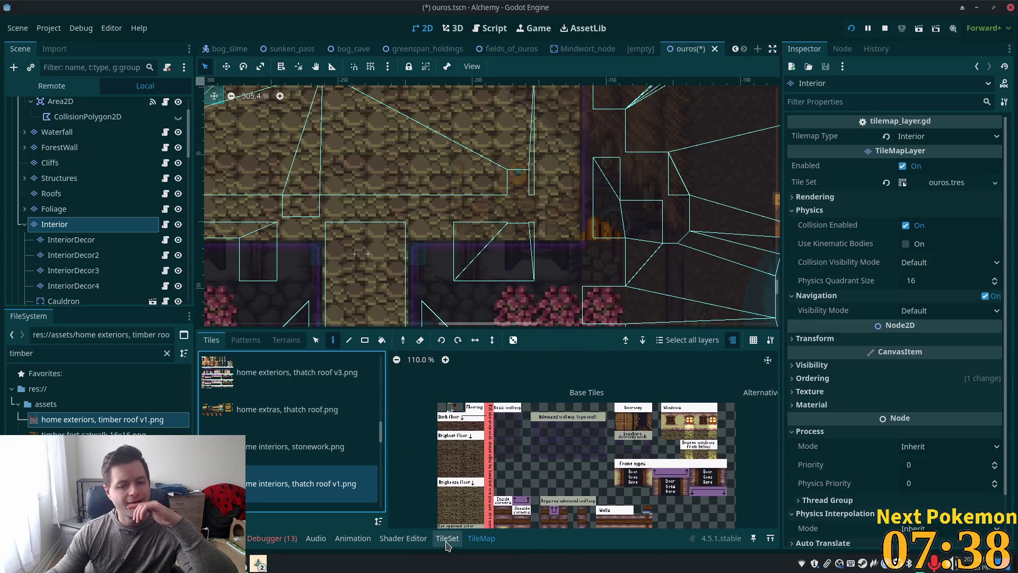
In the TileSet tab, select atlas tile (7, 5) of the thatch roof interiors sheet.
click(445, 539)
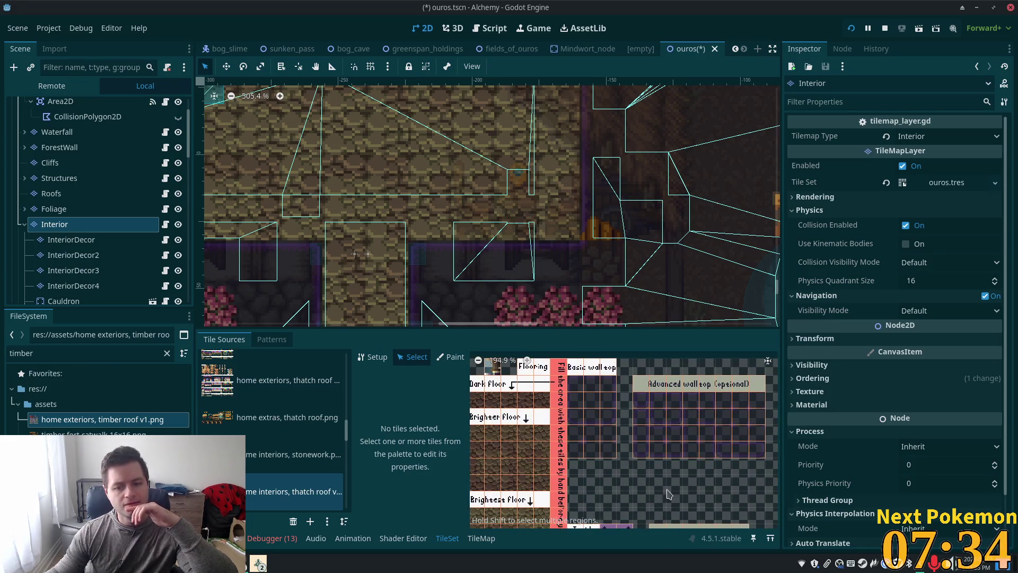
scroll(688, 470, up, 4)
click(592, 472)
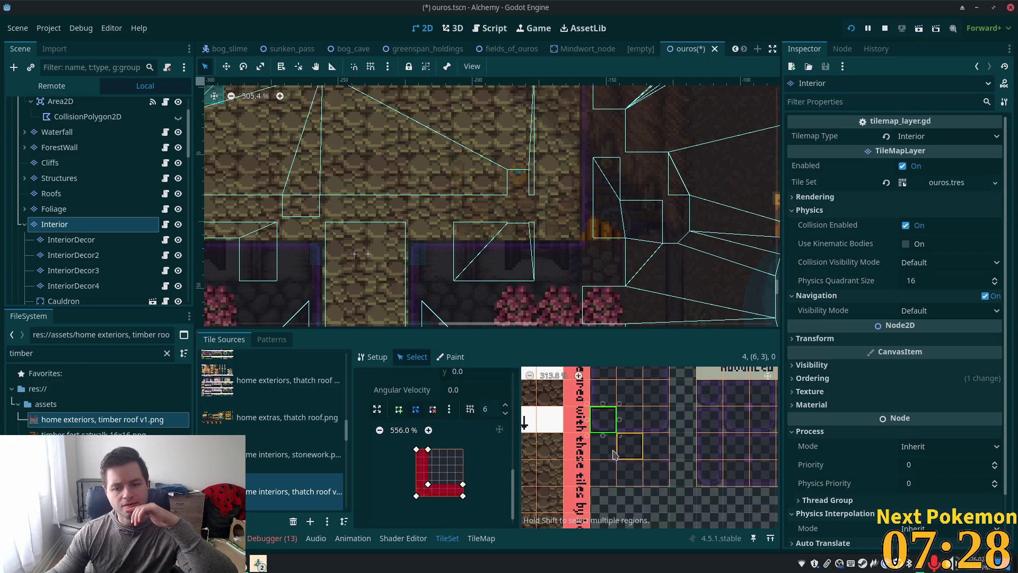
click(617, 474)
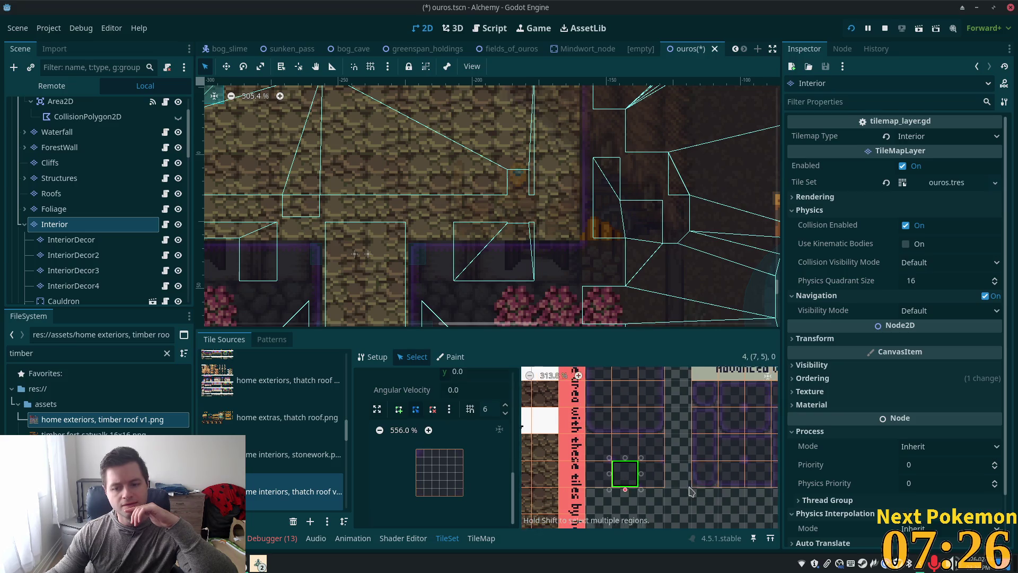
scroll(725, 465, down, 3)
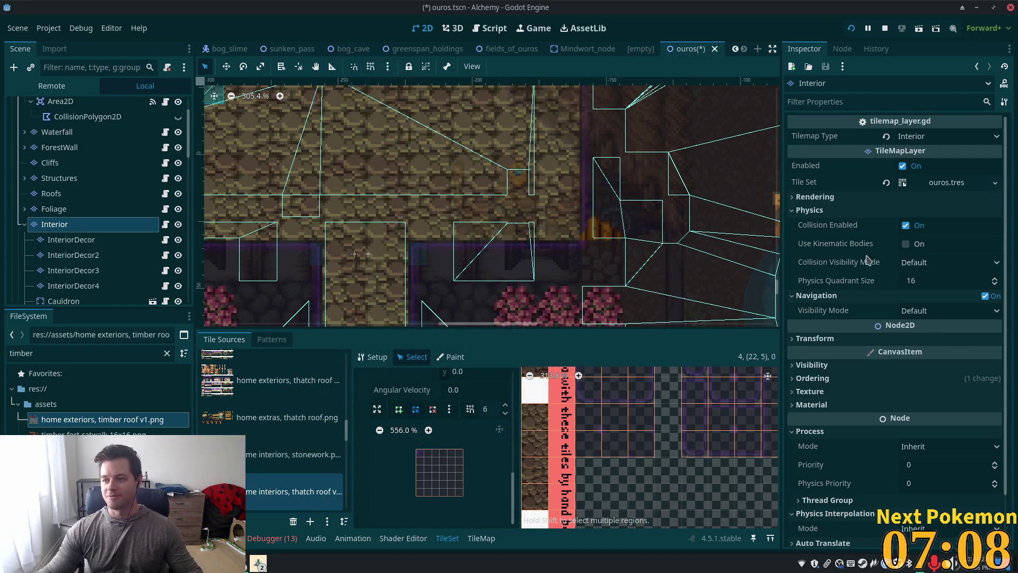
click(534, 493)
scroll(526, 255, down, 2)
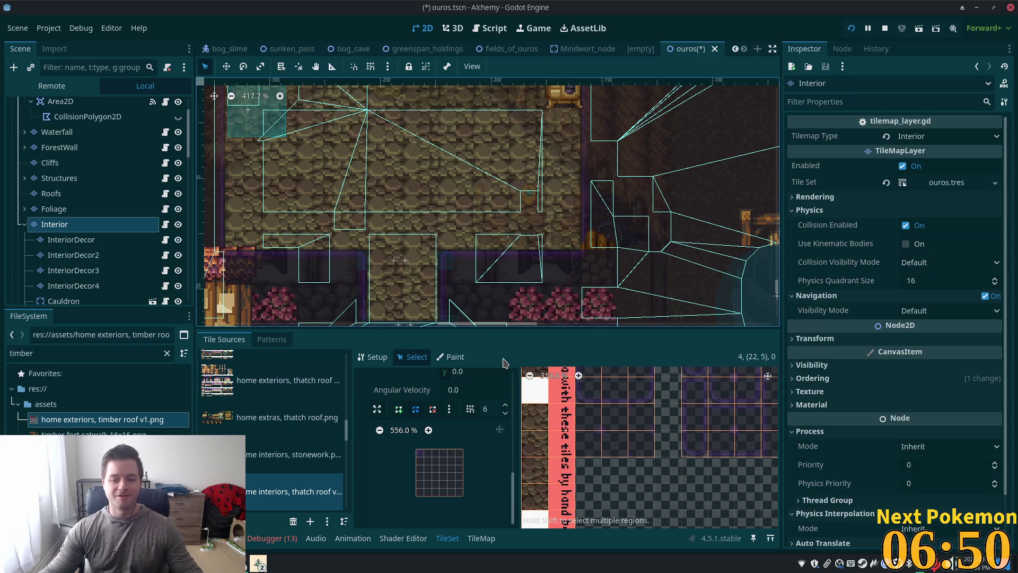
click(613, 445)
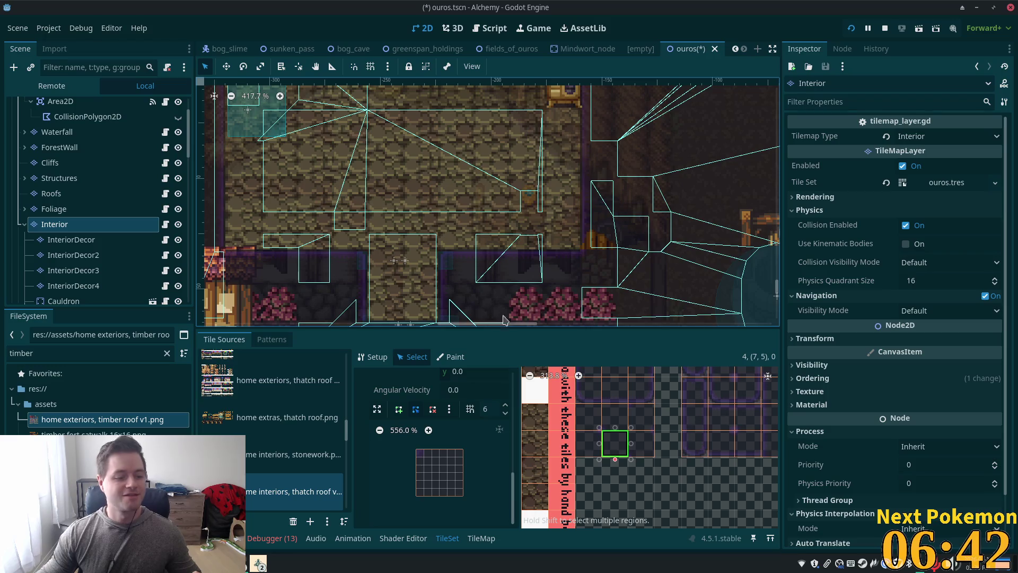
Draw a thin collision polygon along tile (7, 5)'s left edge and save the ouros scene.
click(400, 410)
click(424, 450)
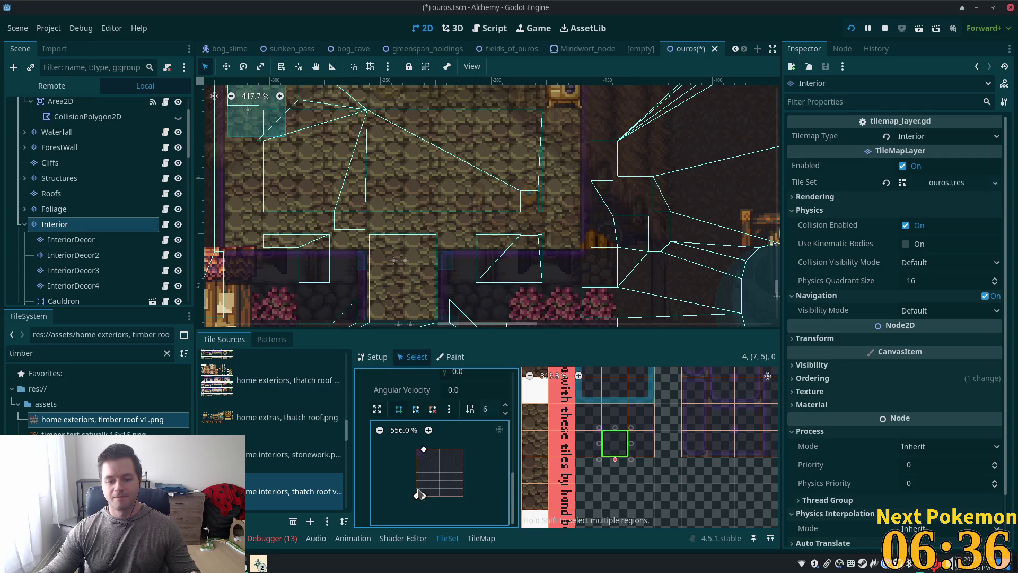
click(424, 450)
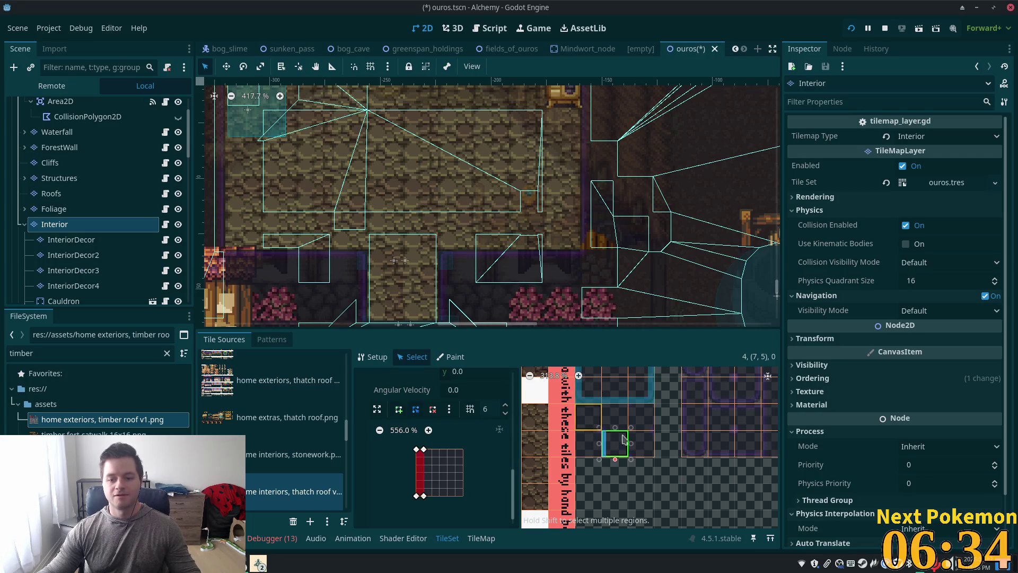
key(ctrl+s)
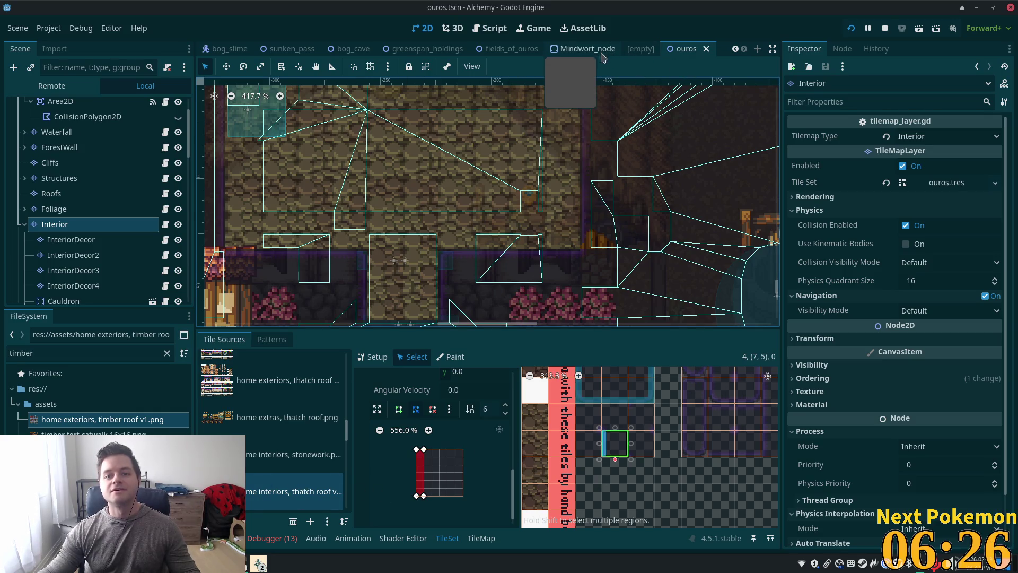
Open greenspan_holdings, select its root node, and pan across the timber house and fields.
click(427, 49)
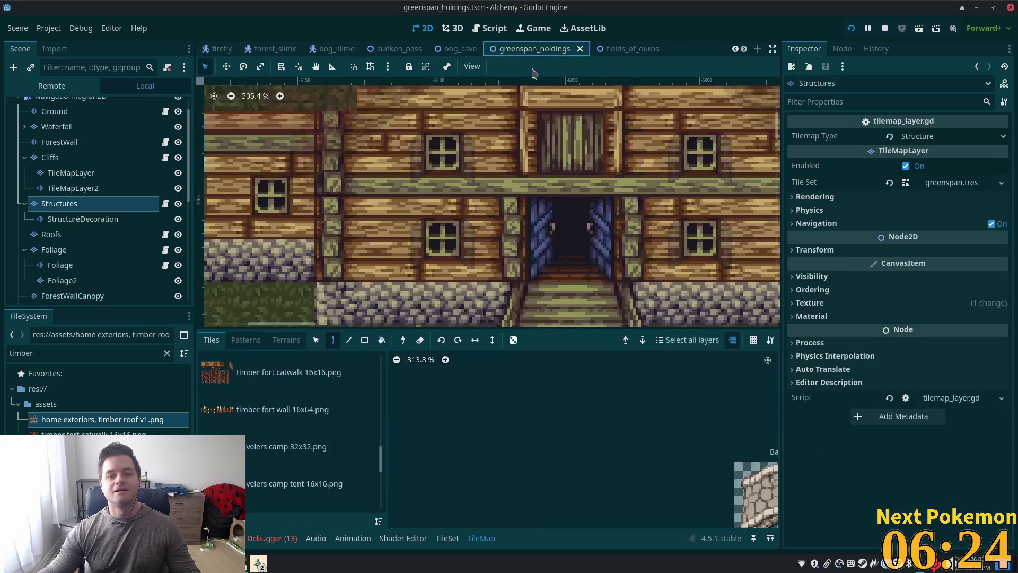
scroll(523, 211, down, 5)
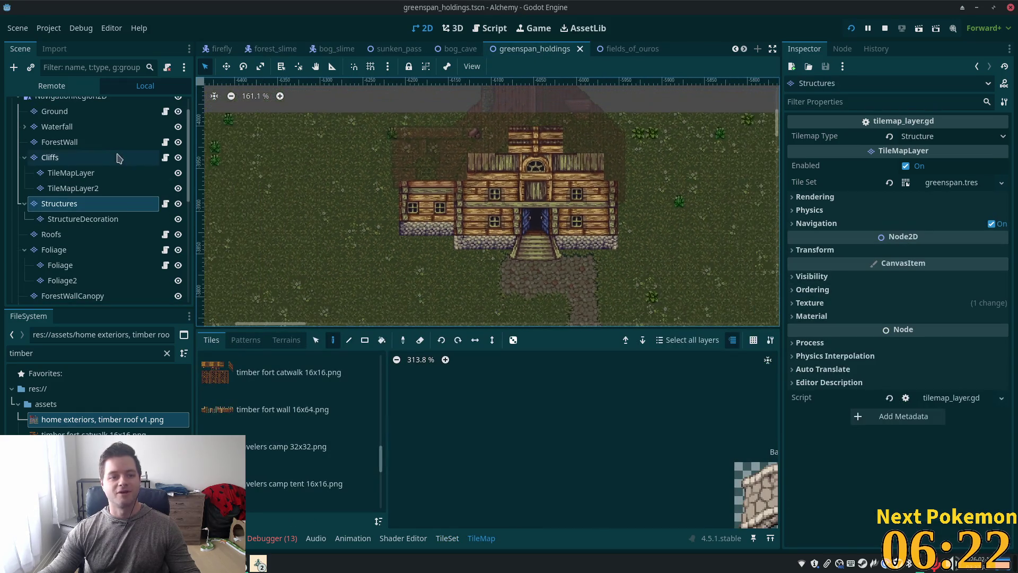
scroll(130, 159, up, 2)
click(79, 106)
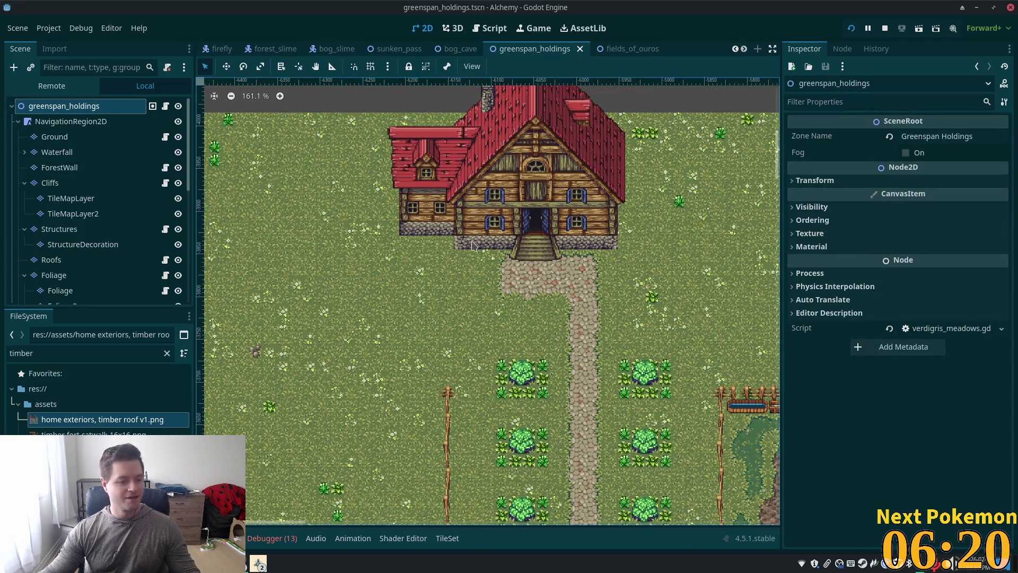
scroll(472, 245, down, 3)
scroll(495, 180, right, 10)
scroll(386, 241, left, 4)
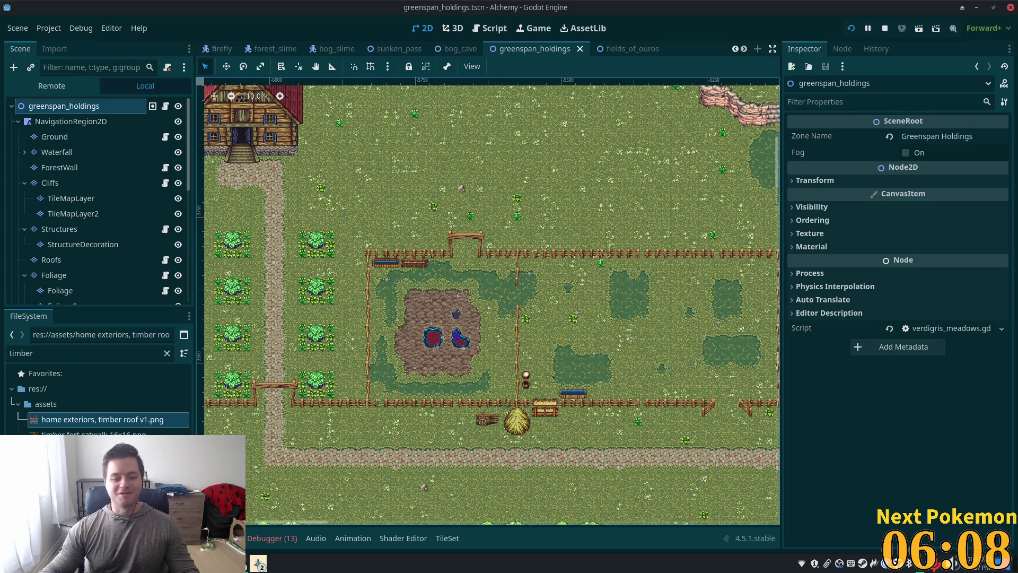
click(259, 564)
In the Alchemy debug window, walk down the cobblestone path, through the cow pasture to the pig pen.
click(329, 495)
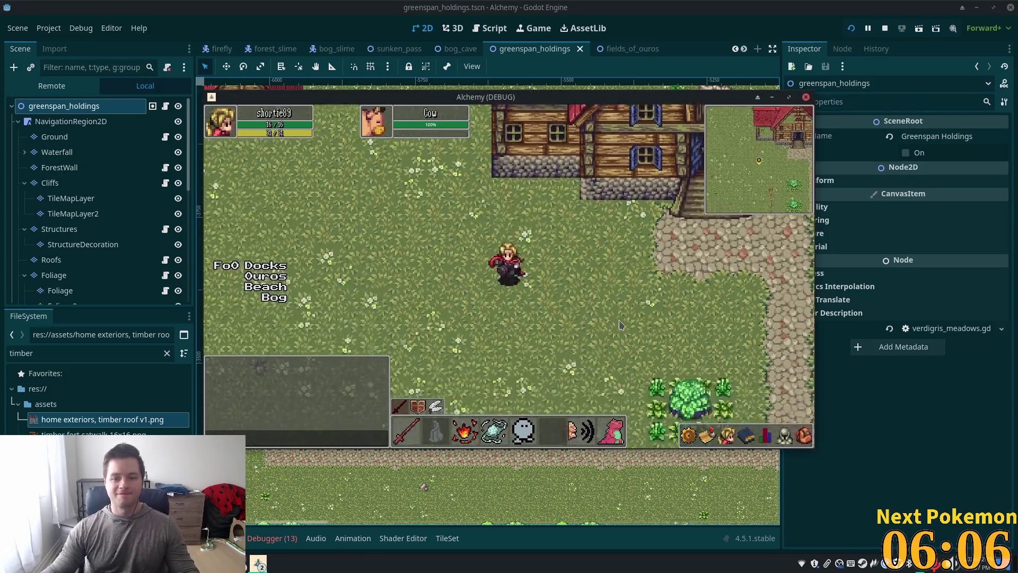
key(Down)
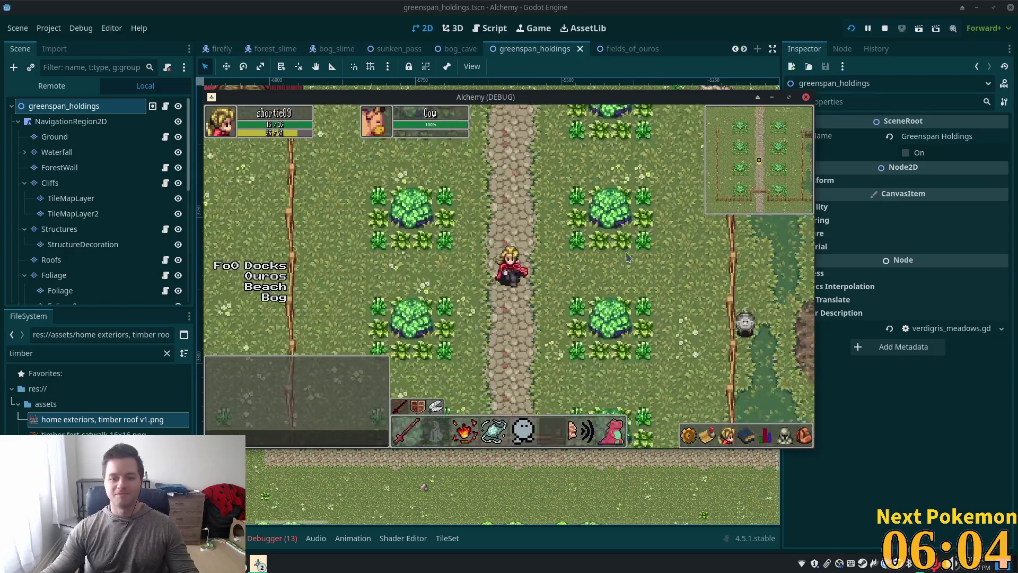
key(Down)
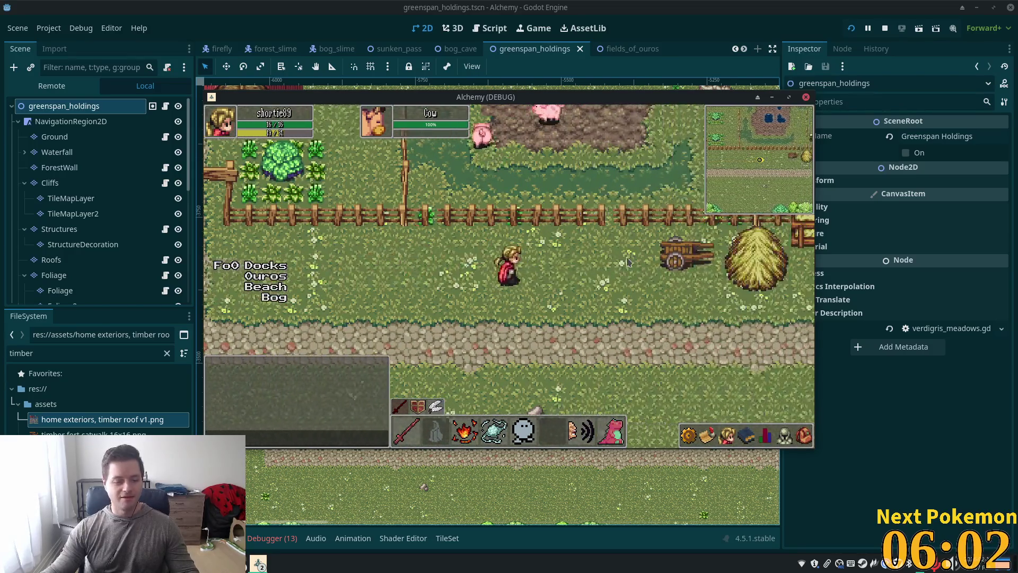
key(Left)
key(Up)
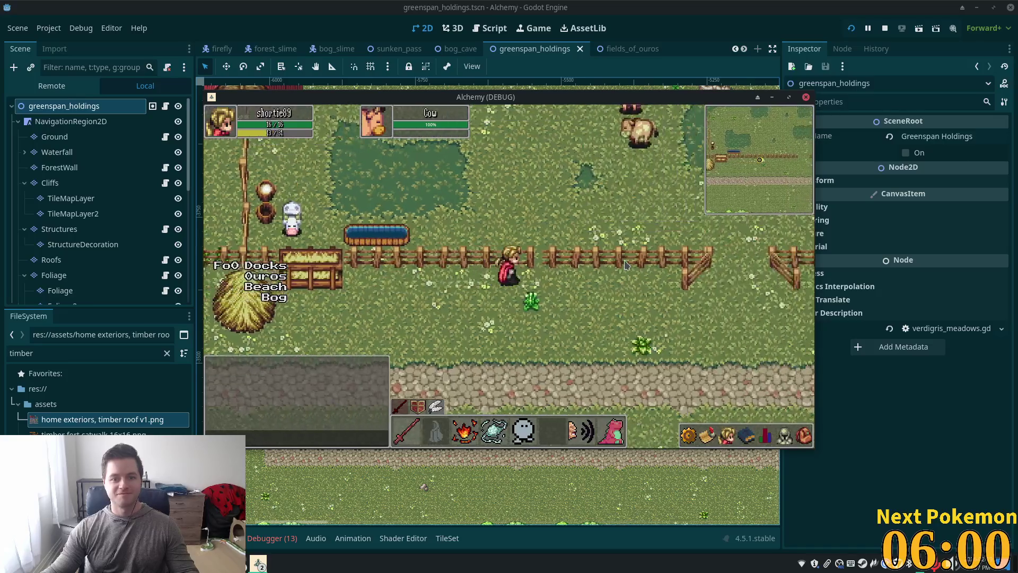
key(Up)
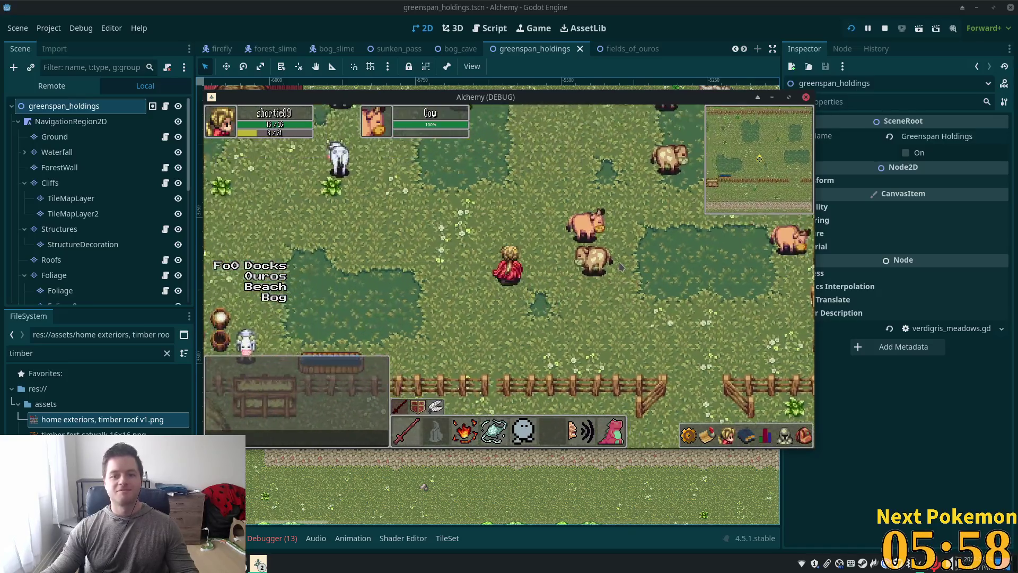
key(Up)
key(Left)
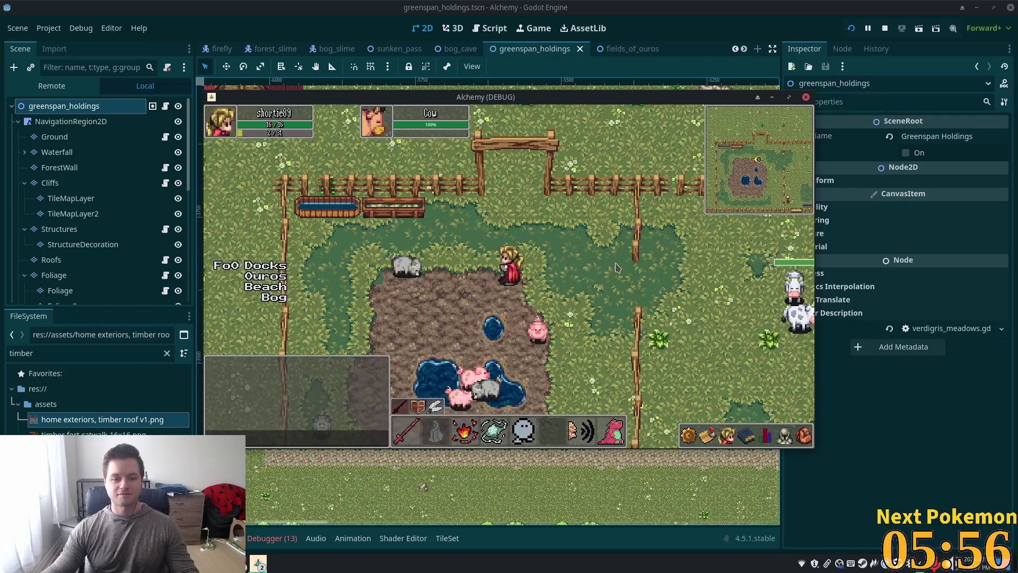
key(Up)
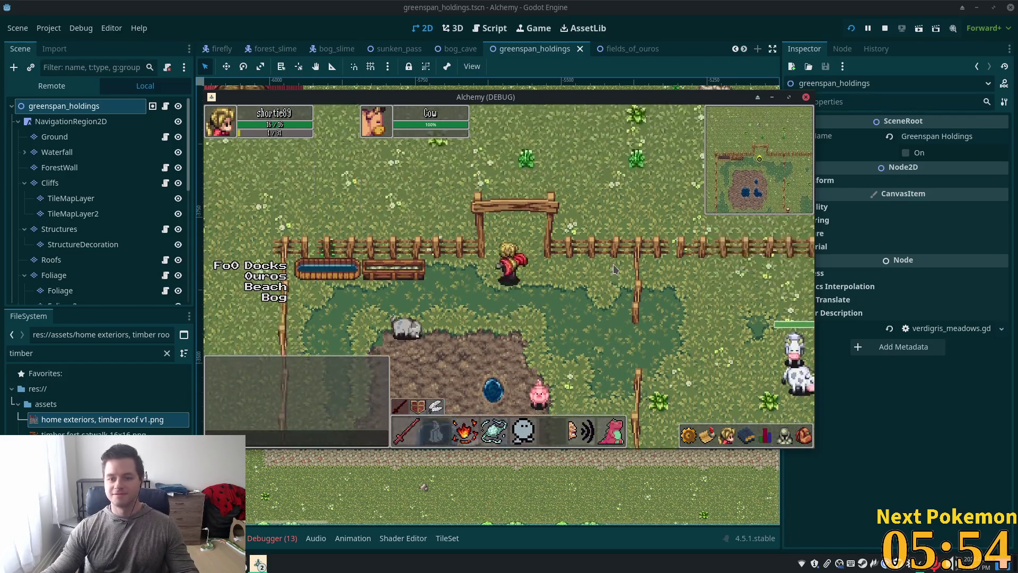
Walk through the fence gate to the house stairs and back, then return to the ouros scene.
key(Up)
key(Left)
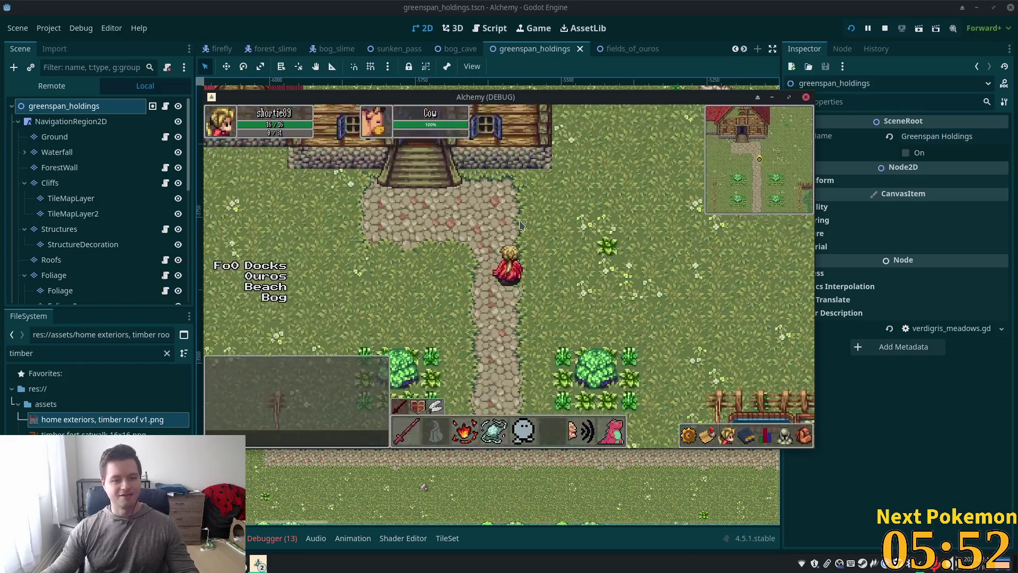
key(Up)
key(Left)
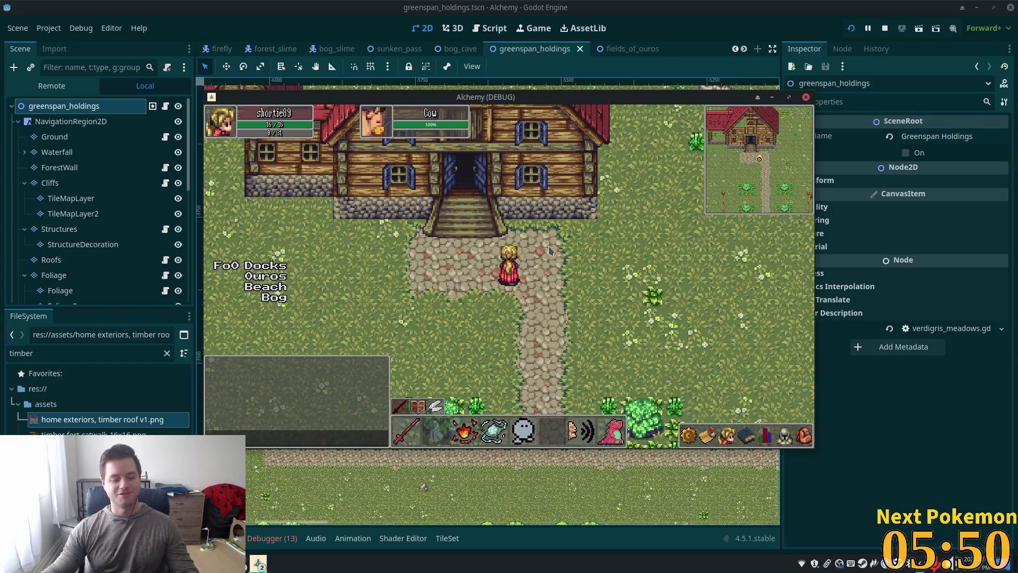
key(Down)
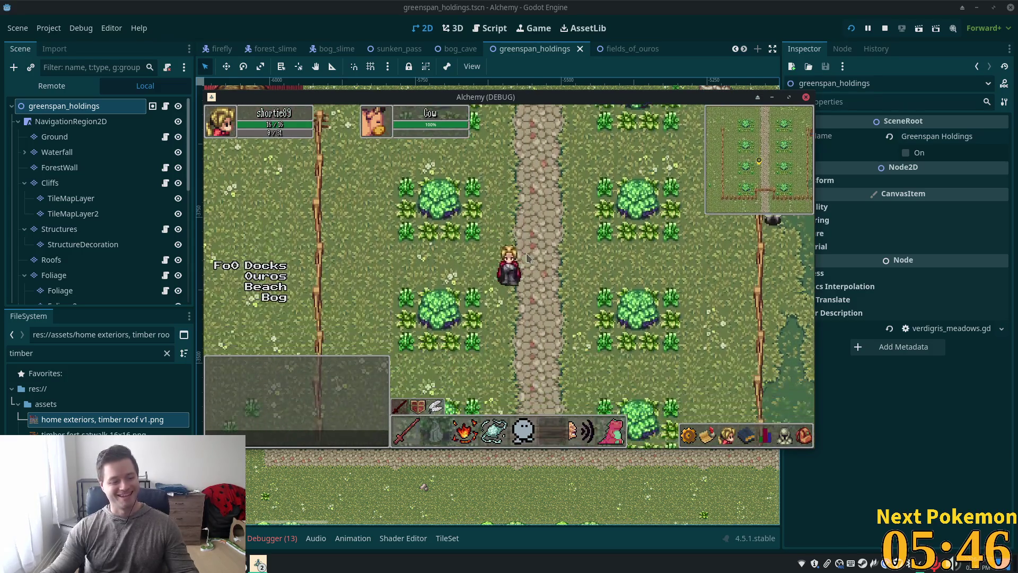
key(Up)
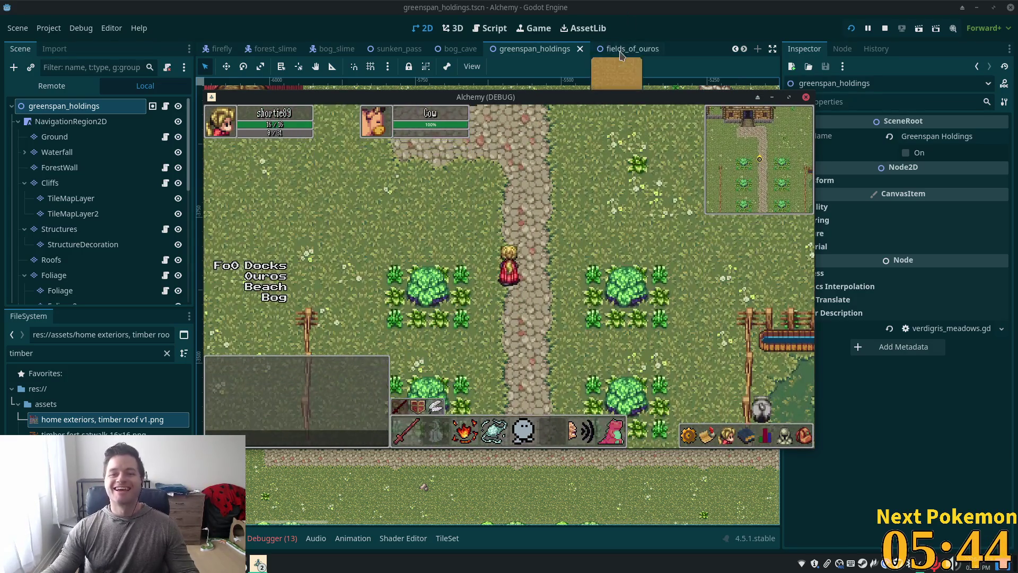
click(578, 85)
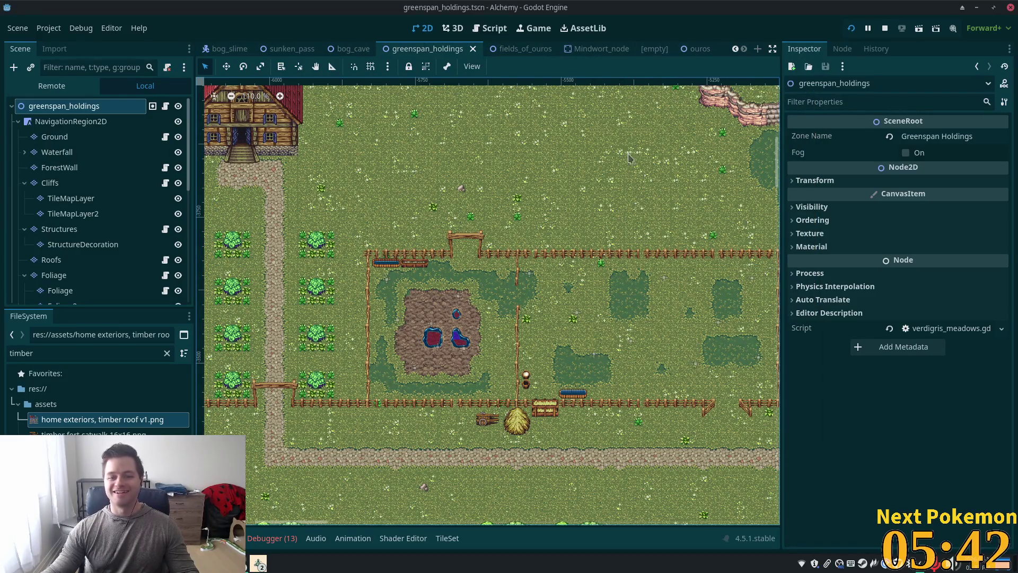
click(698, 48)
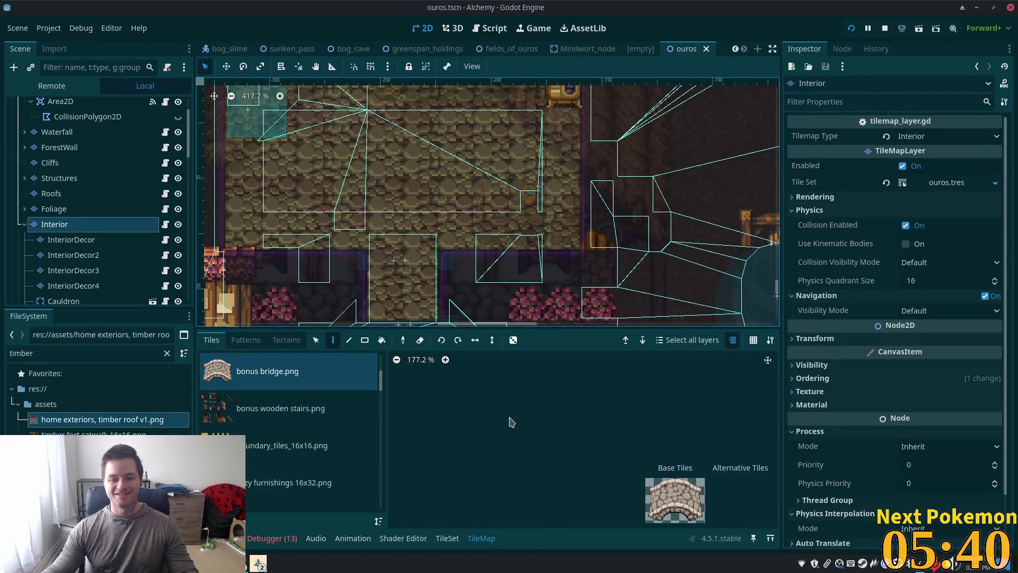
Open the ouros TileSet editor on the home interiors, thatch roof atlas source.
scroll(477, 434, down, 2)
click(448, 538)
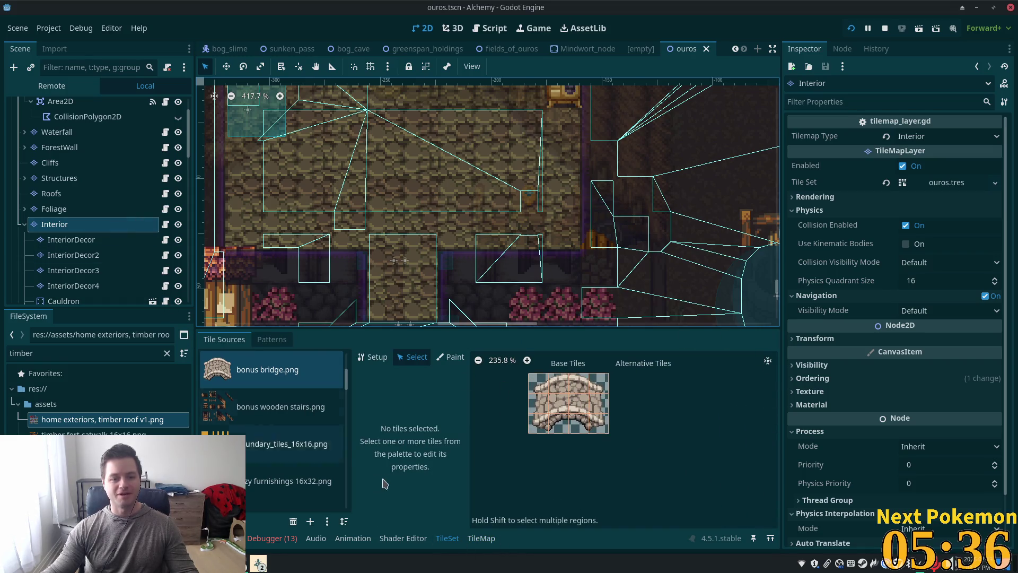
scroll(341, 420, down, 5)
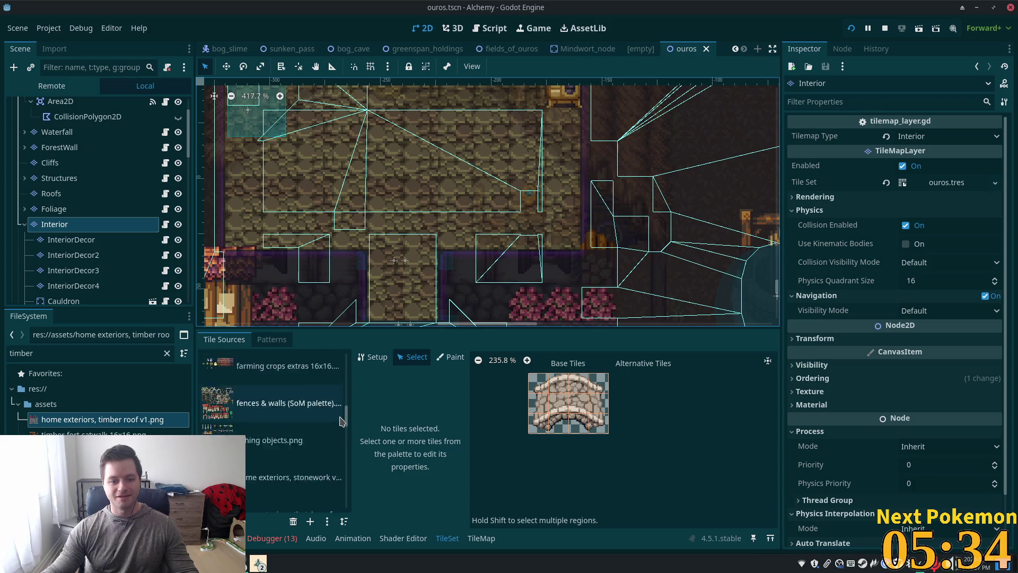
scroll(319, 427, down, 3)
scroll(285, 440, down, 3)
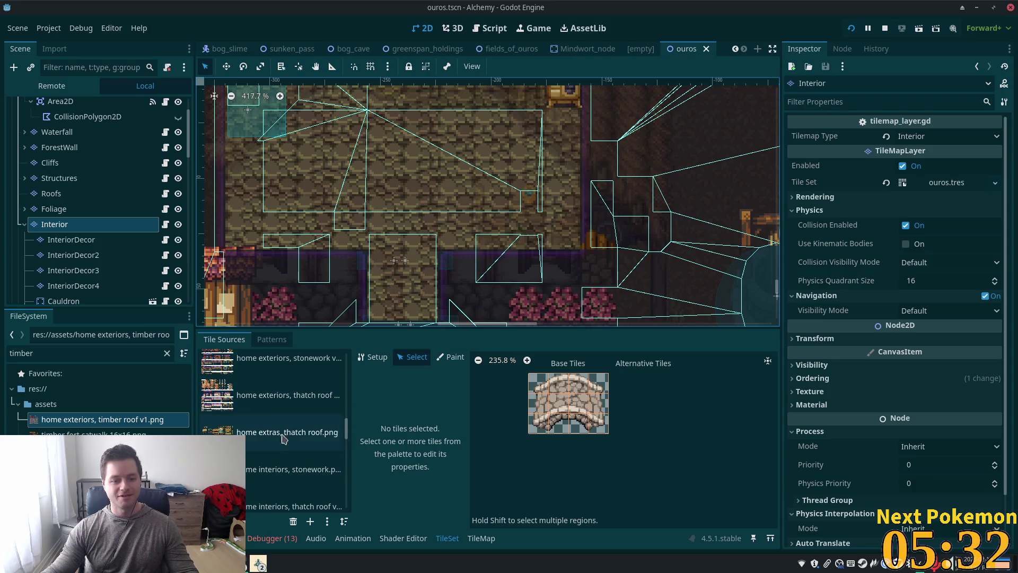
click(287, 480)
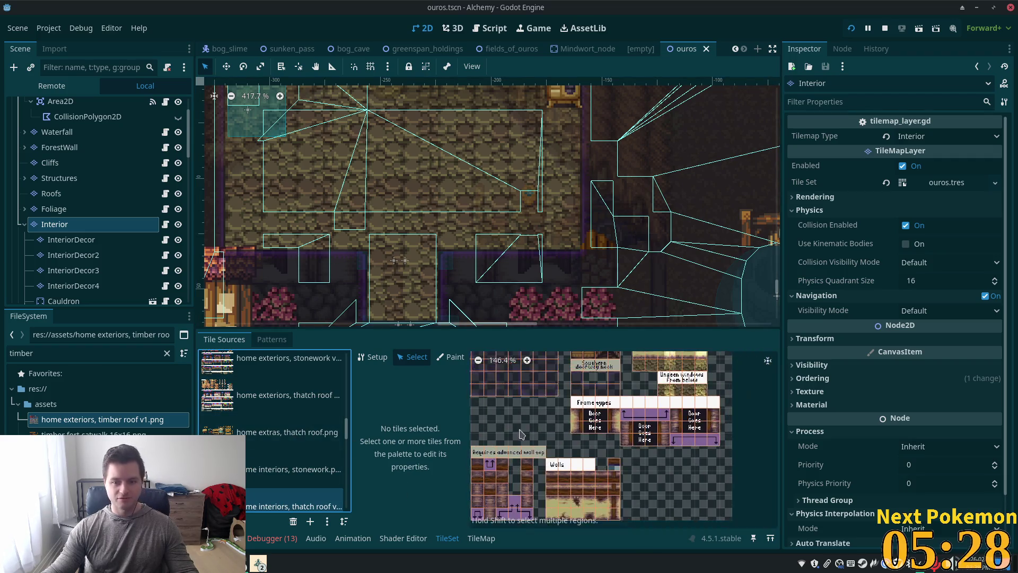
drag(520, 435, 644, 481)
scroll(583, 438, up, 3)
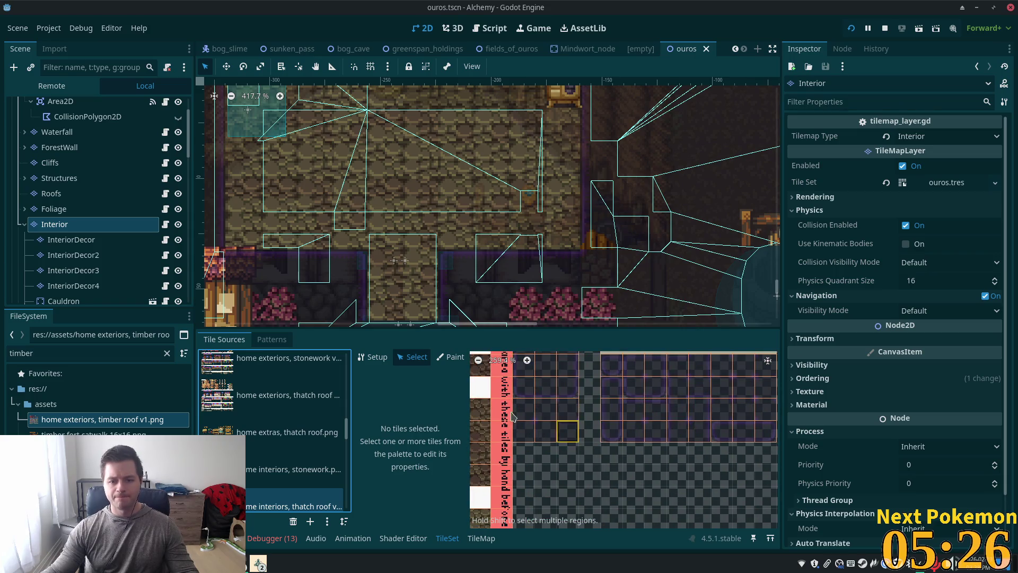
Select tile (6,5), draw a thin collision strip along its right edge, and save.
click(547, 435)
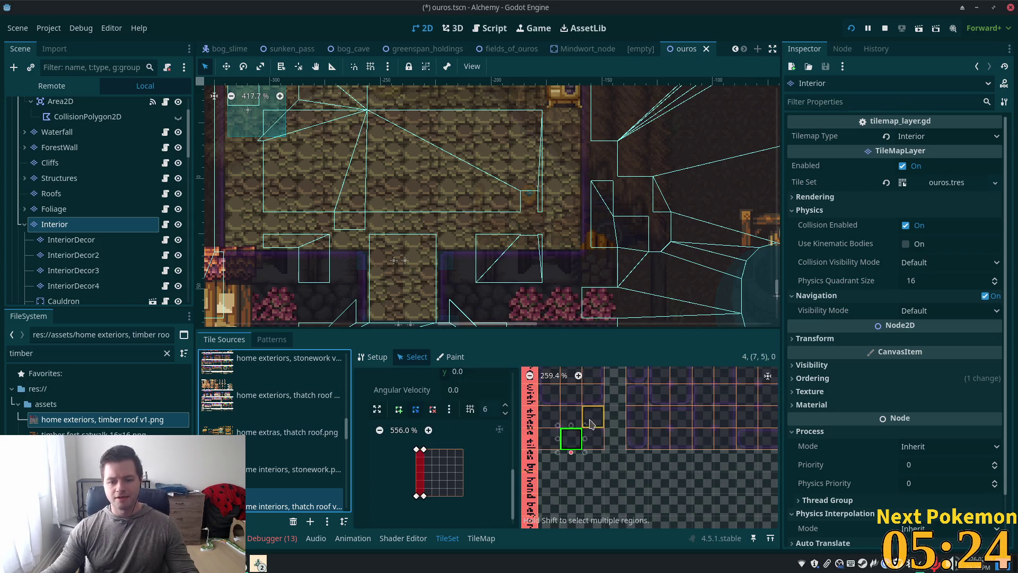
click(546, 439)
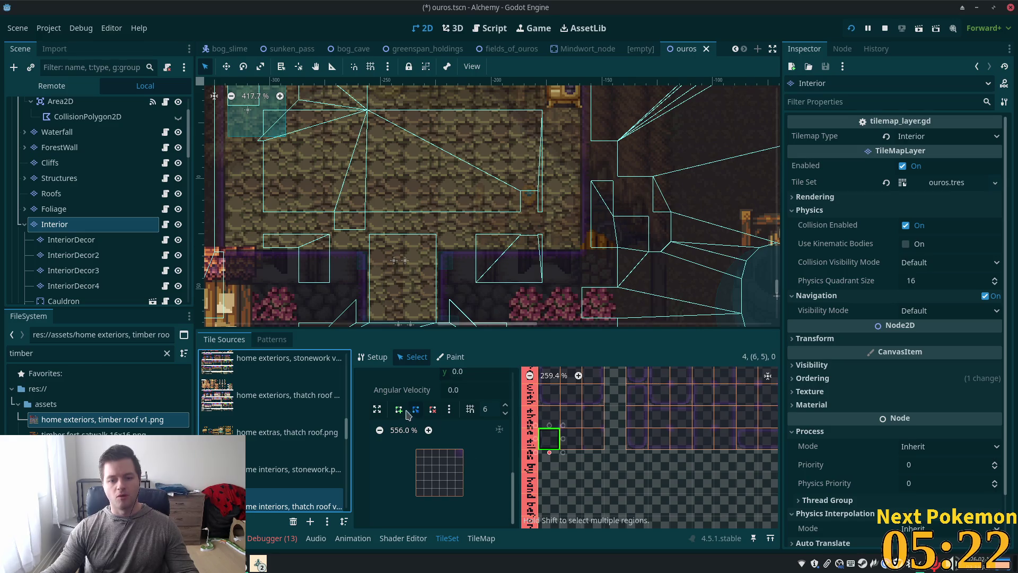
click(415, 409)
click(455, 449)
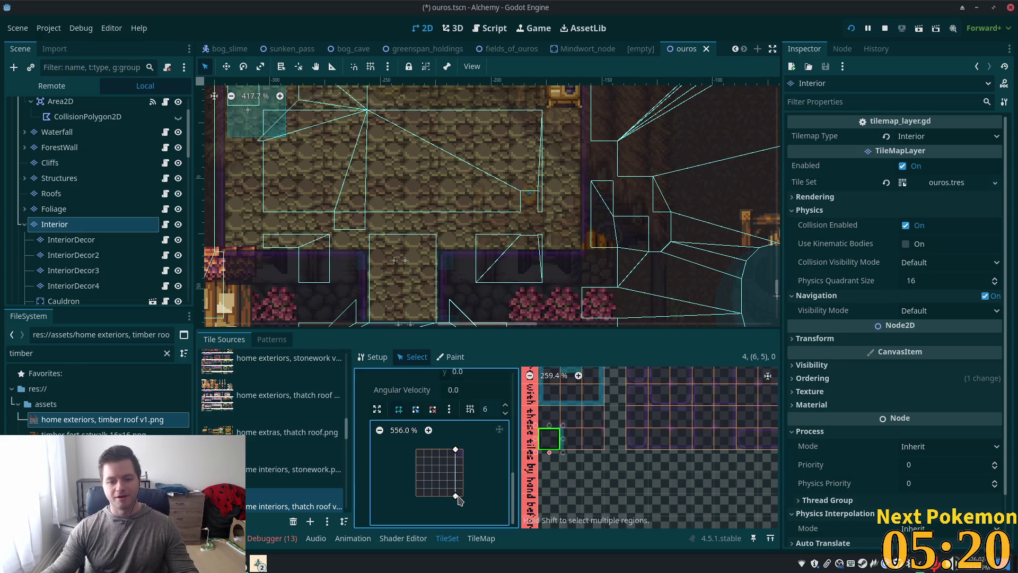
click(463, 496)
click(463, 449)
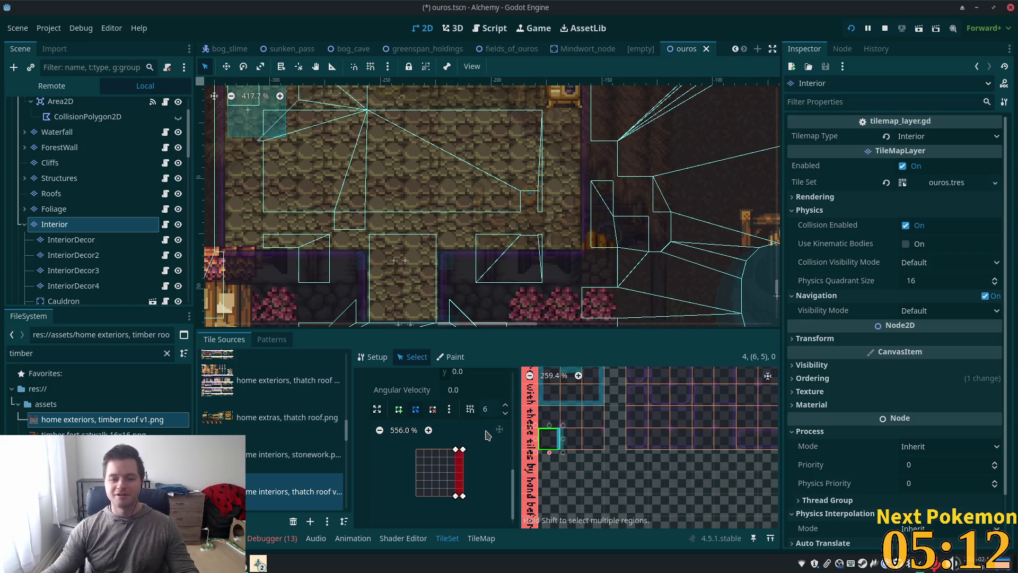
key(ctrl+s)
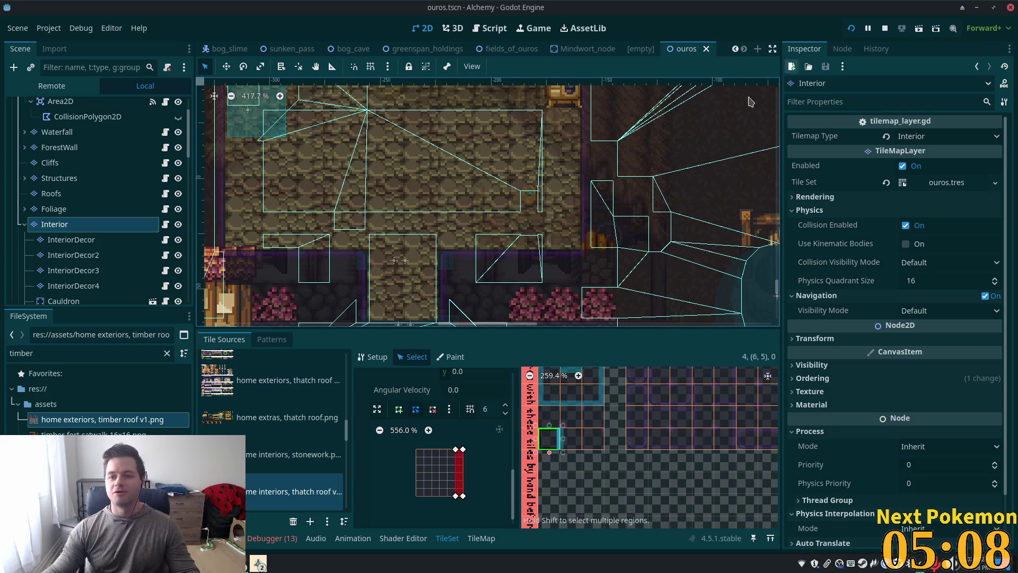
key(ctrl+minus)
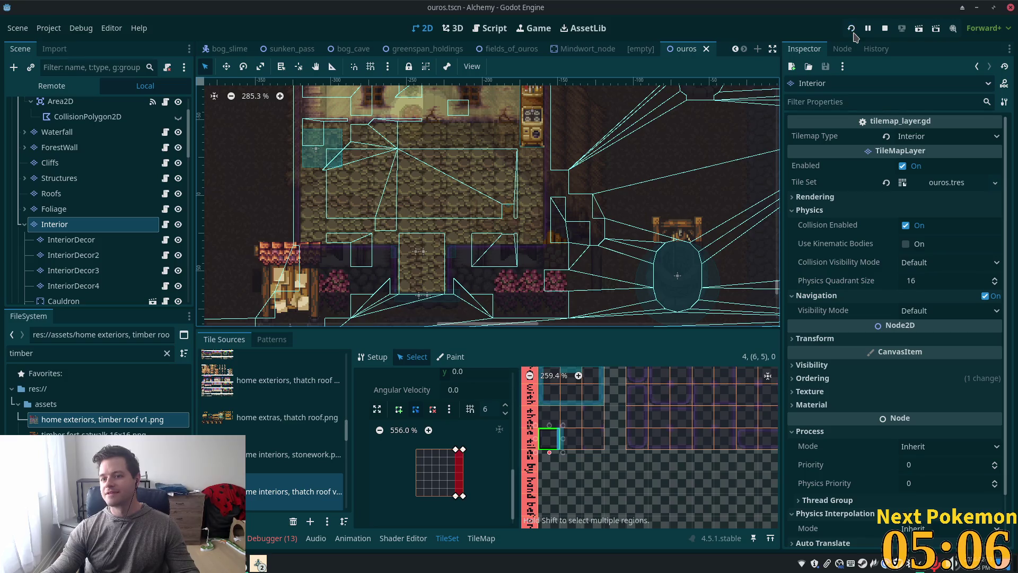
Launch the game, reposition its window, and walk the character up the steps into a house.
click(852, 29)
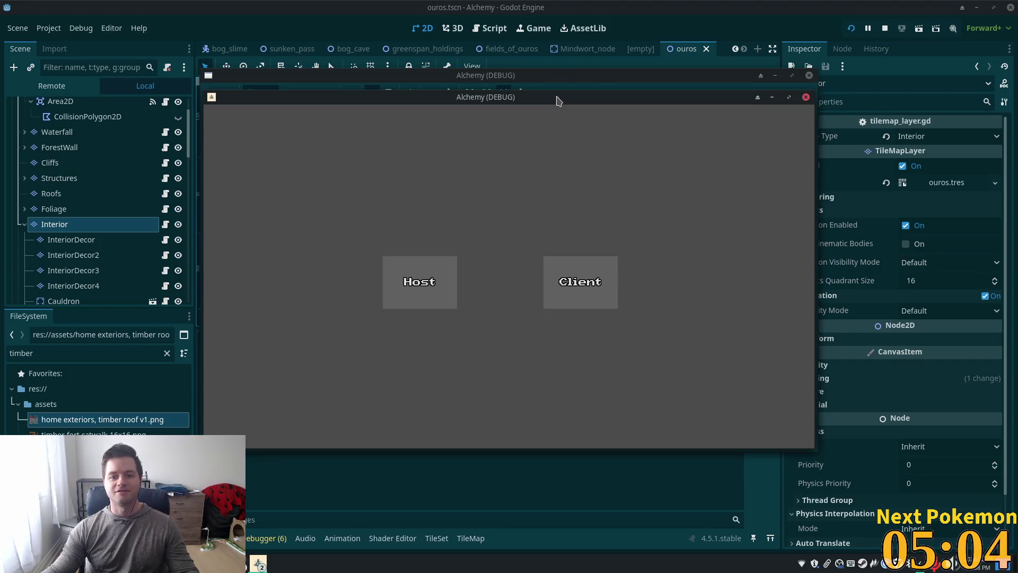
drag(557, 101, 364, 170)
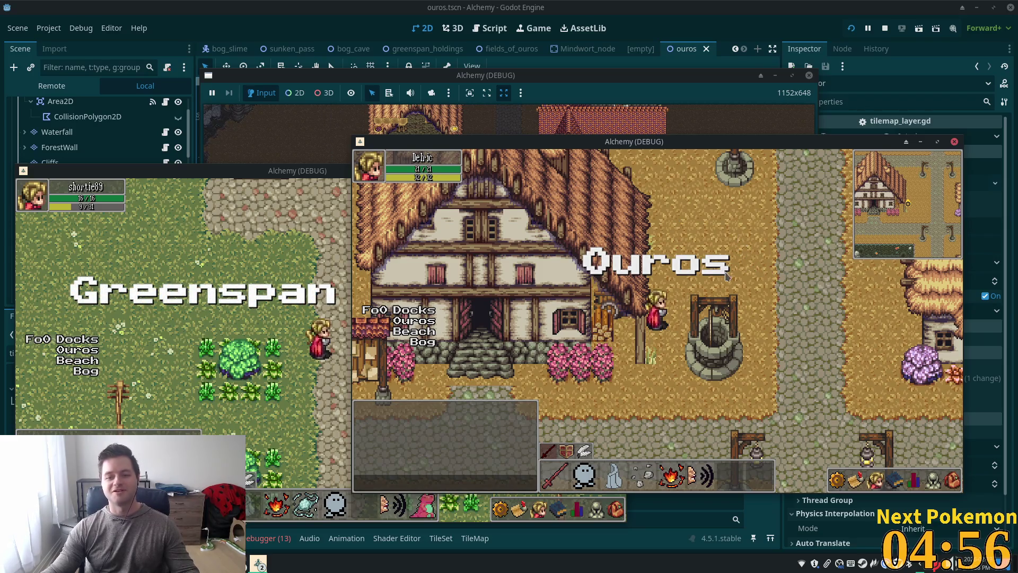
key(Down)
key(Left)
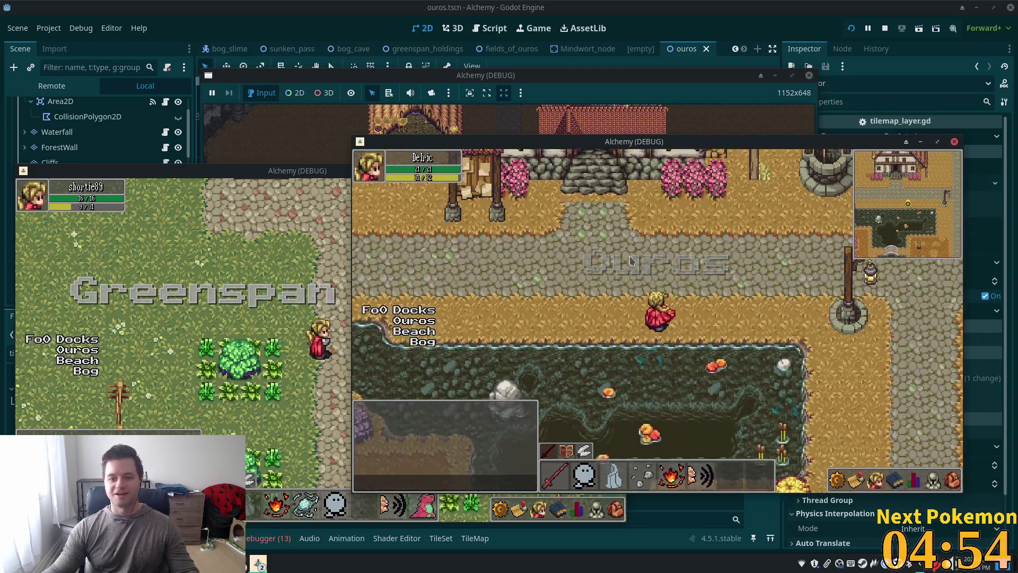
key(Up)
key(Up)
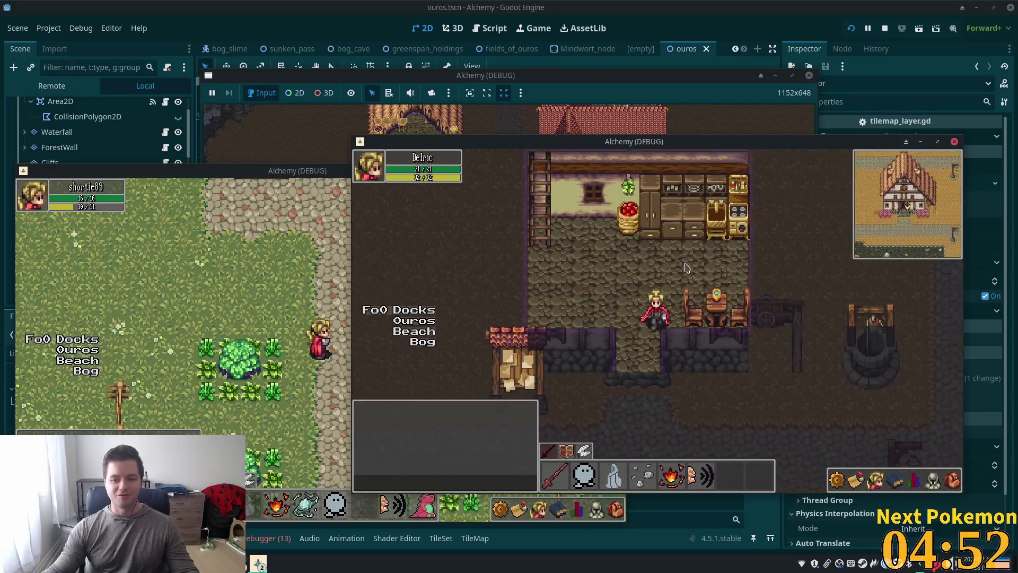
key(Left)
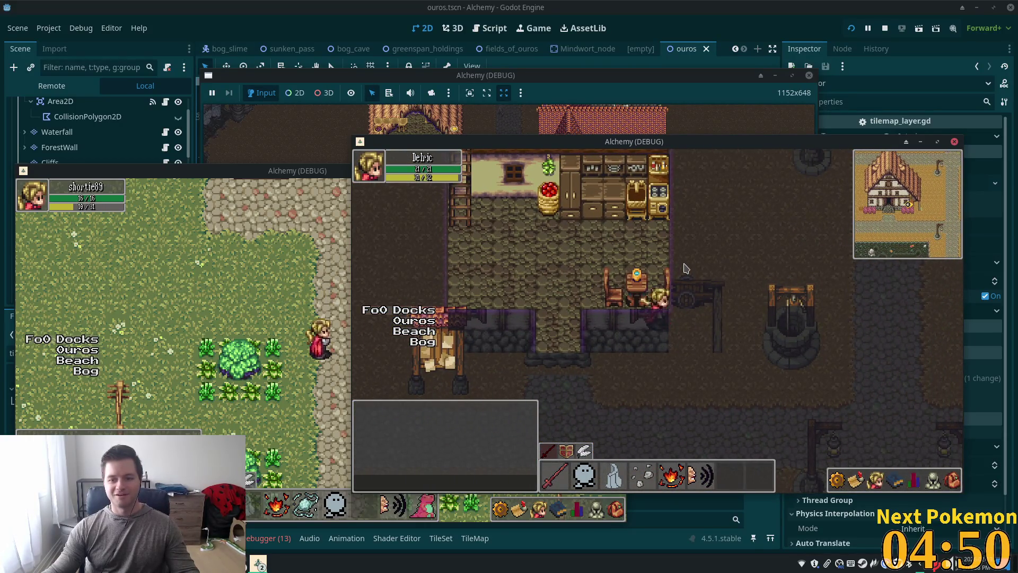
key(Left)
key(Up)
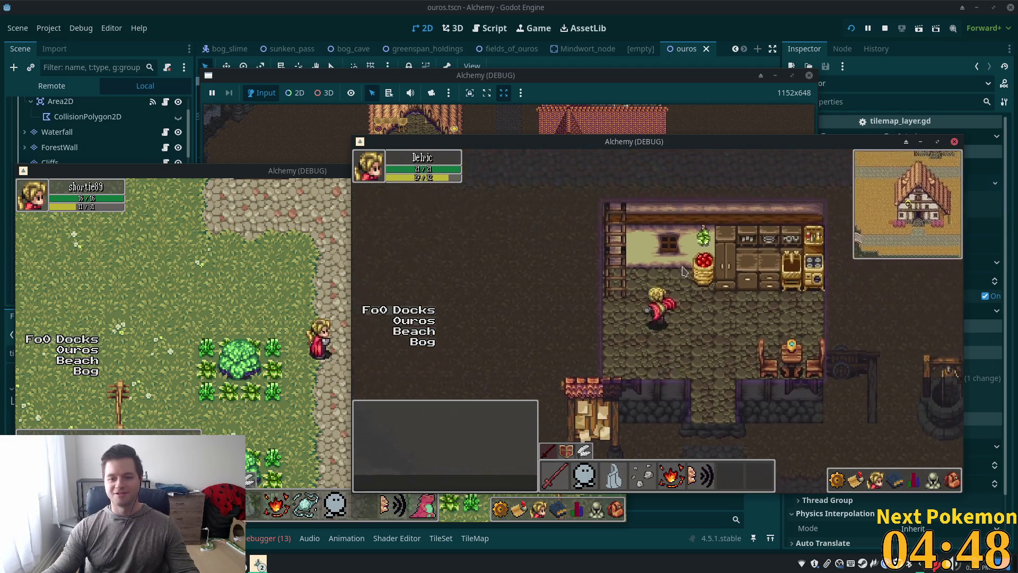
Walk around indoors, out the door and back, then into the back room.
key(Left)
key(Down)
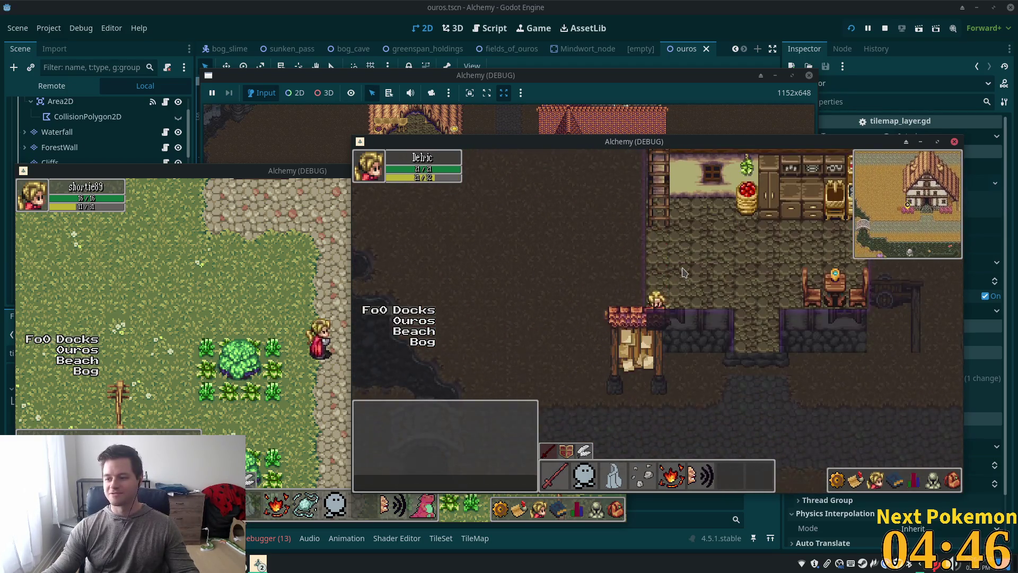
key(Down)
key(Up)
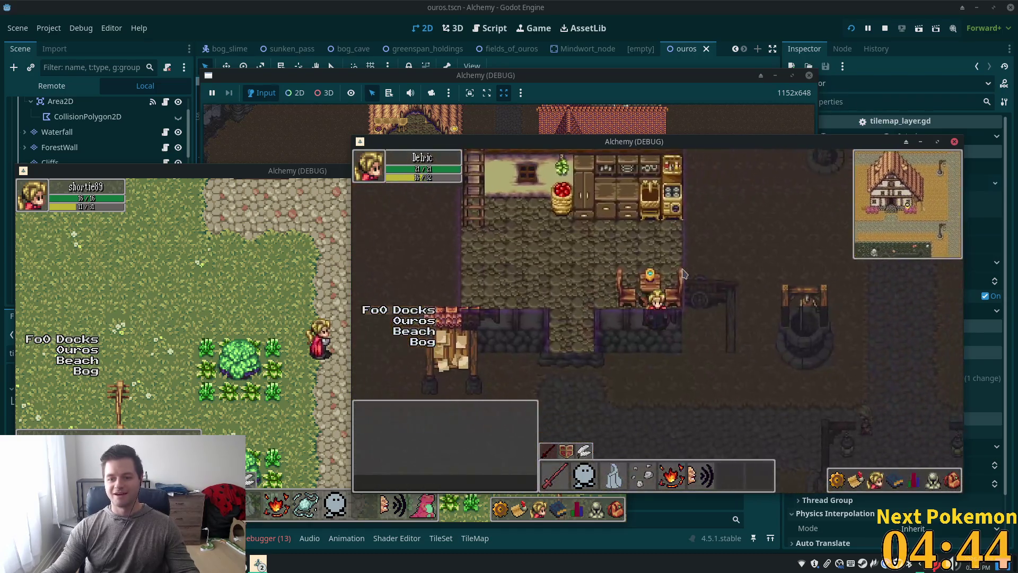
key(Left)
key(Up)
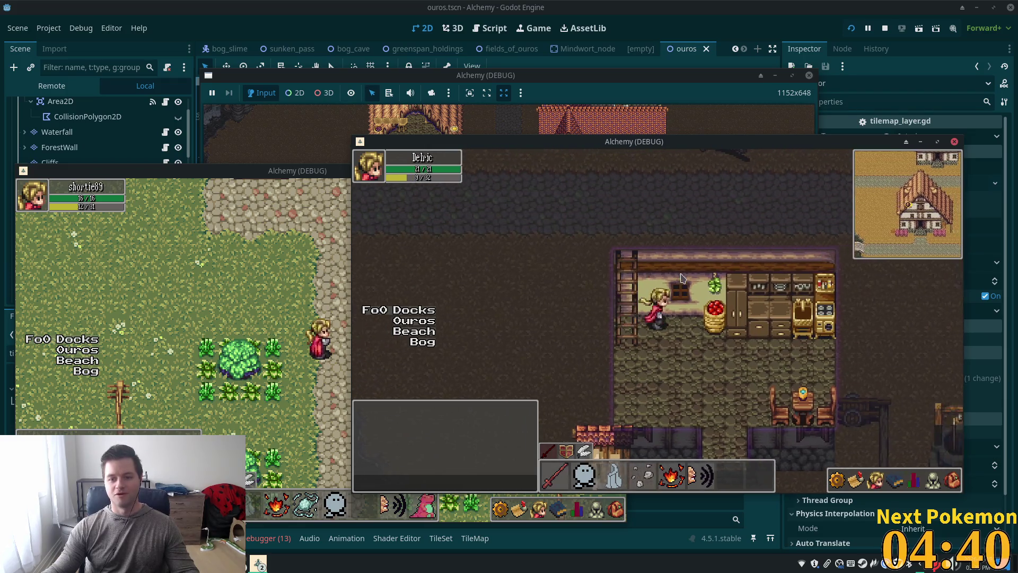
key(Up)
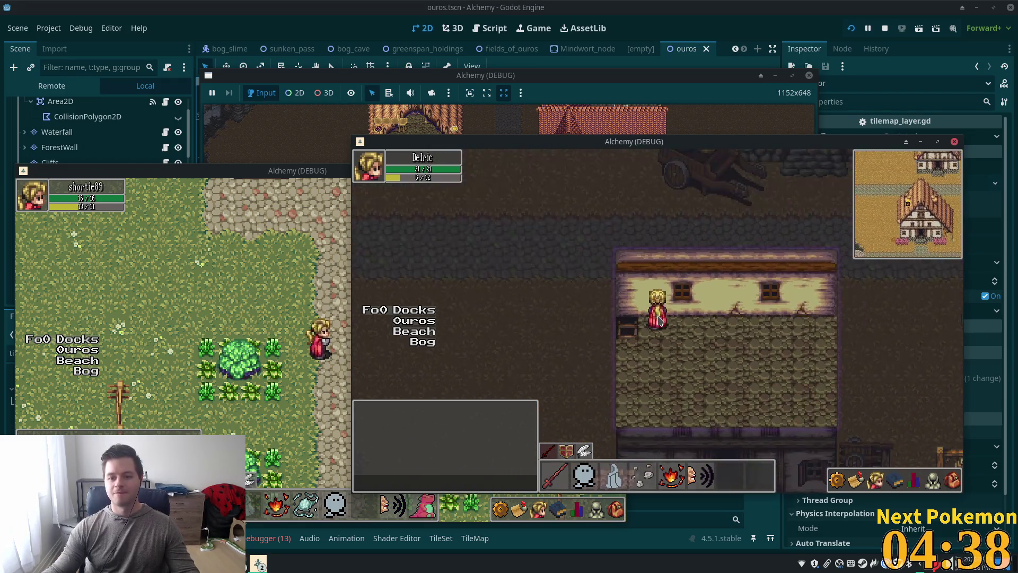
key(Right)
key(Down)
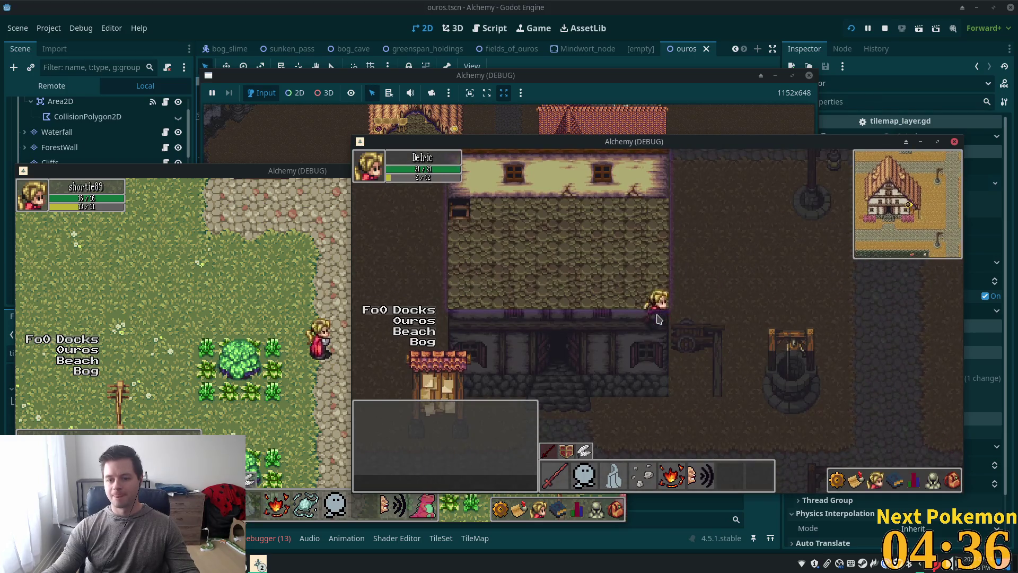
Walk out onto the street and back in, through another room, then out the front door.
key(Left)
key(Left)
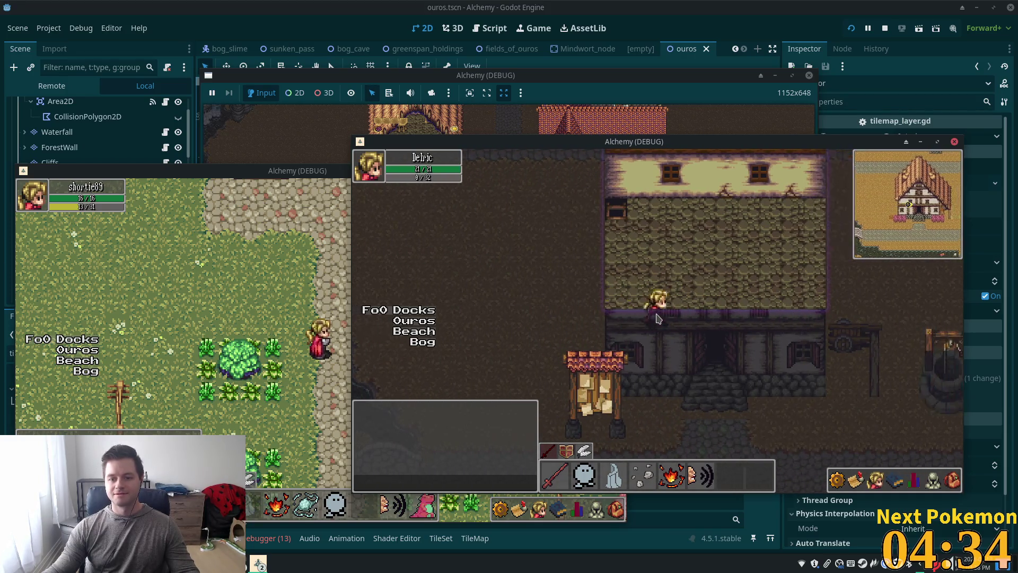
key(Up)
key(Right)
key(Down)
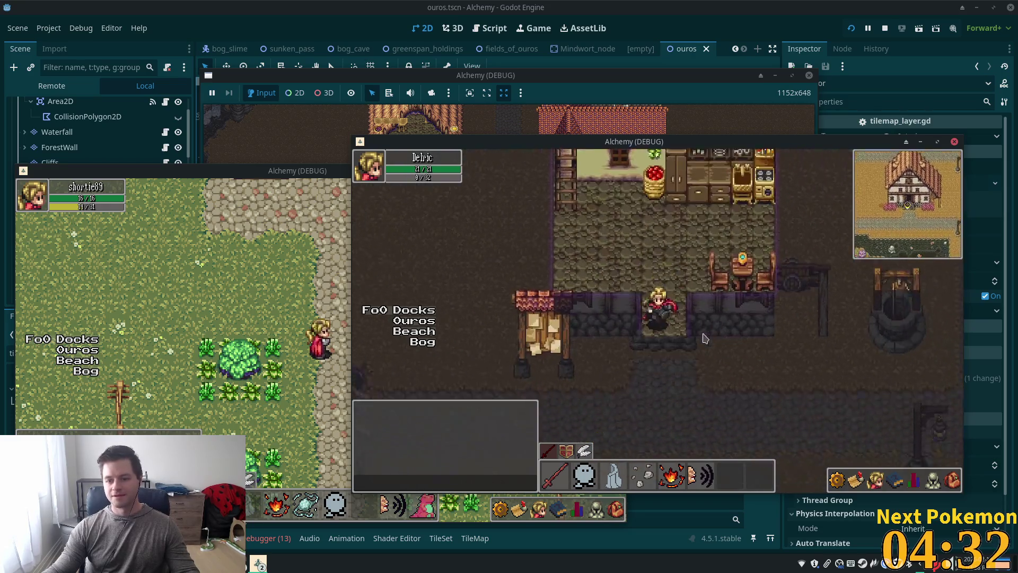
key(Down)
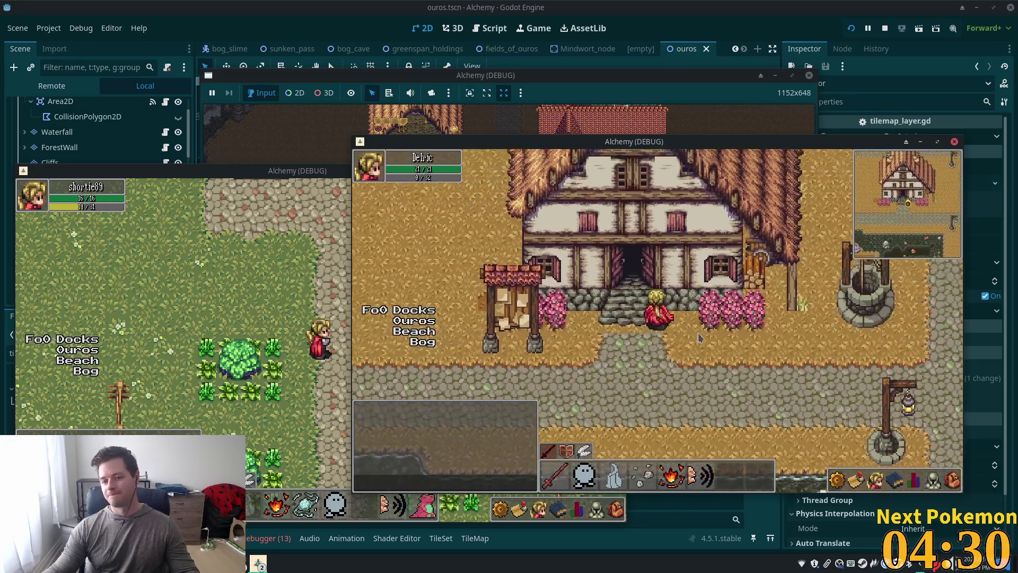
key(Up)
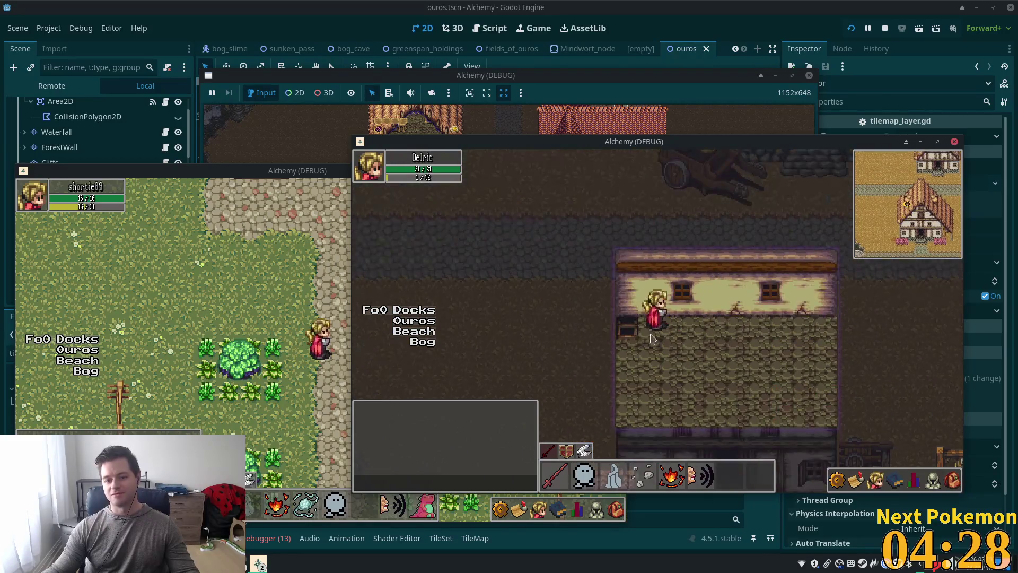
key(Down)
key(Right)
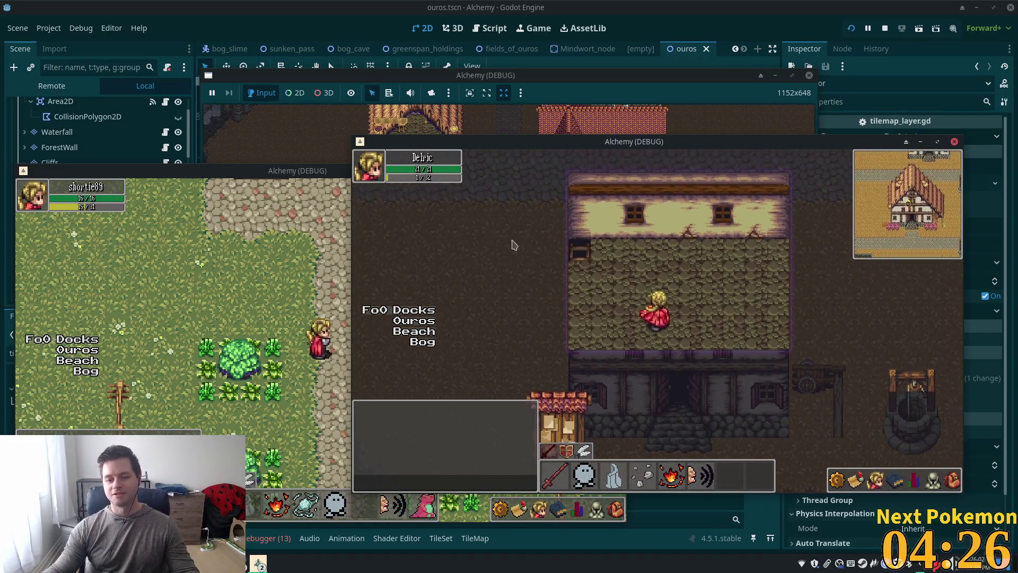
key(Up)
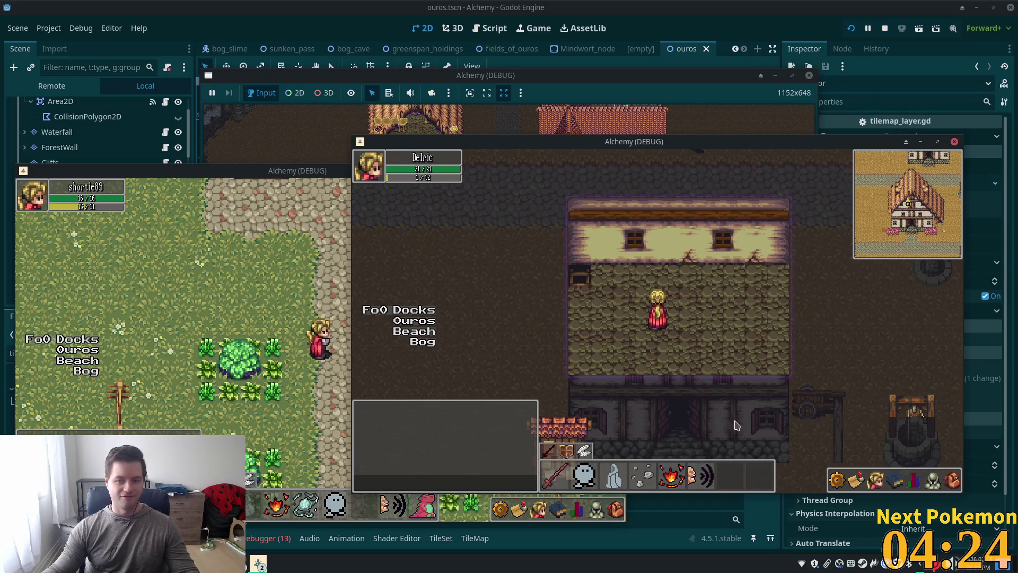
key(Left)
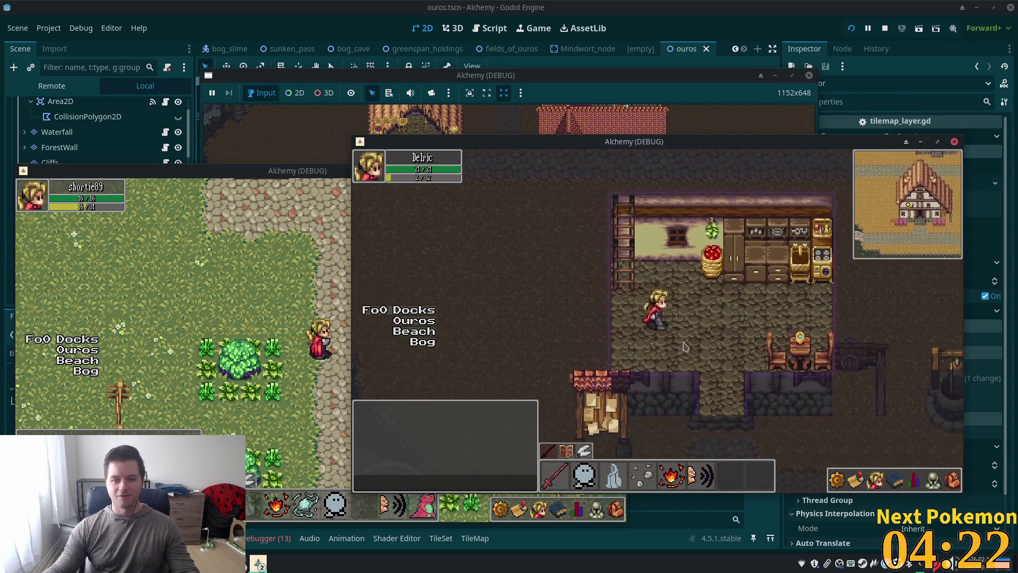
key(Up)
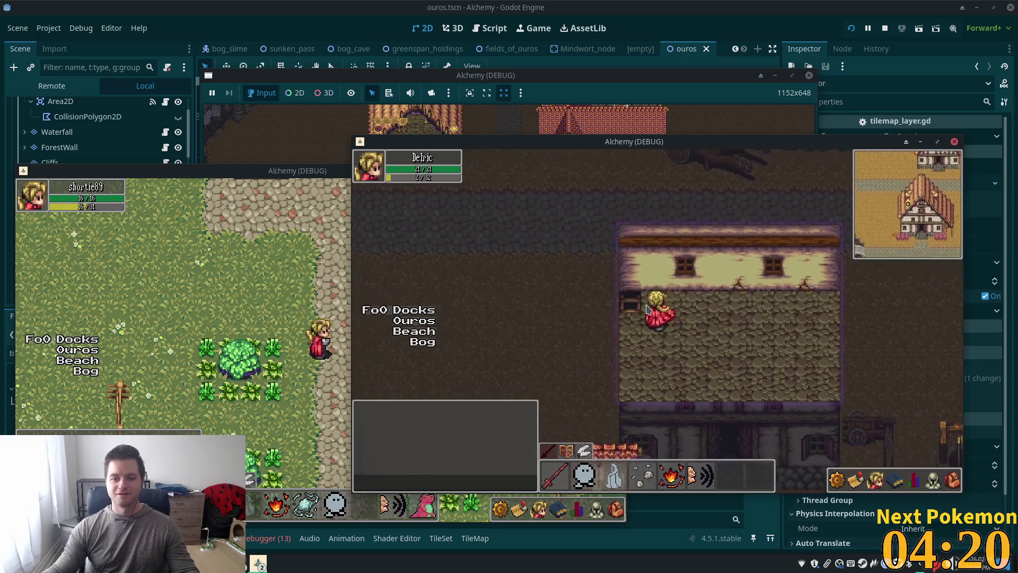
key(Down)
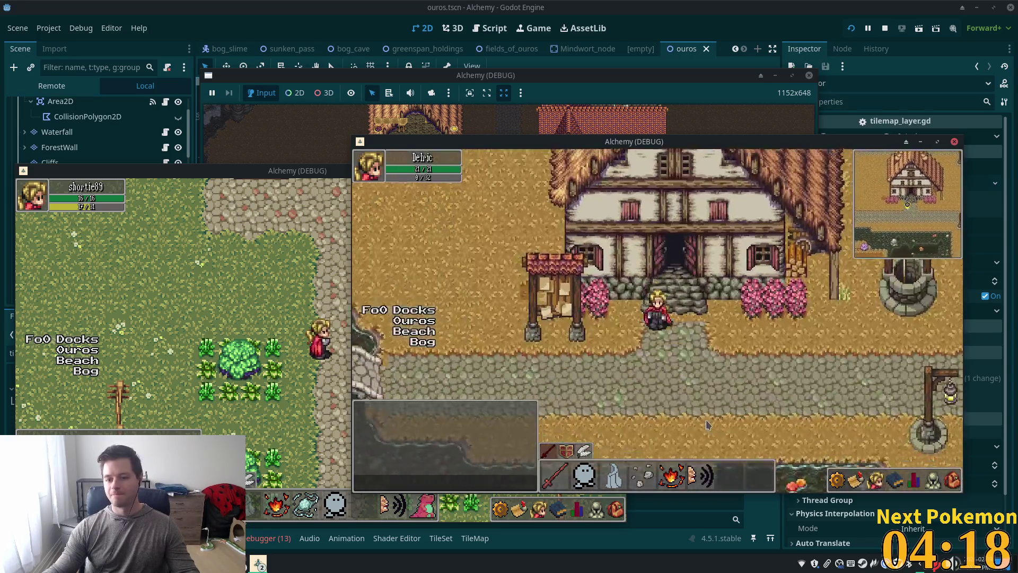
Walk toward the wells, into a house by the bed, then toward the bridge, and return to the editor.
key(Right)
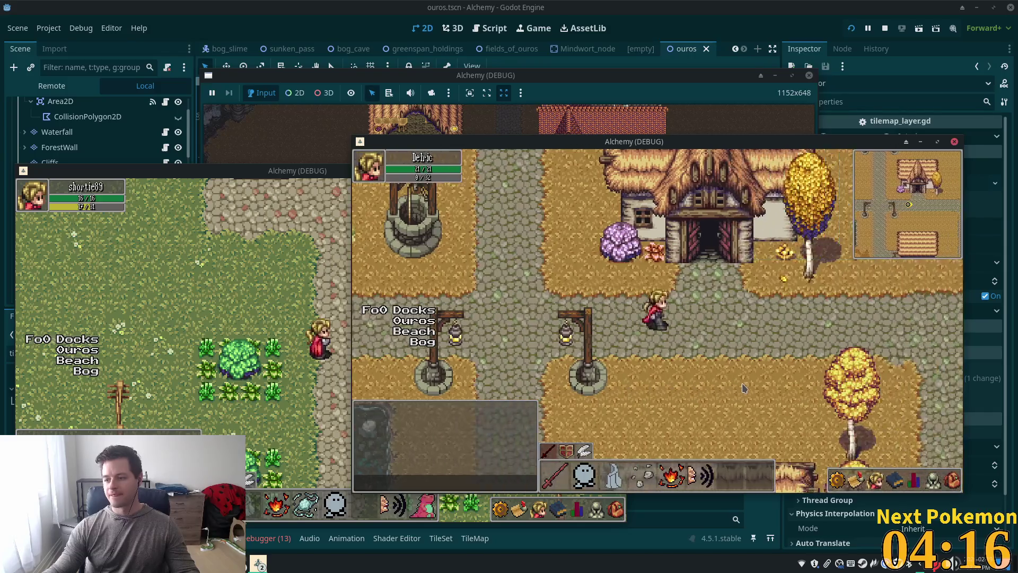
key(Up)
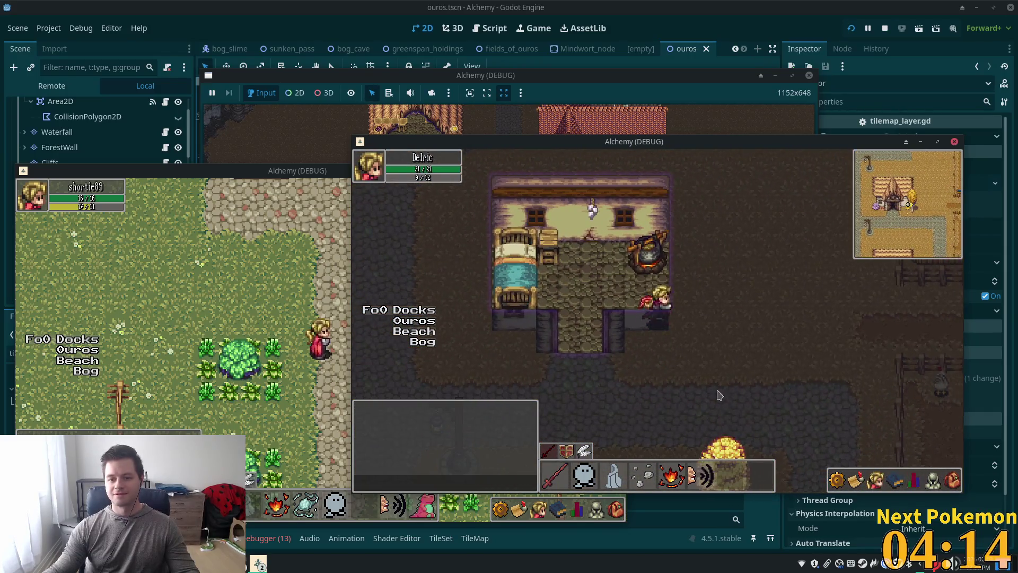
key(Left)
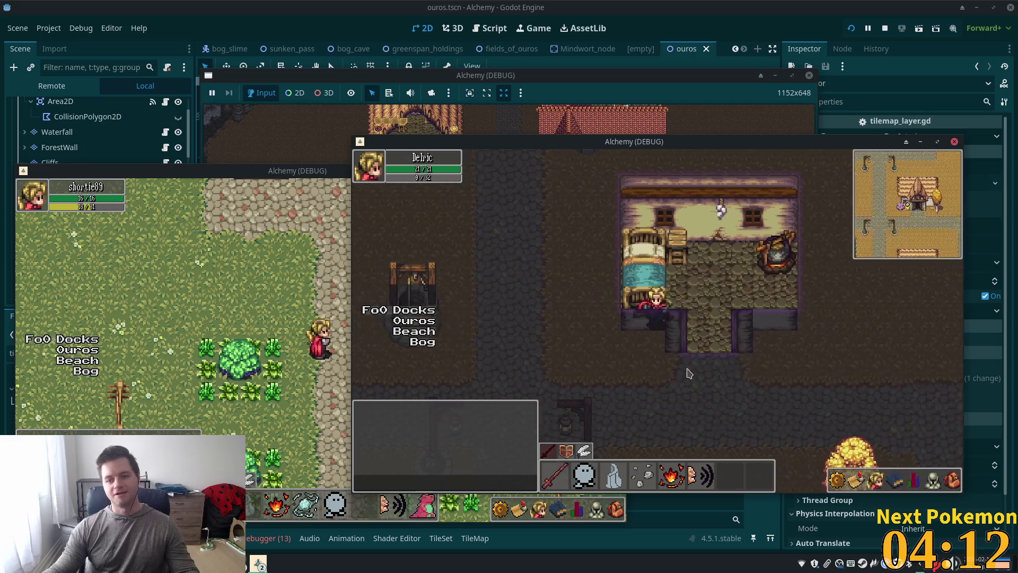
key(Right)
key(Down)
key(Left)
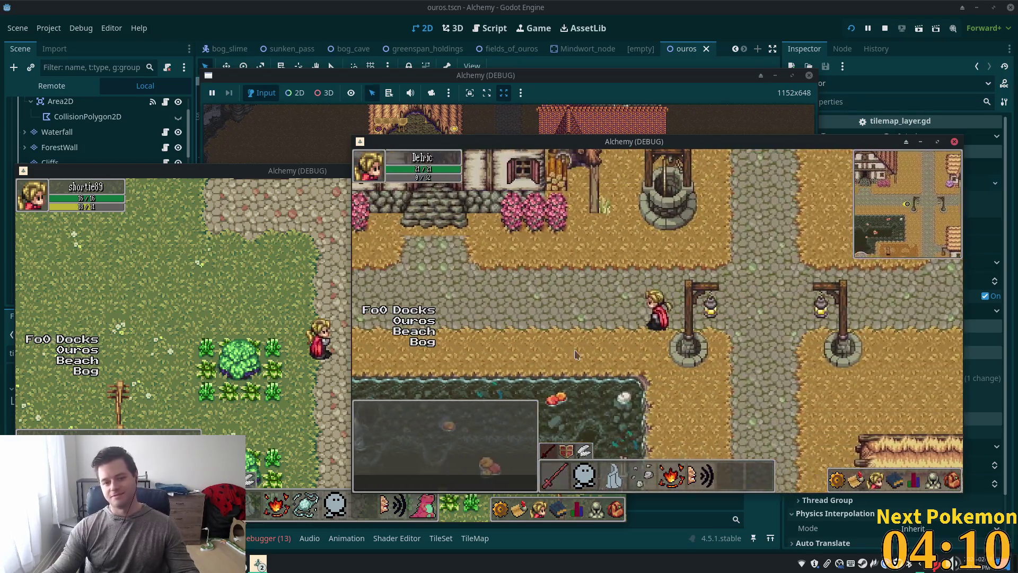
key(Left)
key(Up)
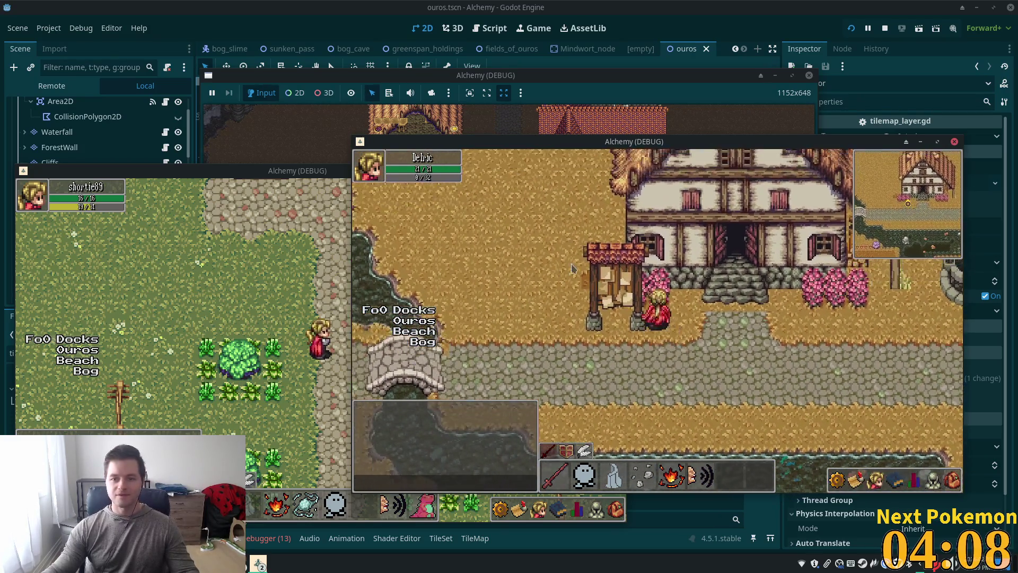
key(Left)
key(Down)
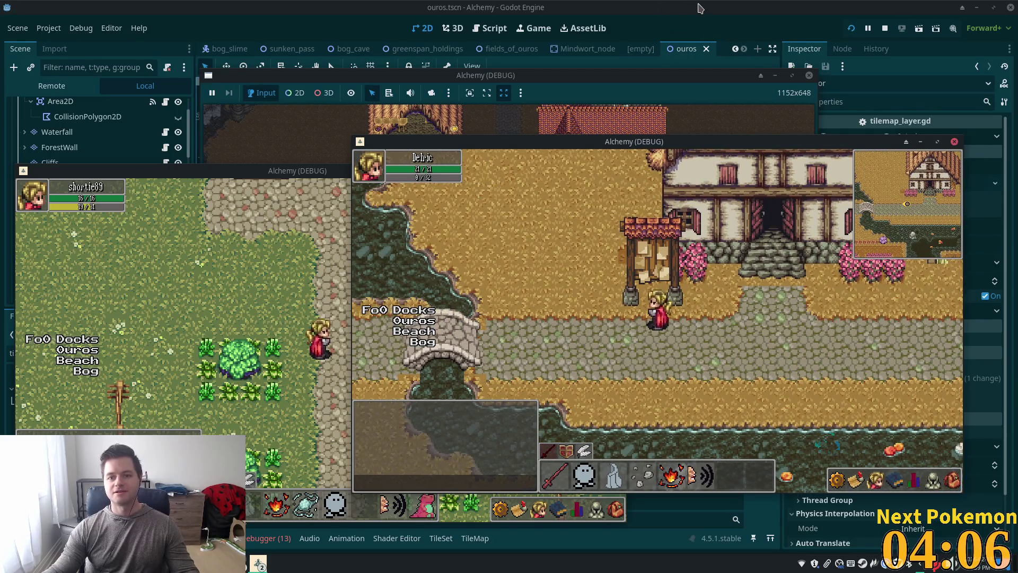
click(701, 8)
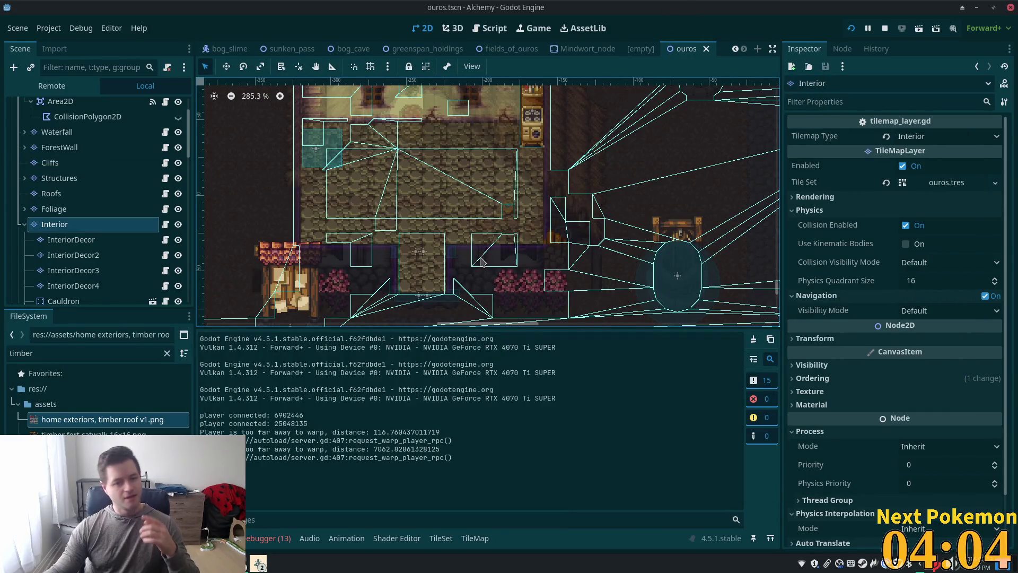
scroll(417, 269, down, 1)
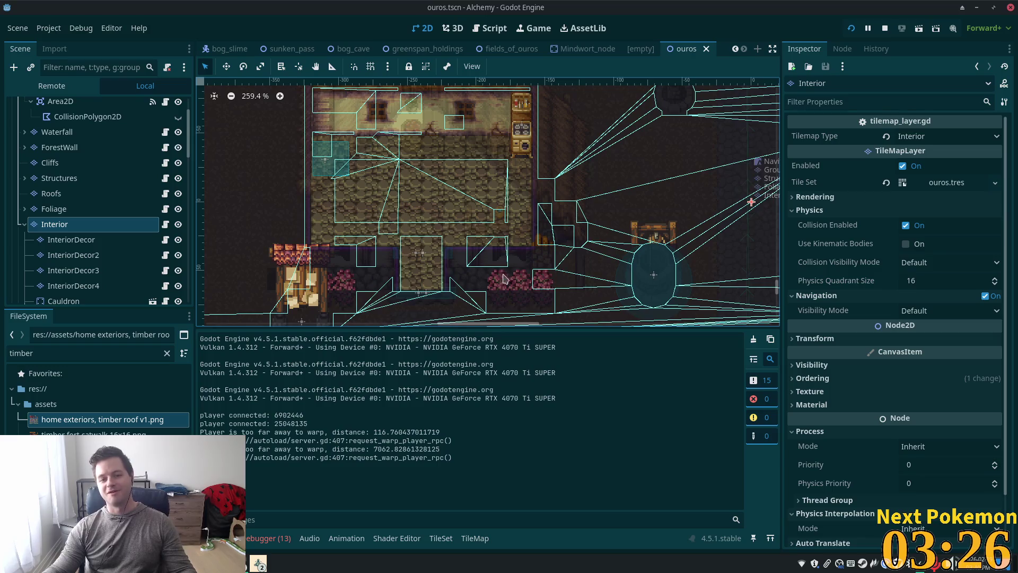
scroll(507, 279, down, 3)
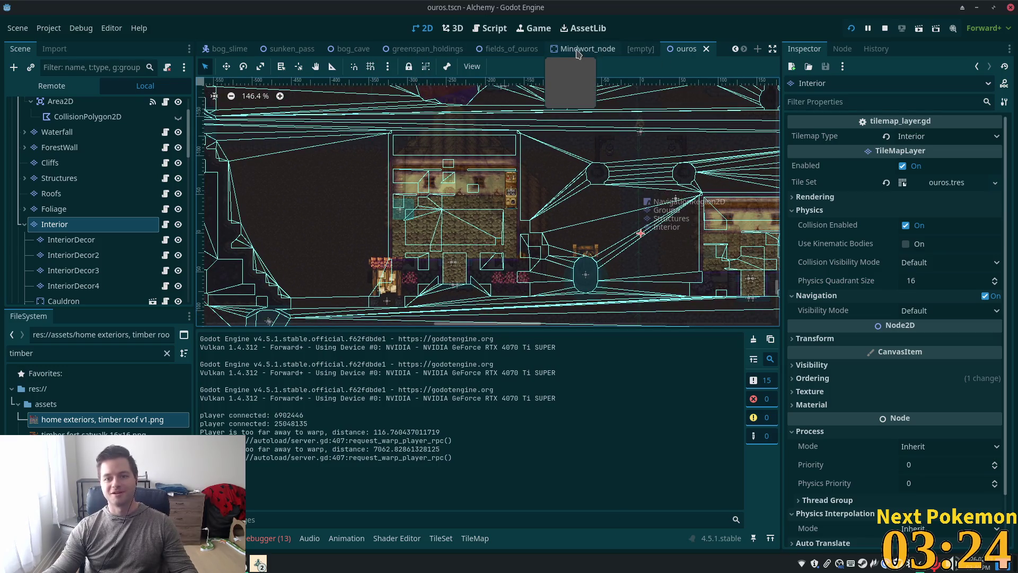
click(509, 49)
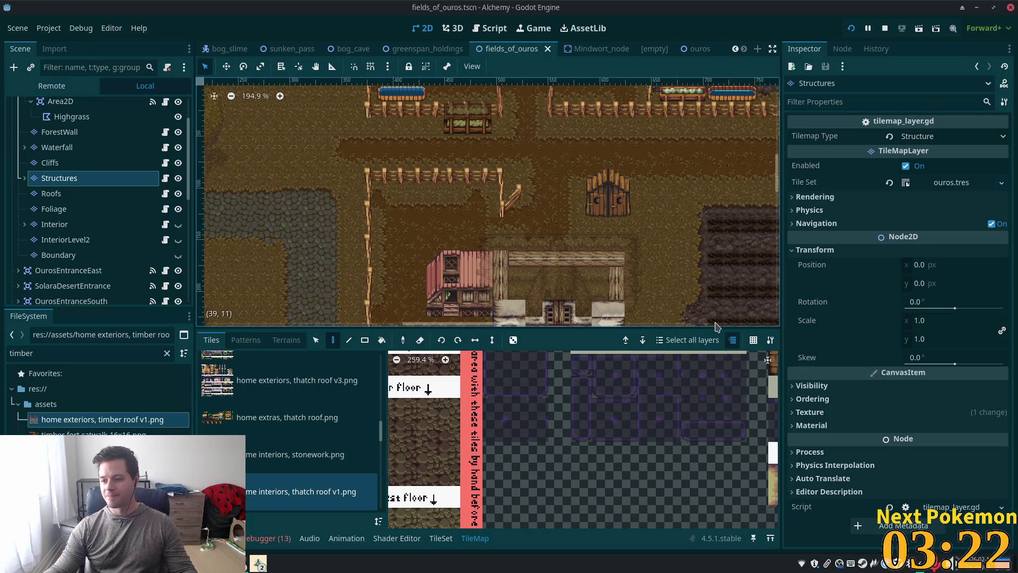
Switch to the greenspan_holdings scene, zoom in on the timber house, and select the Structures tile layer.
scroll(676, 317, down, 4)
scroll(420, 180, up, 1)
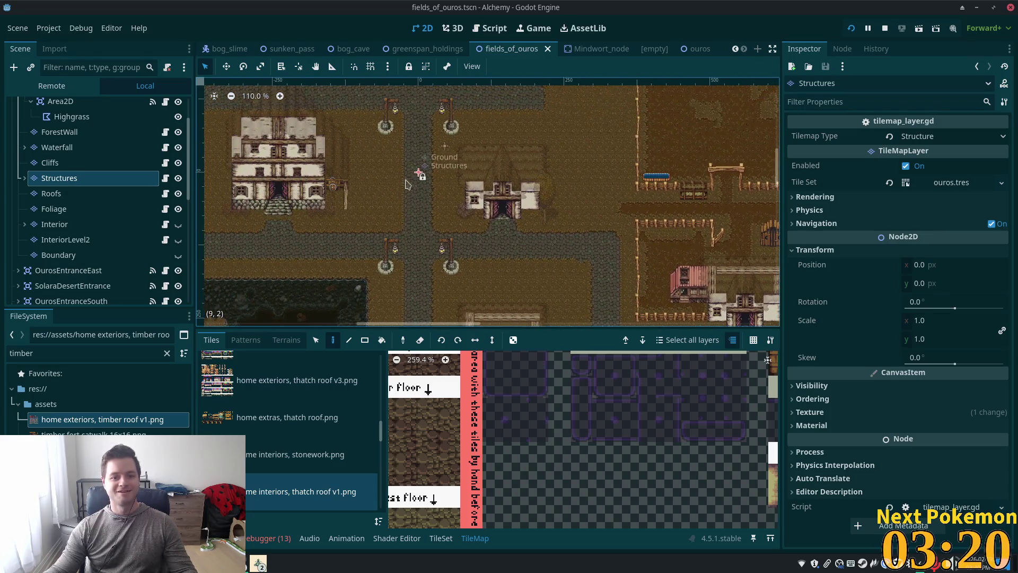
click(427, 49)
scroll(508, 270, down, 2)
scroll(508, 270, up, 5)
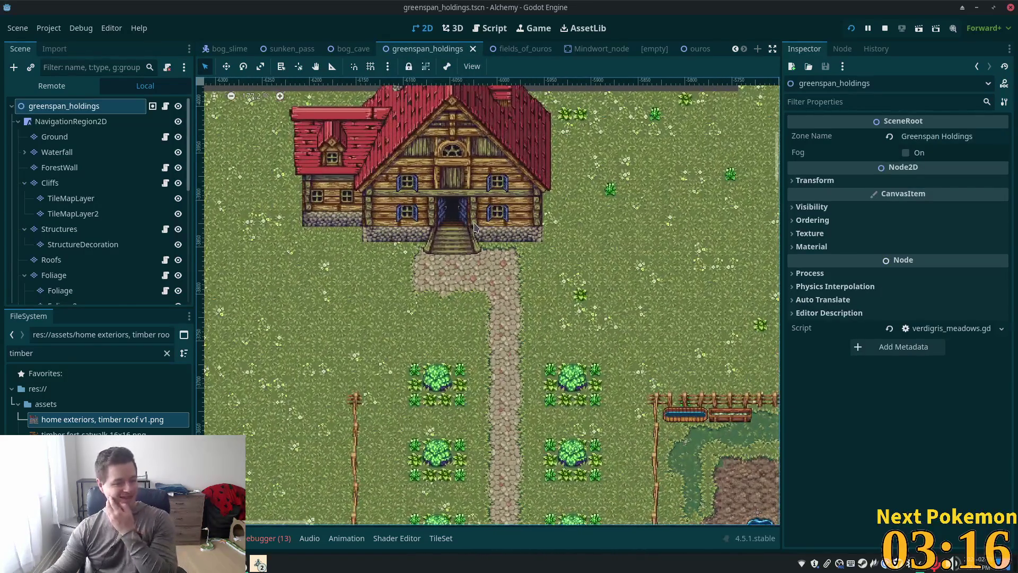
scroll(626, 349, up, 4)
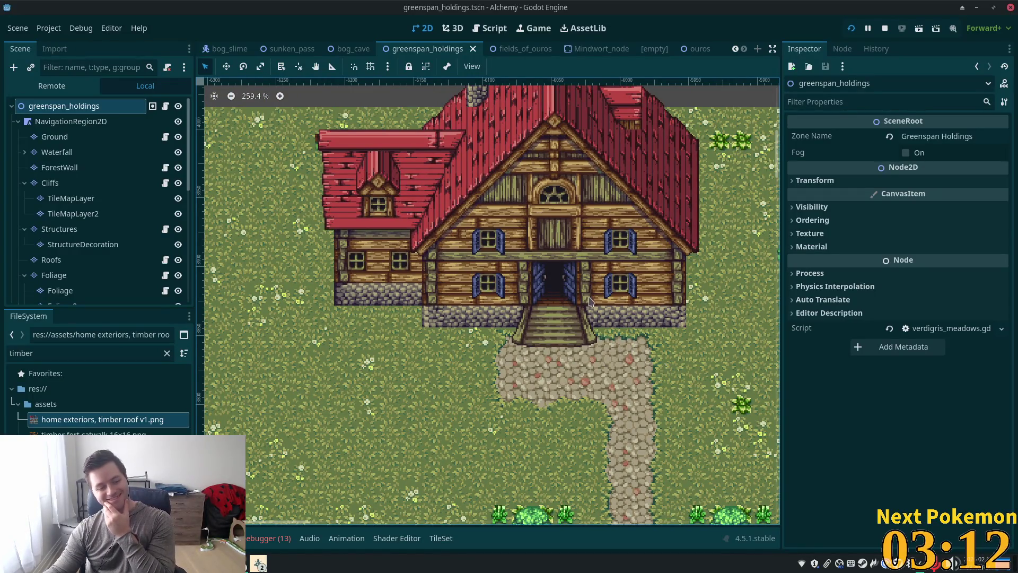
scroll(517, 287, up, 3)
scroll(515, 287, down, 2)
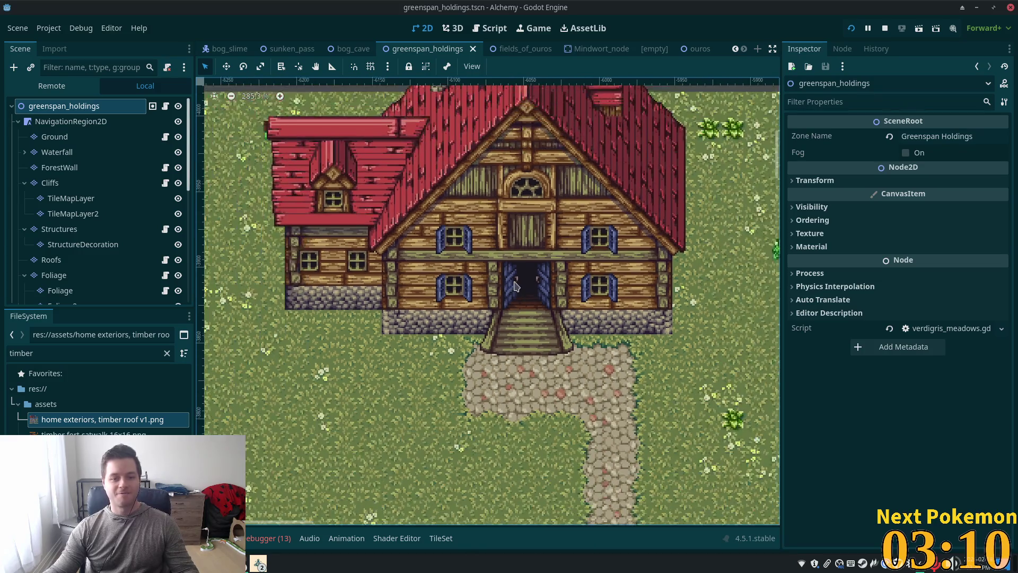
click(60, 168)
click(70, 198)
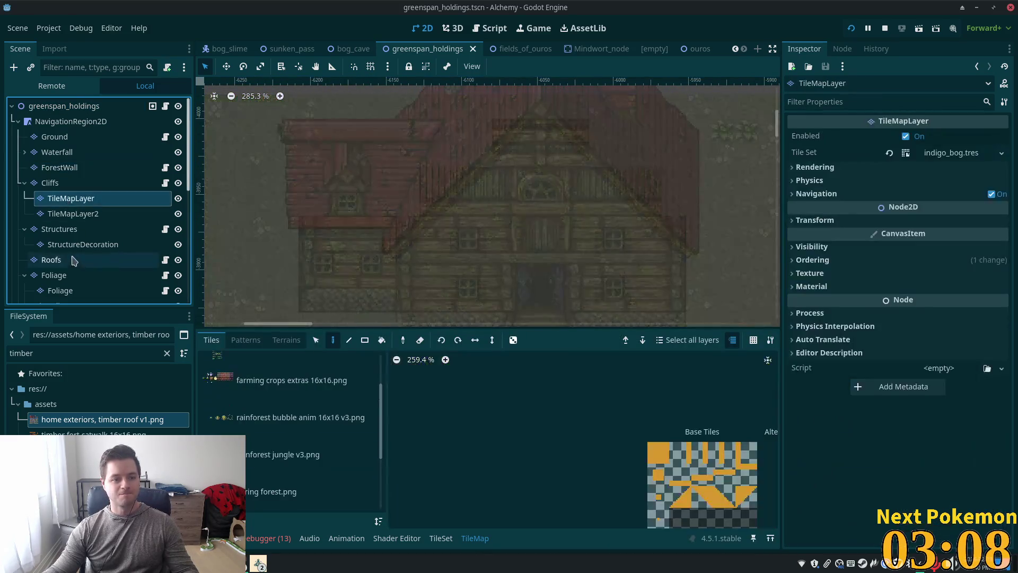
click(59, 228)
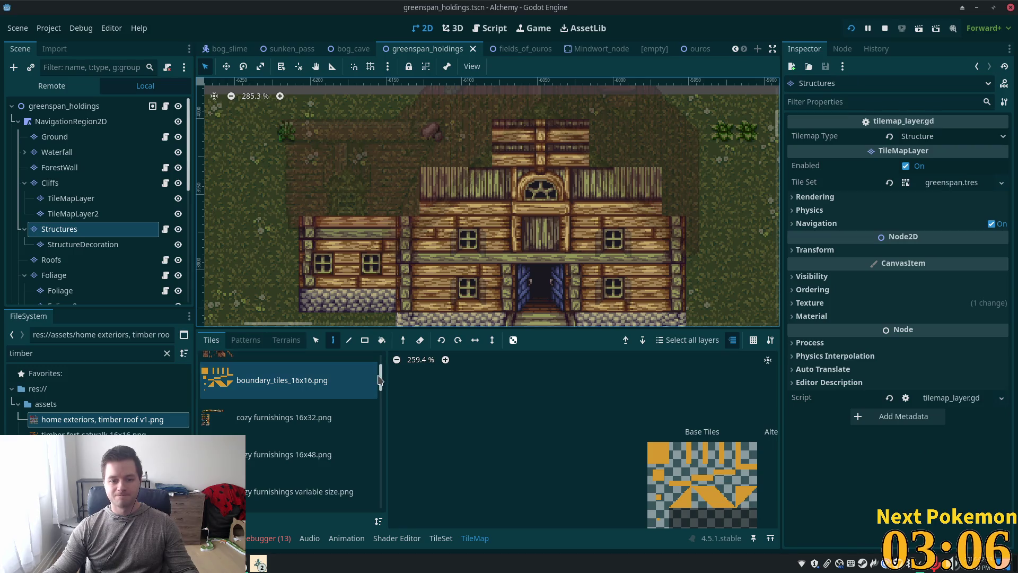
Choose the 'home exteriors, timber roof v1.png' tile source and open its TileSet editing view.
drag(380, 380, 380, 430)
click(331, 388)
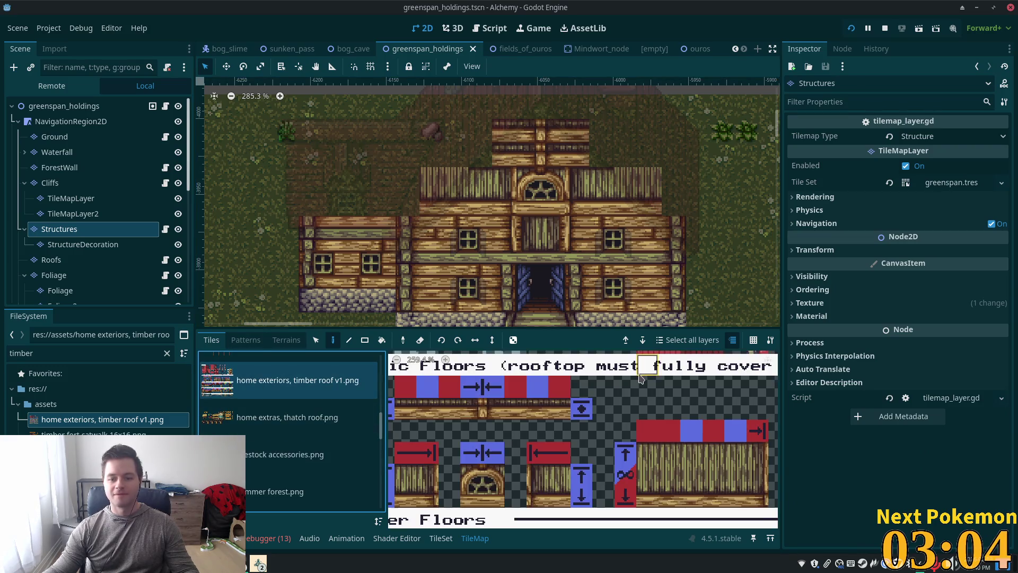
scroll(641, 378, down, 3)
scroll(513, 431, down, 5)
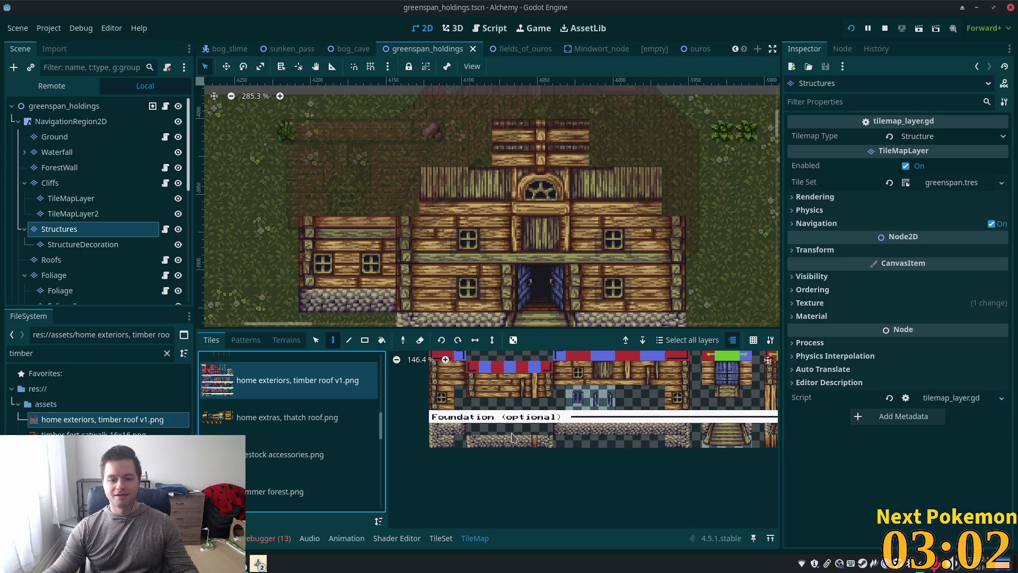
click(442, 539)
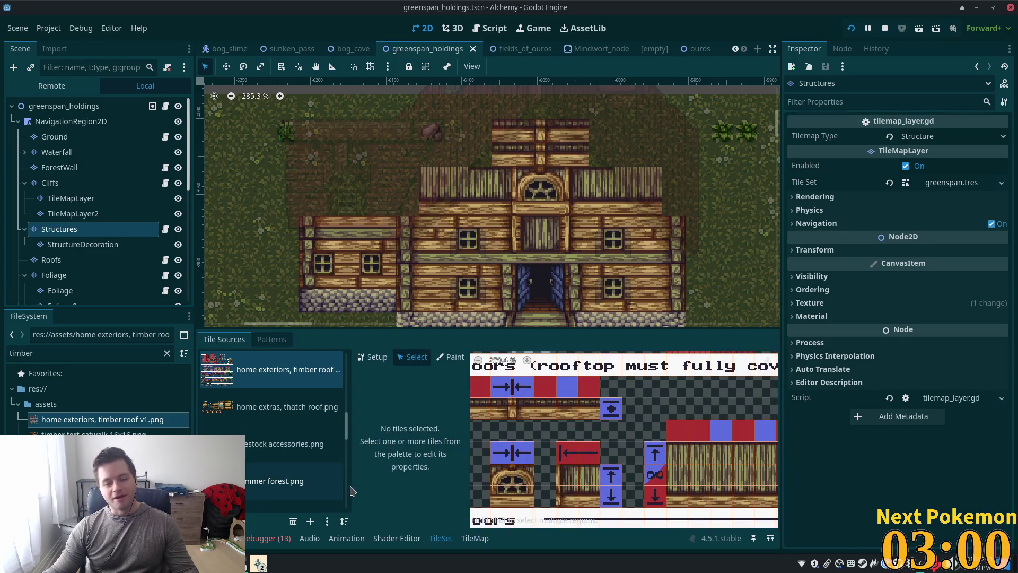
scroll(687, 493, down, 3)
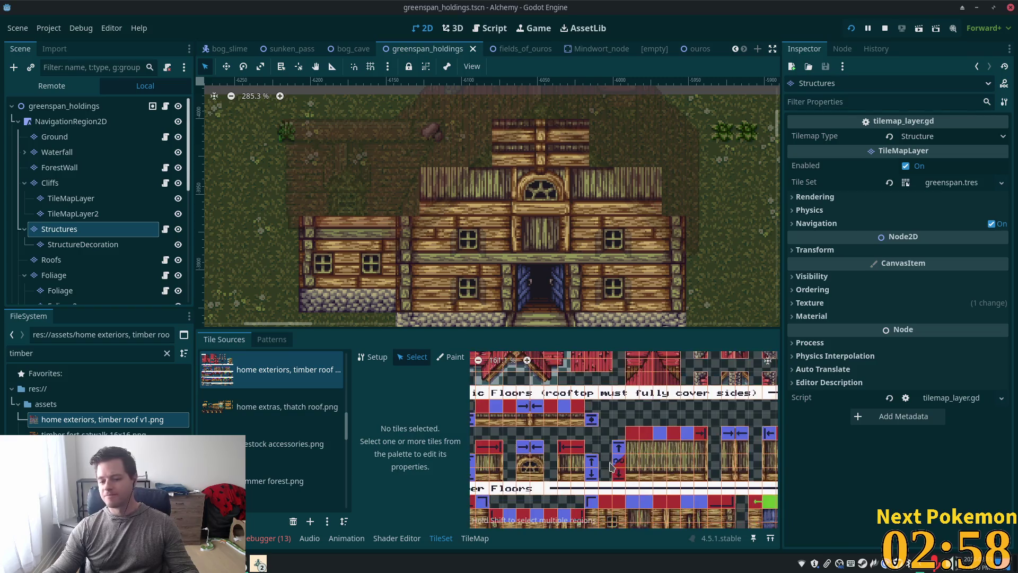
scroll(648, 397, down, 3)
Select a left-column ground-floor wall tile and give it a full-square collision shape.
click(542, 373)
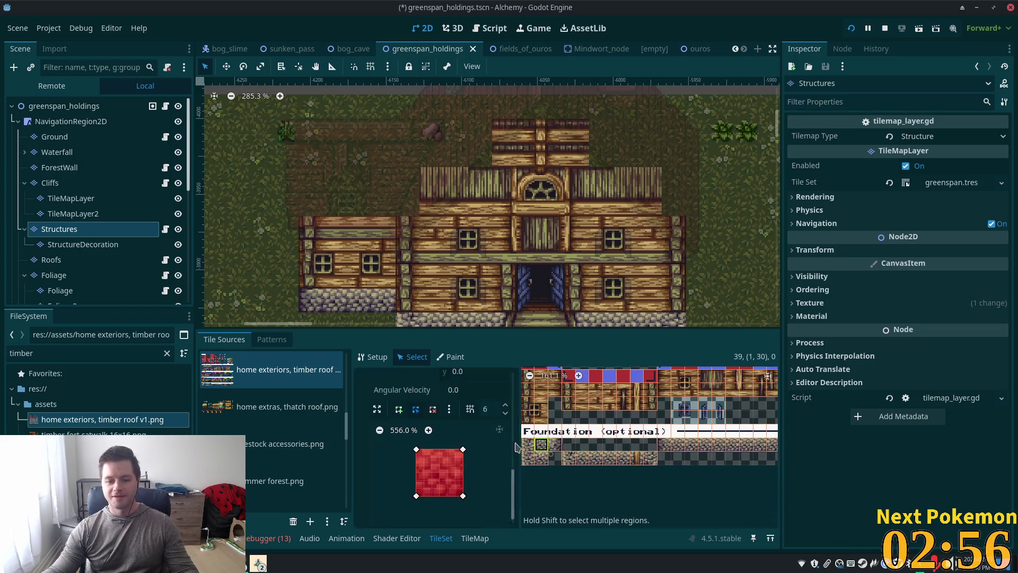
scroll(625, 435, up, 2)
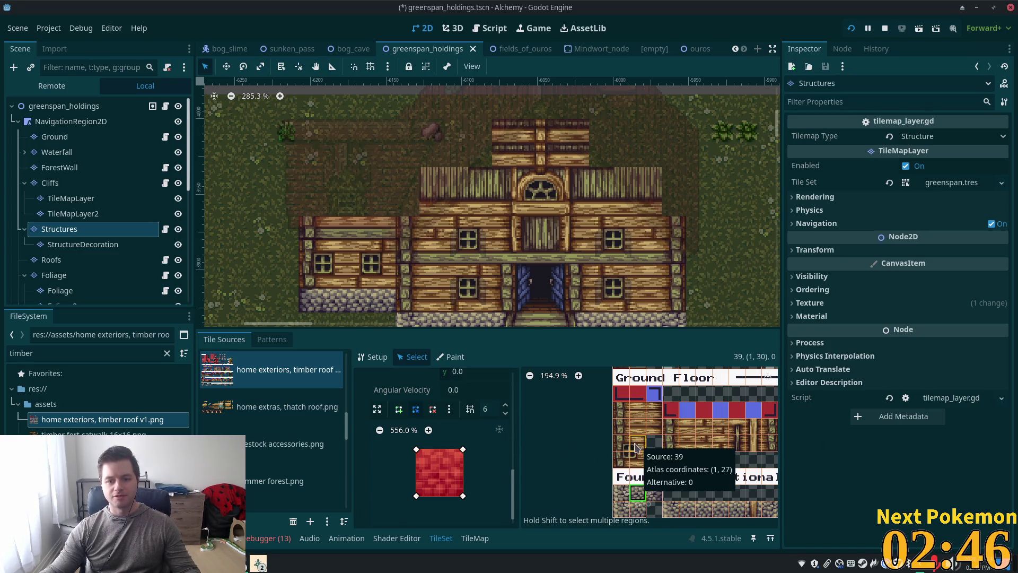
scroll(623, 416, down, 2)
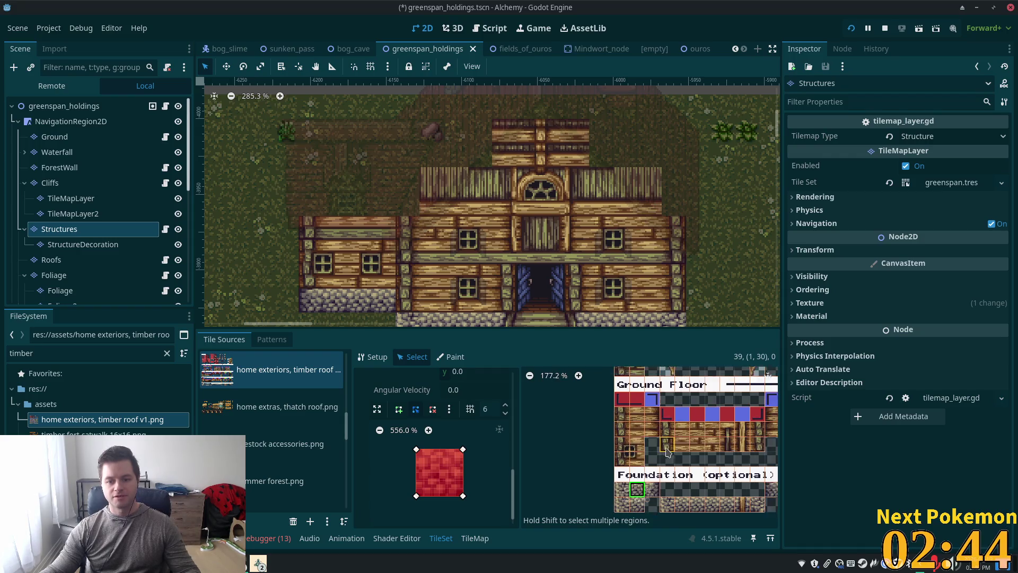
click(630, 459)
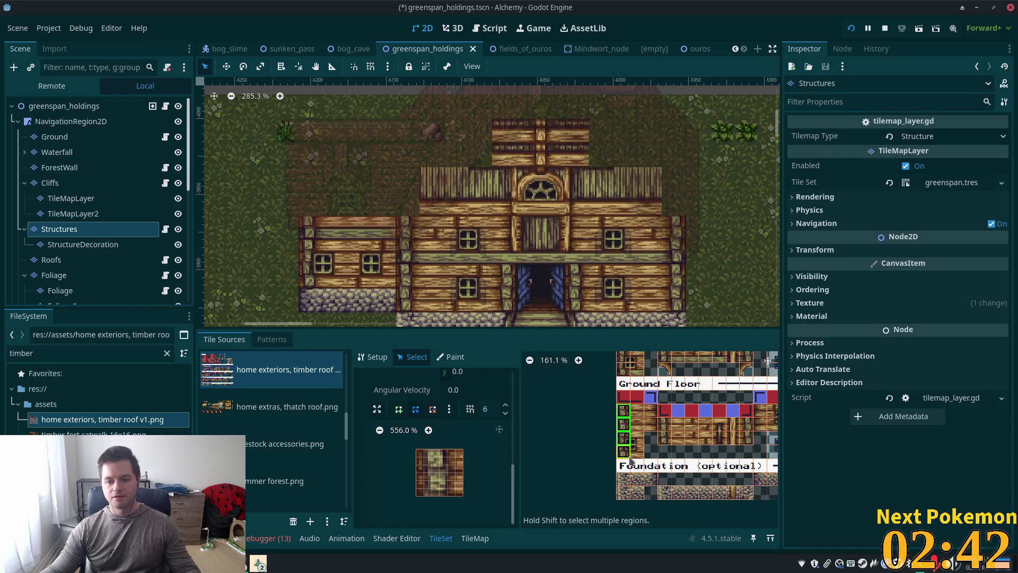
click(631, 457)
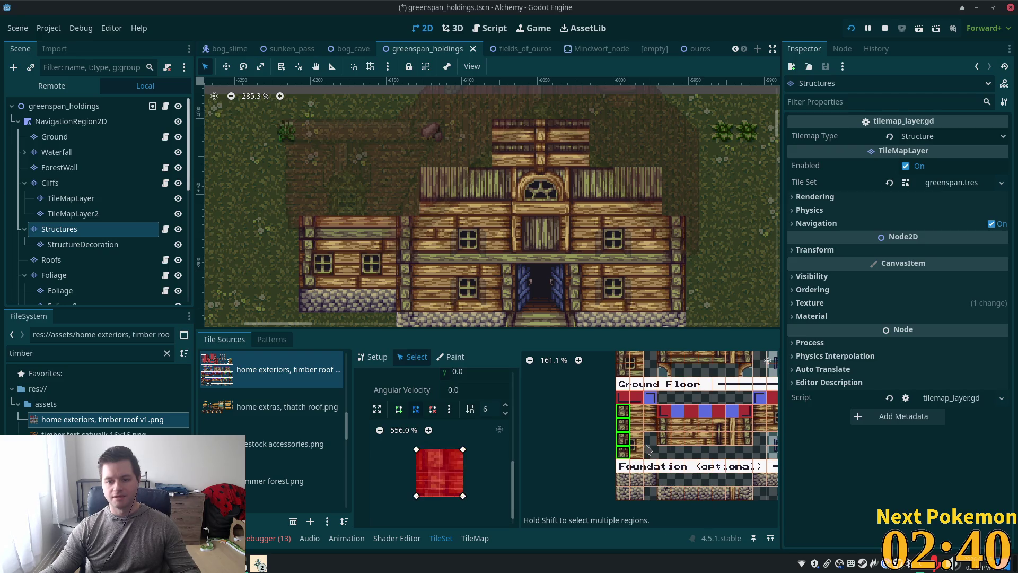
Select the next column's wall tile, two more rows, and the 2x2 wall block.
scroll(647, 451, right, 2)
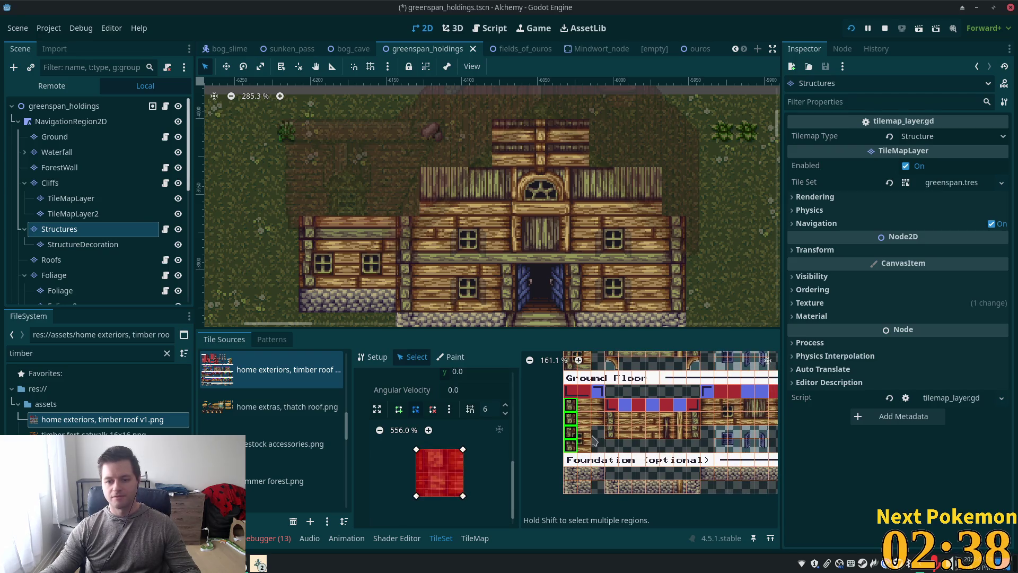
scroll(666, 445, down, 2)
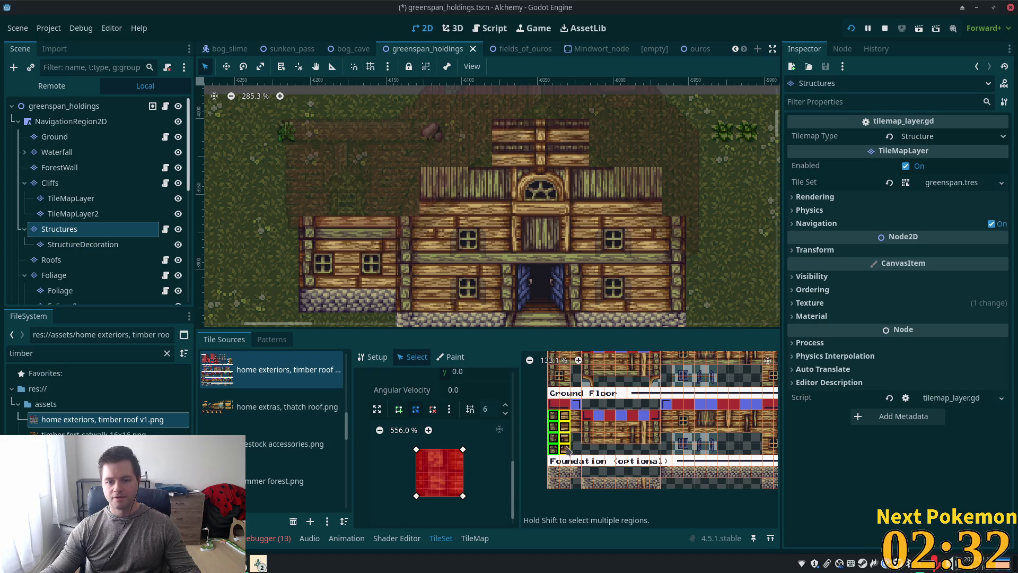
click(565, 449)
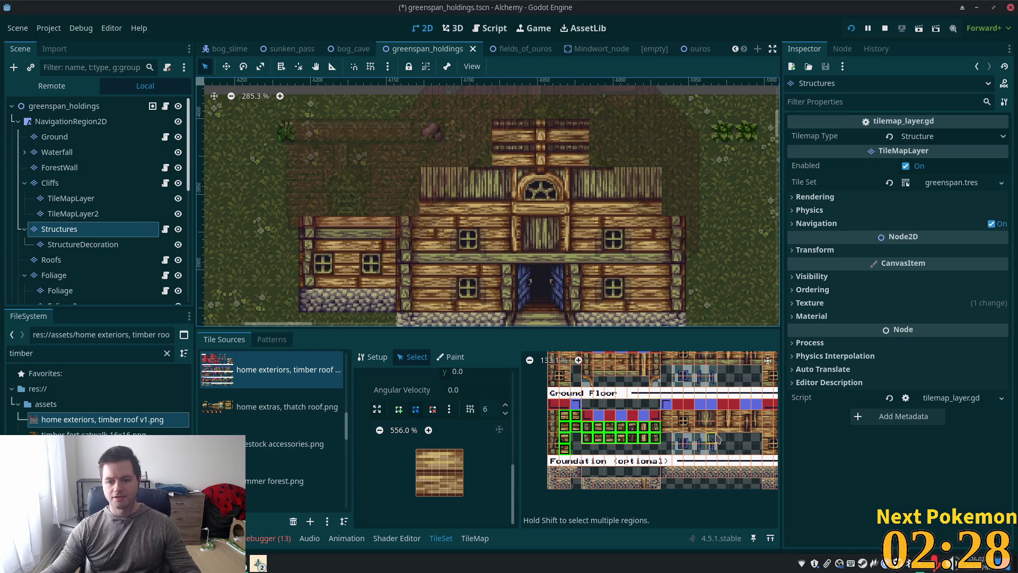
scroll(572, 425, right, 5)
mouse_move(547, 398)
mouse_down()
mouse_move(669, 416)
mouse_move(655, 418)
mouse_up()
shift+click(665, 440)
scroll(667, 440, right, 2)
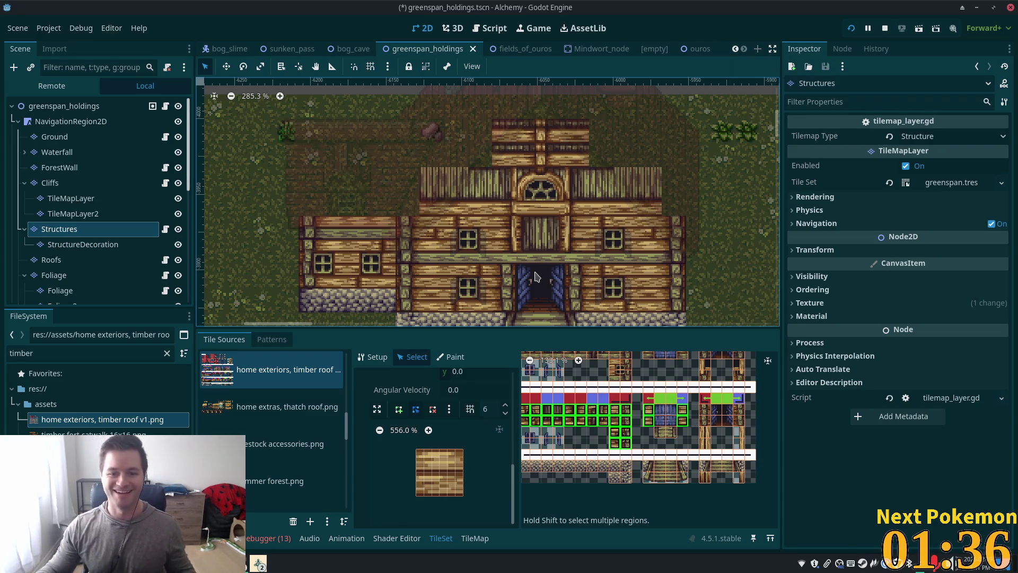
Select a 2x3 block and another block of upper-floor wall tiles in the atlas.
scroll(536, 268, down, 5)
scroll(540, 246, down, 2)
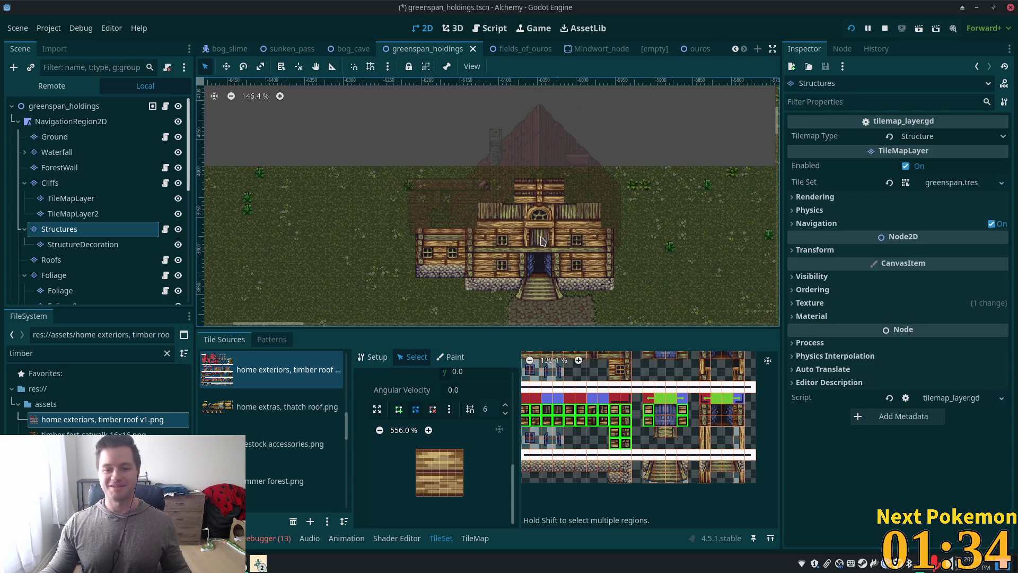
scroll(727, 424, down, 2)
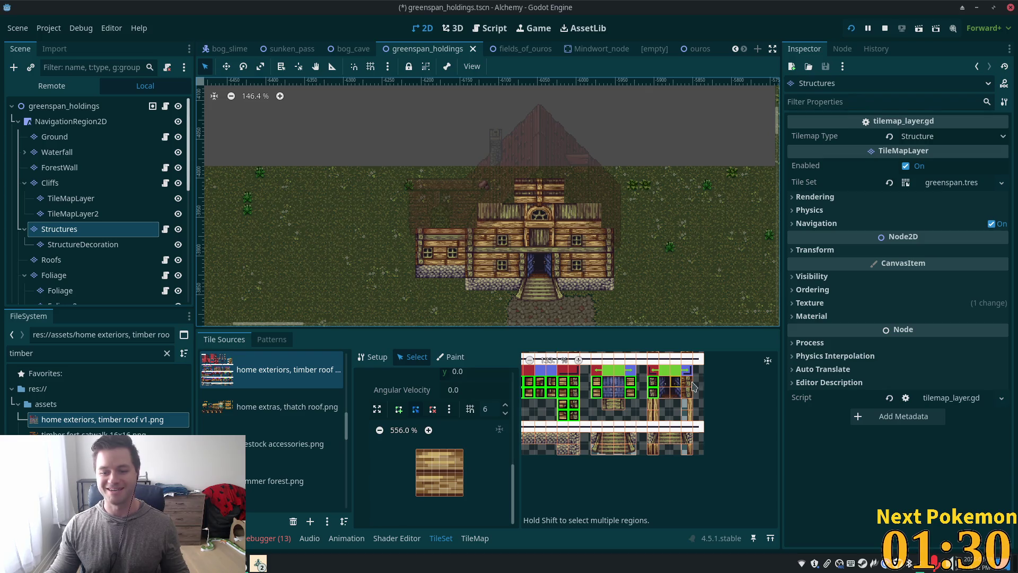
scroll(663, 419, up, 5)
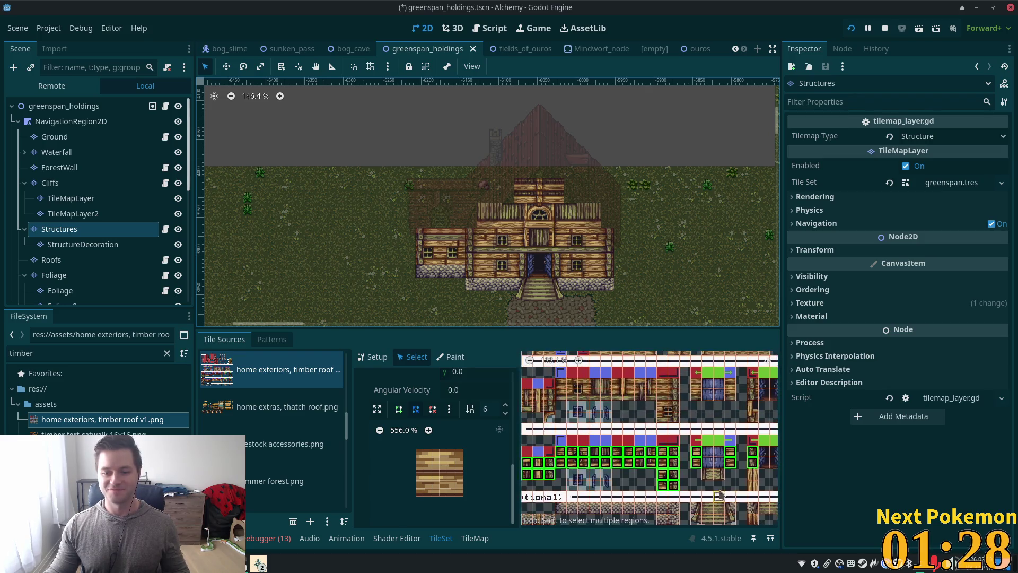
mouse_move(569, 439)
mouse_down()
mouse_move(574, 449)
mouse_move(669, 439)
mouse_up()
scroll(652, 424, right, 2)
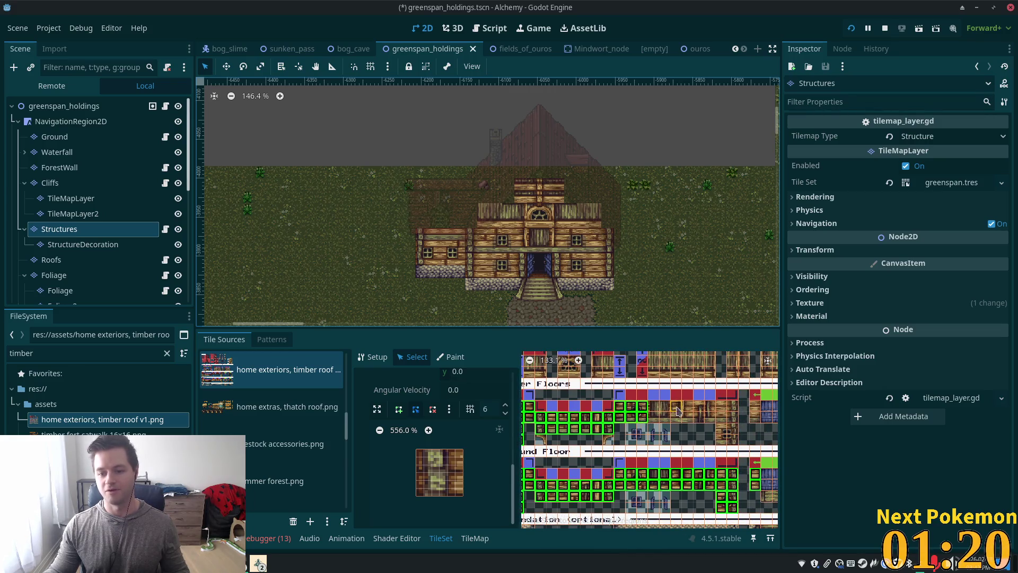
mouse_move(673, 404)
mouse_down()
mouse_move(697, 422)
mouse_move(736, 421)
mouse_move(667, 419)
mouse_up()
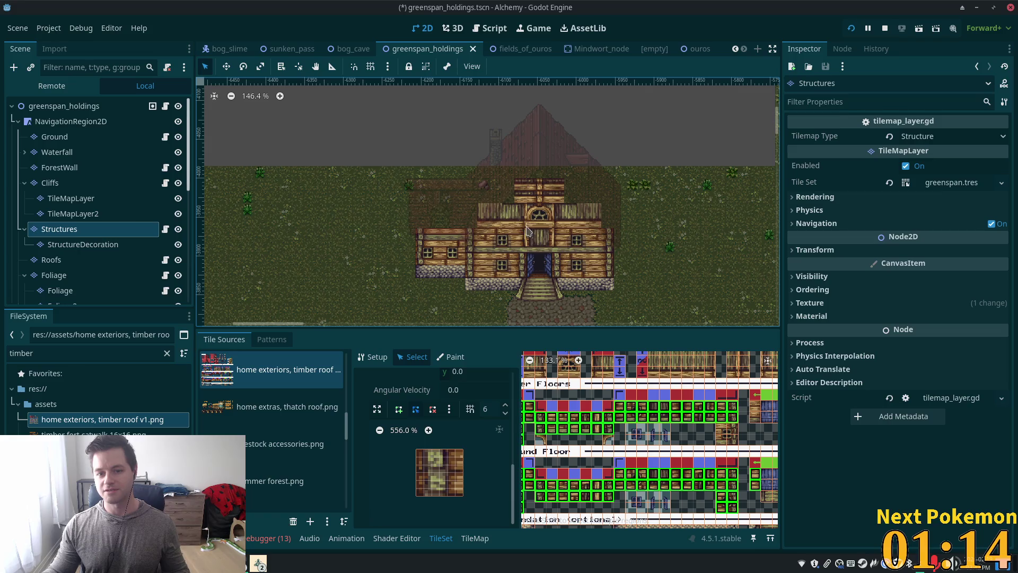
scroll(697, 418, down, 1)
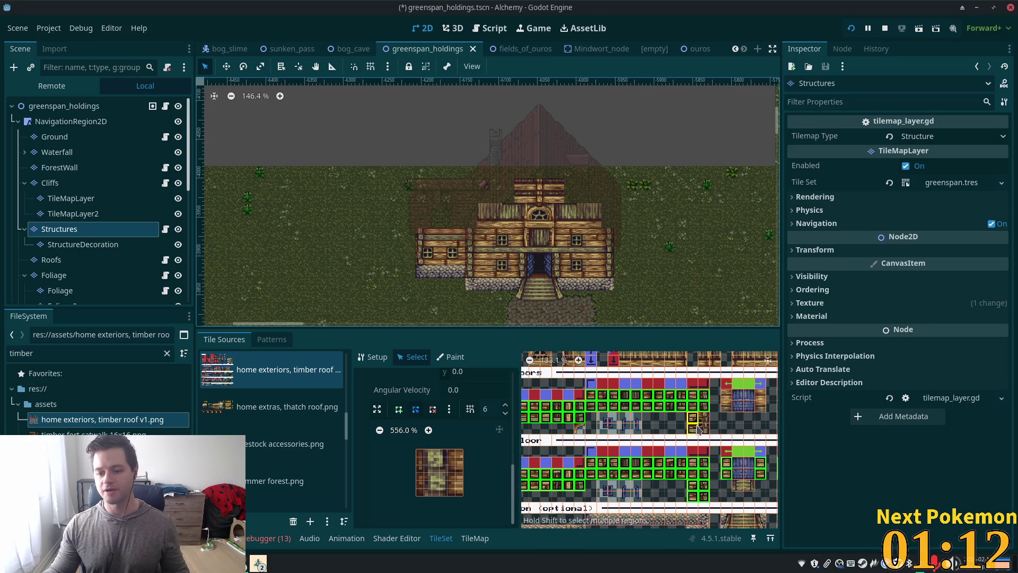
scroll(698, 428, up, 1)
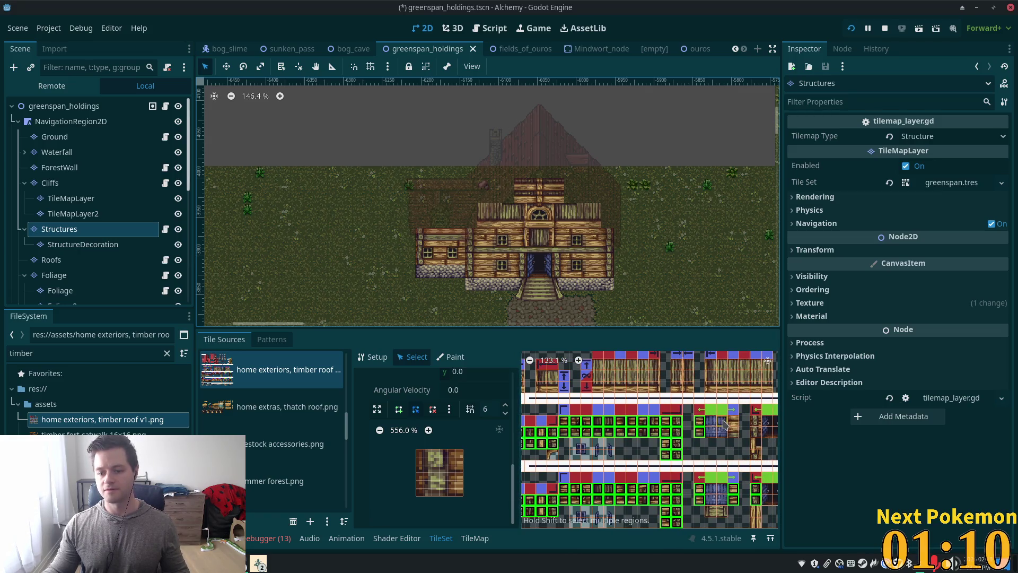
scroll(711, 431, right, 2)
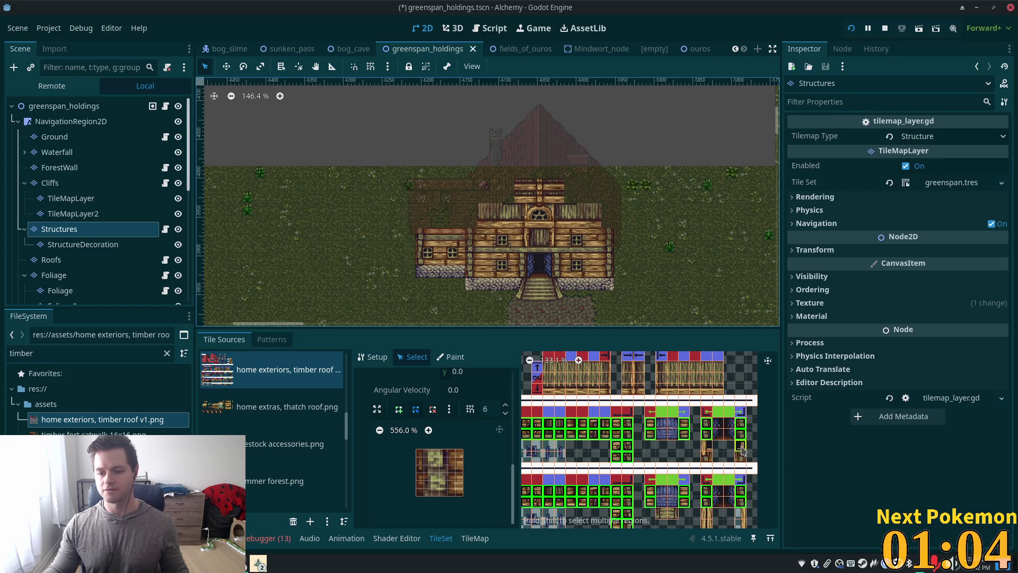
Add an attic window tile to the selection and apply the full-square collision to all selected tiles.
drag(710, 419, 762, 467)
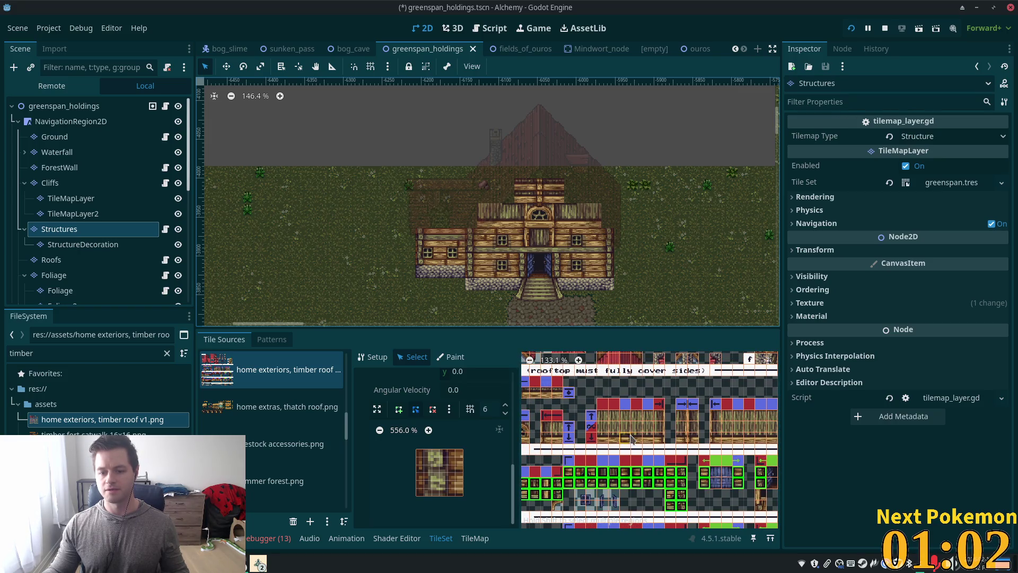
scroll(668, 432, right, 3)
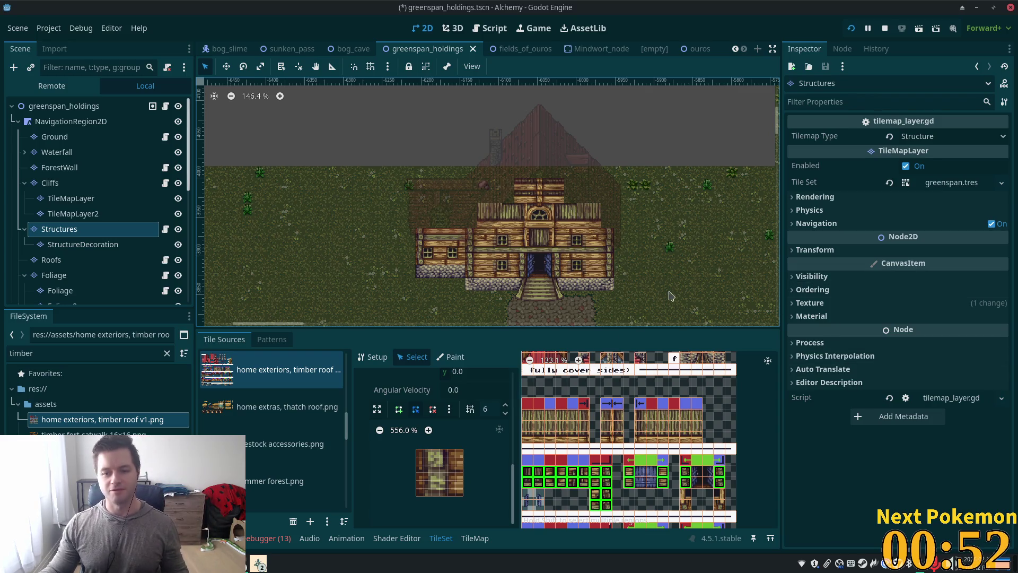
scroll(667, 415, down, 2)
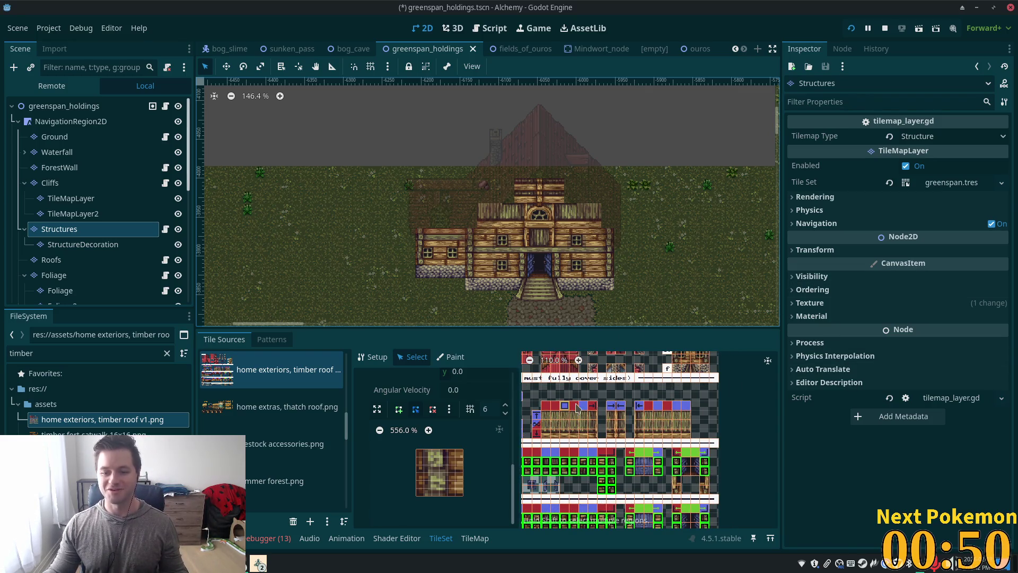
scroll(573, 408, left, 3)
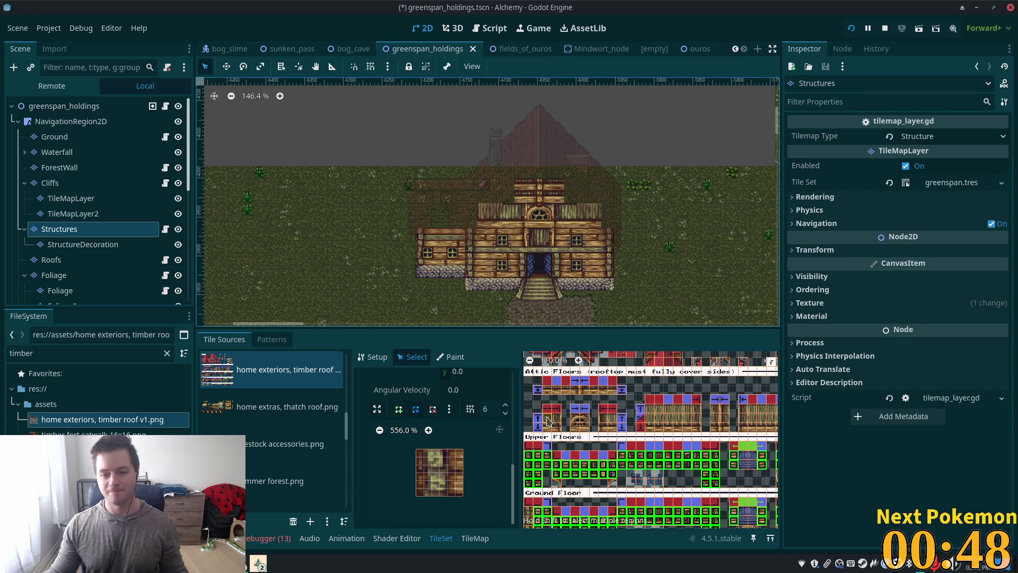
click(556, 426)
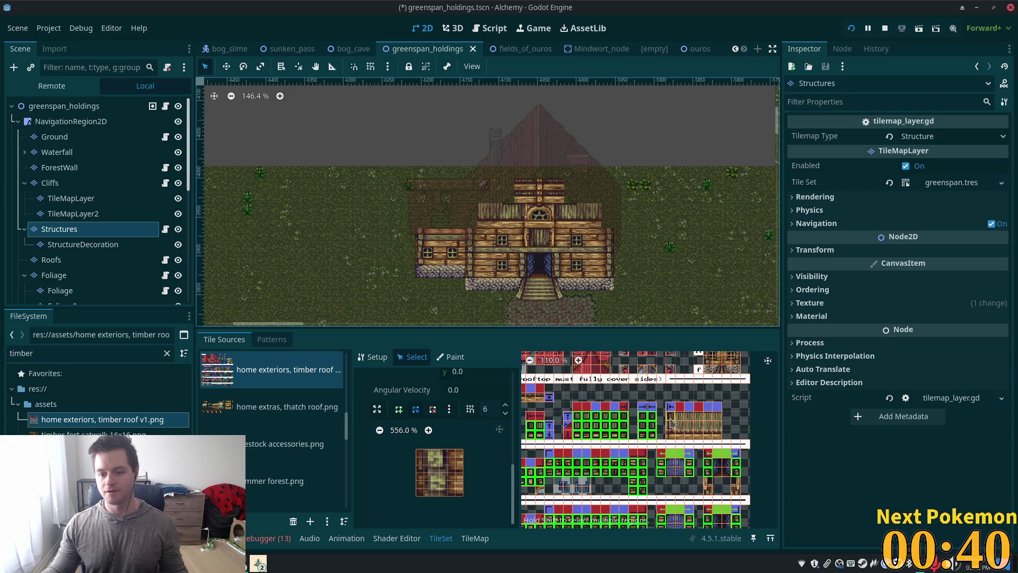
click(569, 524)
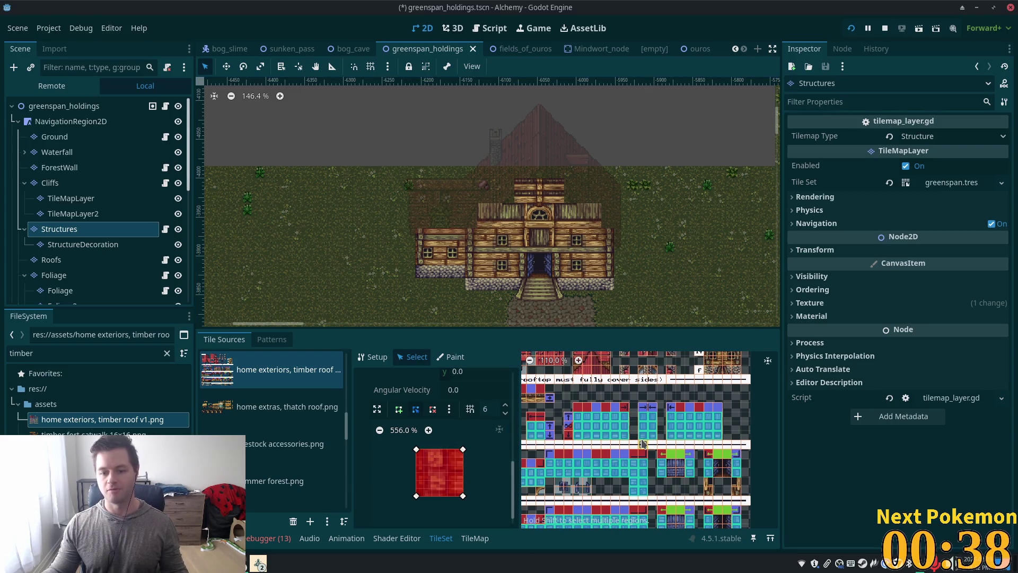
scroll(643, 443, down, 3)
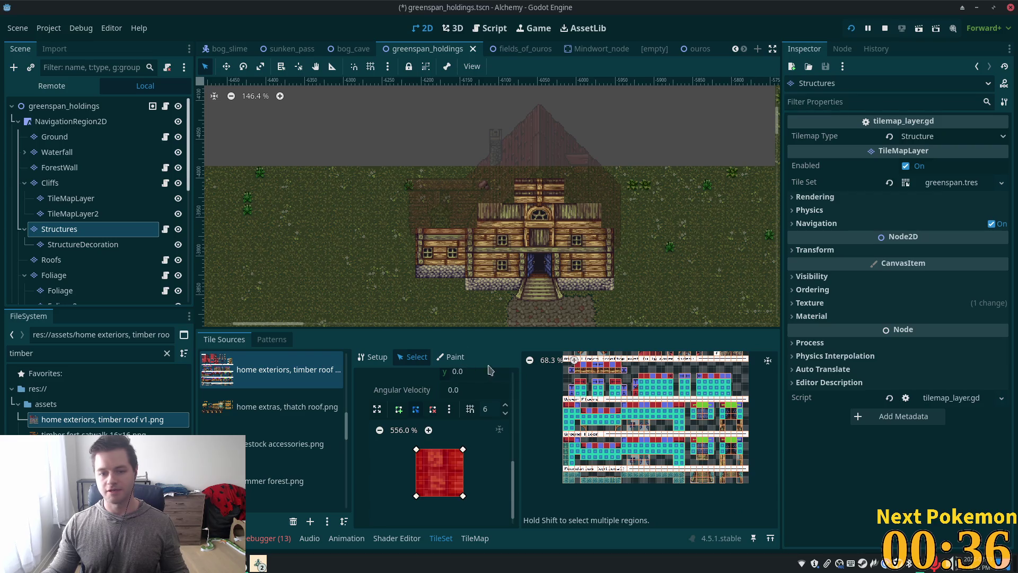
Save the greenspan_holdings scene with Ctrl+S and run the project for a playtest.
key(ctrl+s)
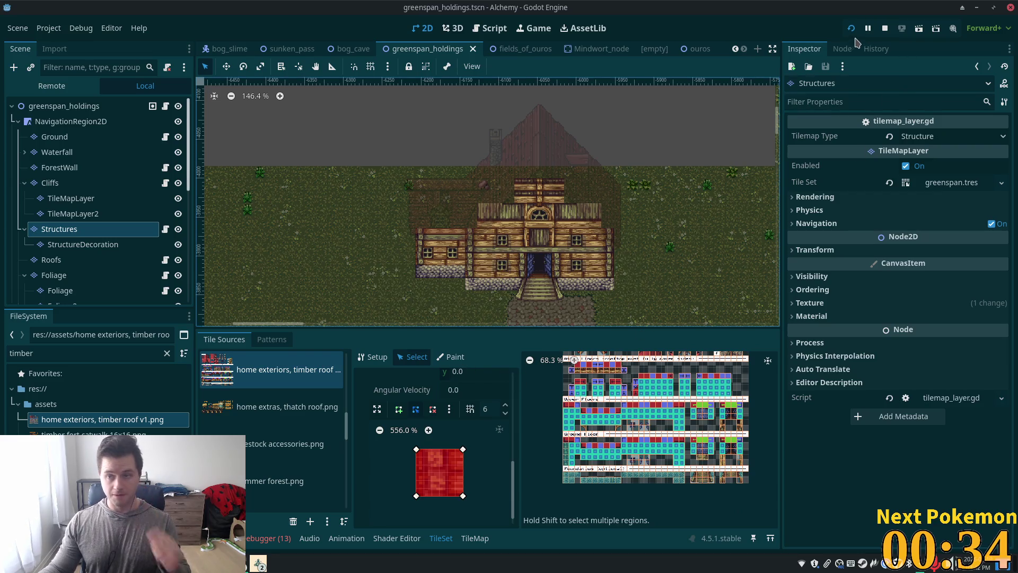
click(851, 31)
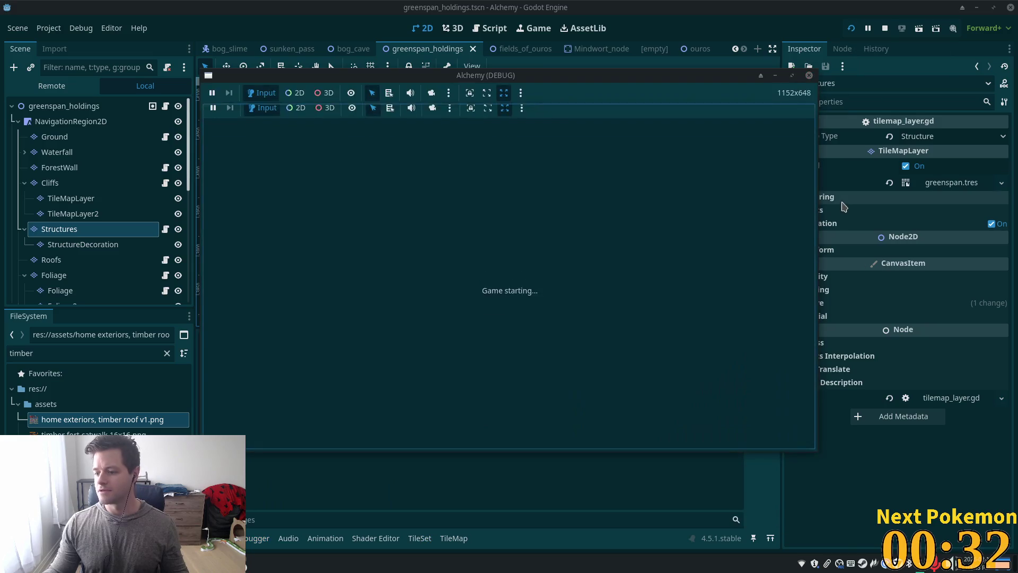
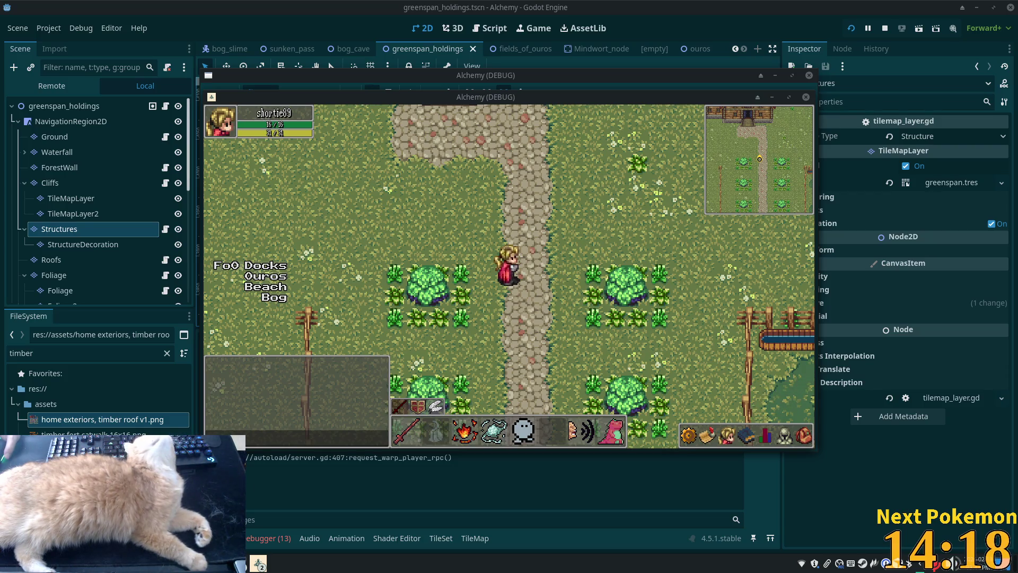
Walk the player up the path, around the house roof, and up the steps to the doorway.
key(Up)
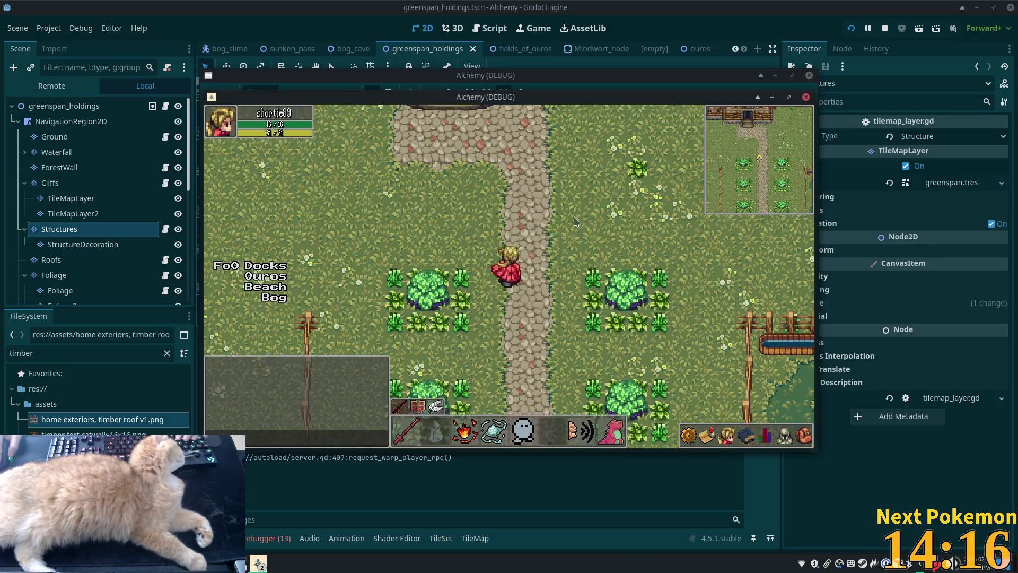
key(Right)
key(Up)
key(Left)
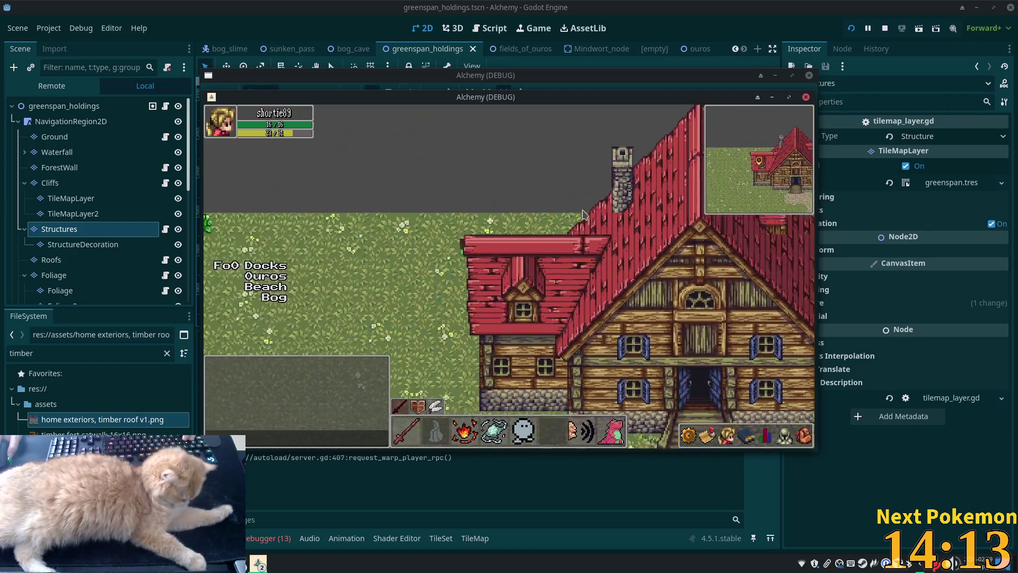
key(Down)
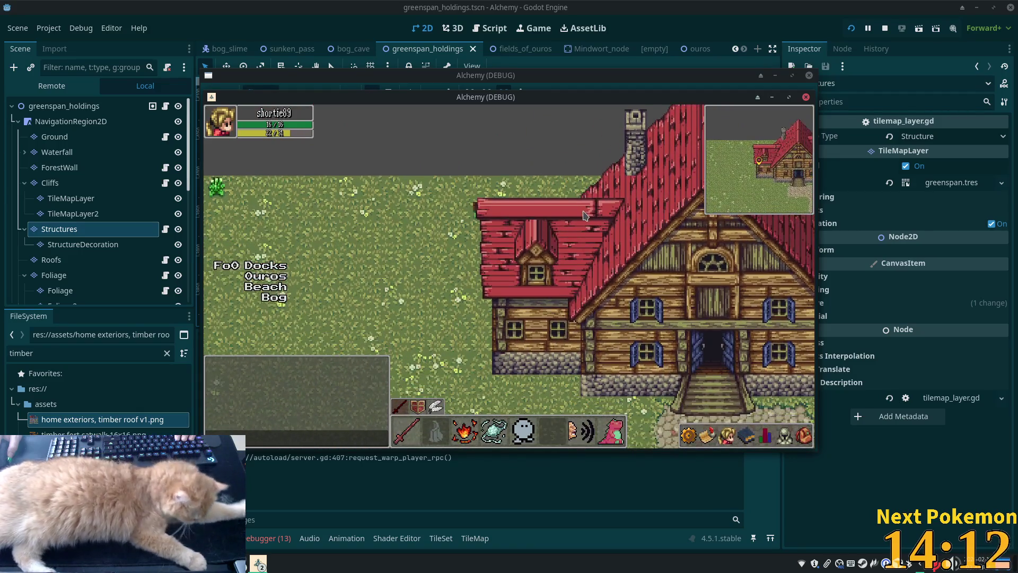
key(Up)
key(Right)
key(Down)
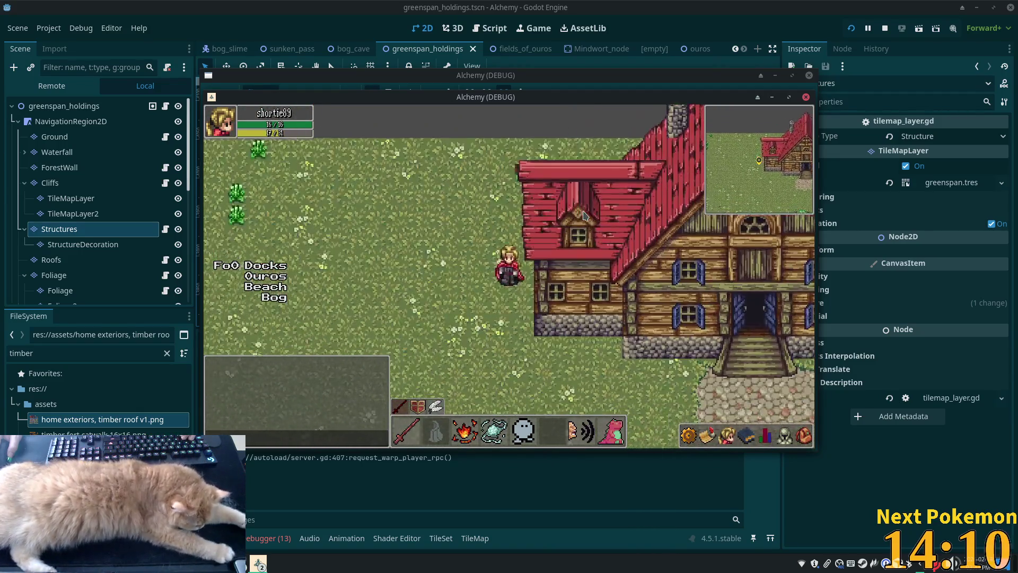
key(Right)
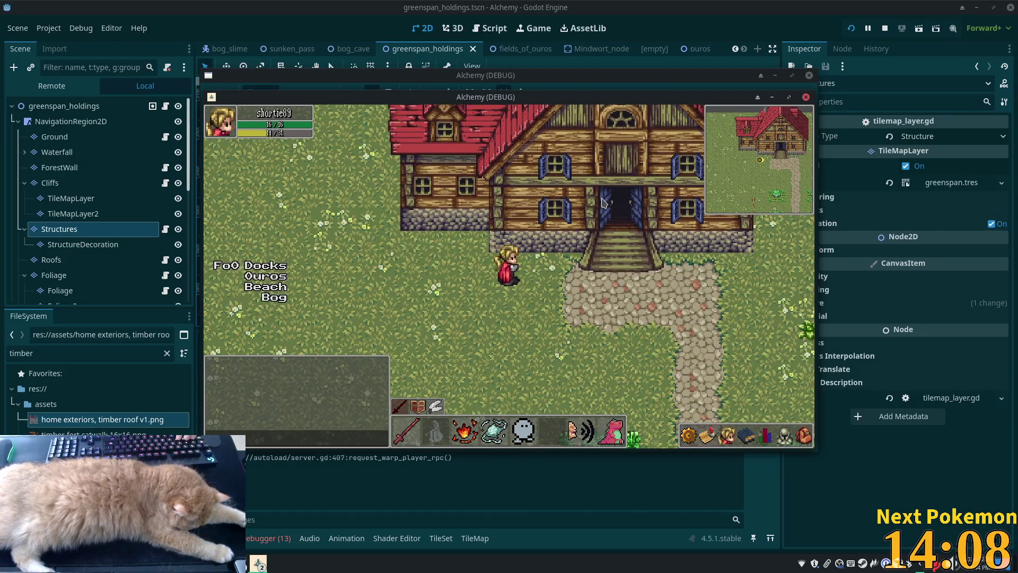
key(Right)
key(Up)
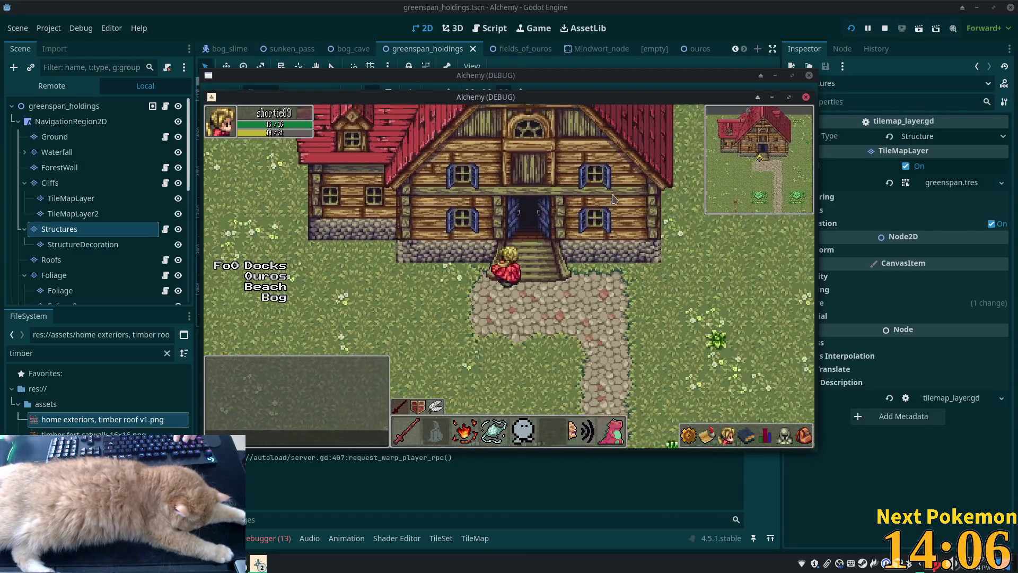
Walk the player back down the steps, past the left wing, and back toward the stairs.
key(Down)
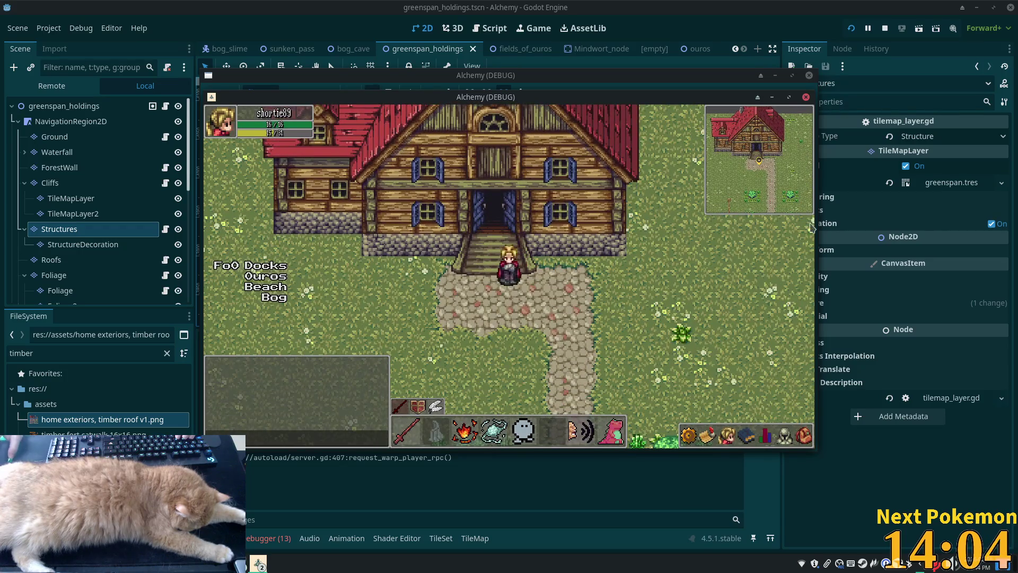
key(Left)
key(Up)
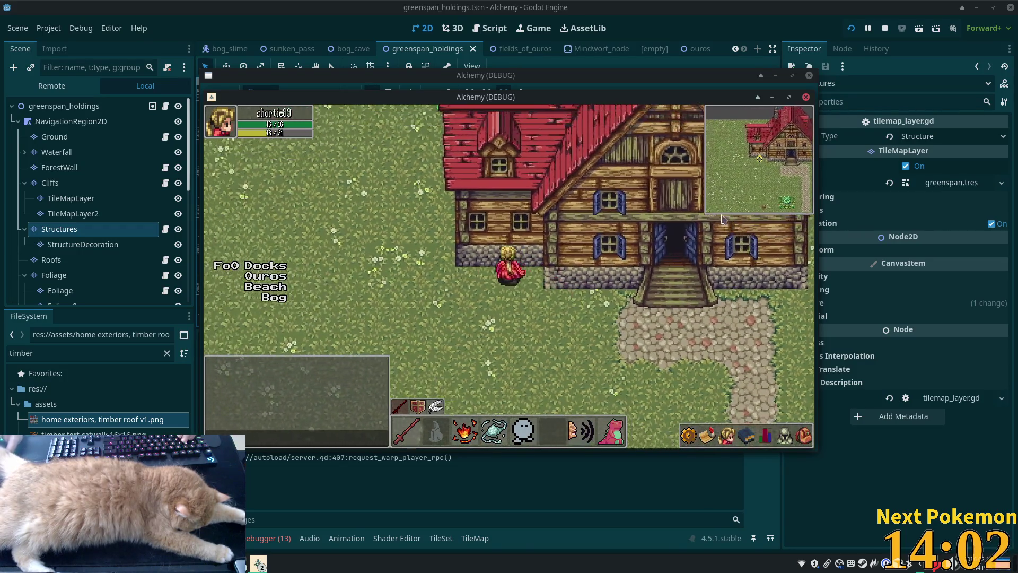
key(Left)
key(Up)
key(Down)
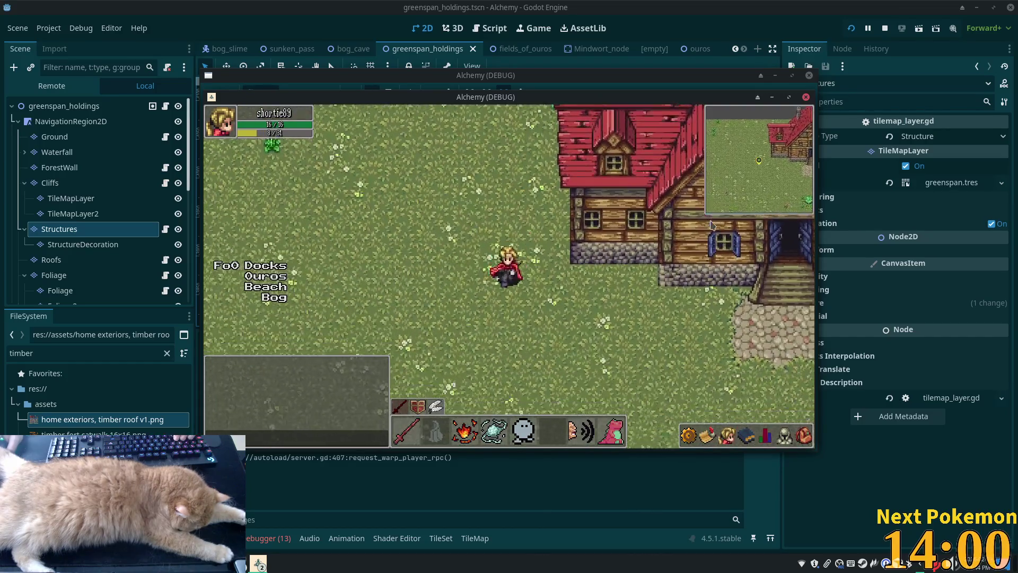
key(Right)
key(Up)
key(Right)
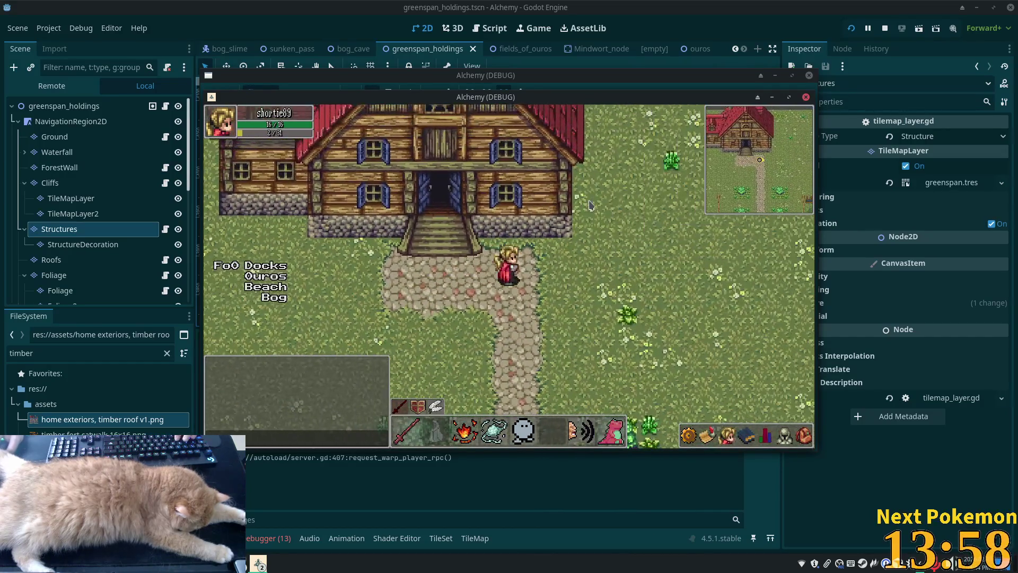
key(Right)
key(Left)
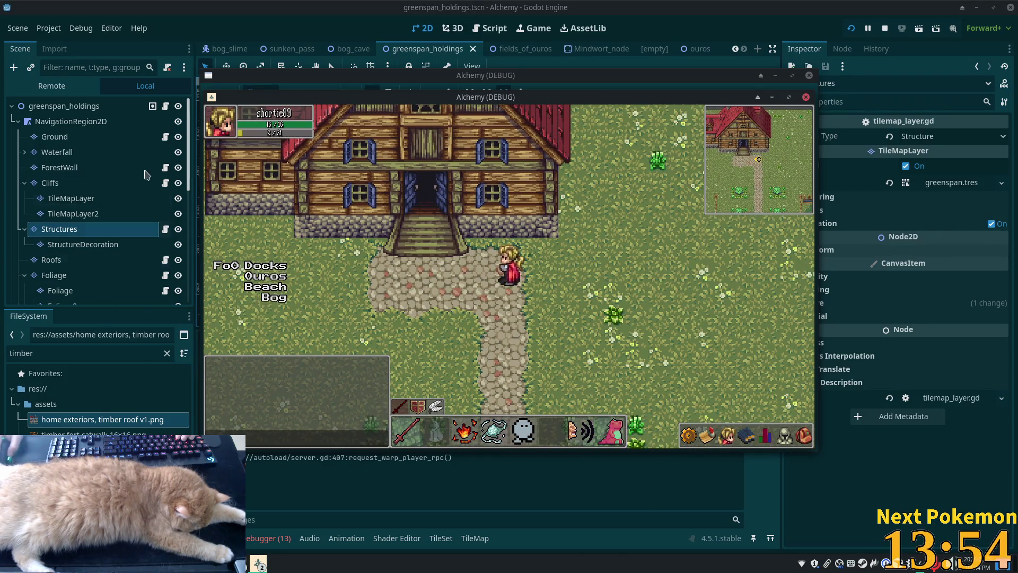
Select the Interior TileMapLayer and make it visible on the map.
click(74, 229)
scroll(90, 217, down, 5)
click(55, 210)
click(24, 209)
scroll(287, 260, down, 2)
scroll(382, 214, up, 5)
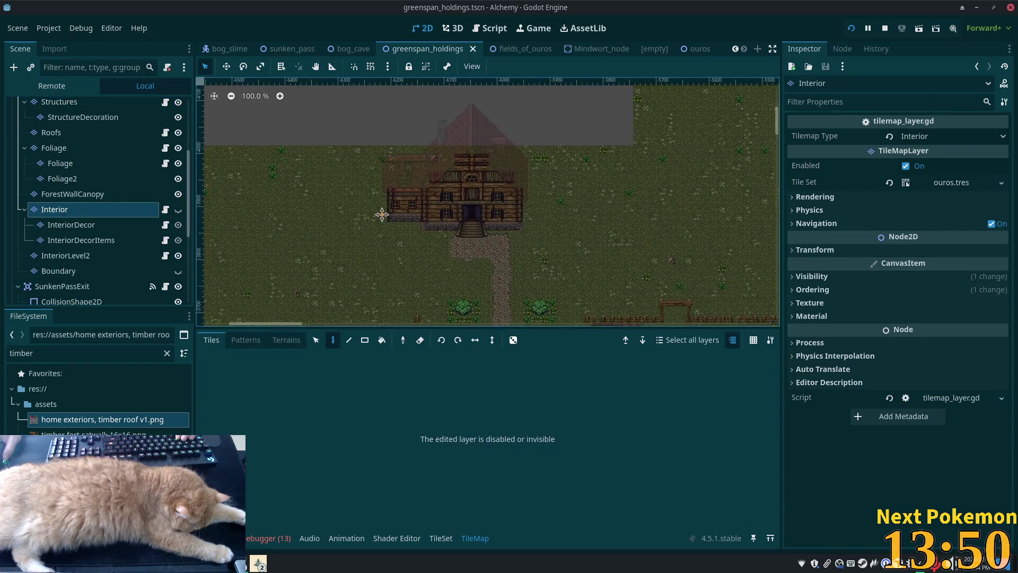
scroll(456, 212, up, 2)
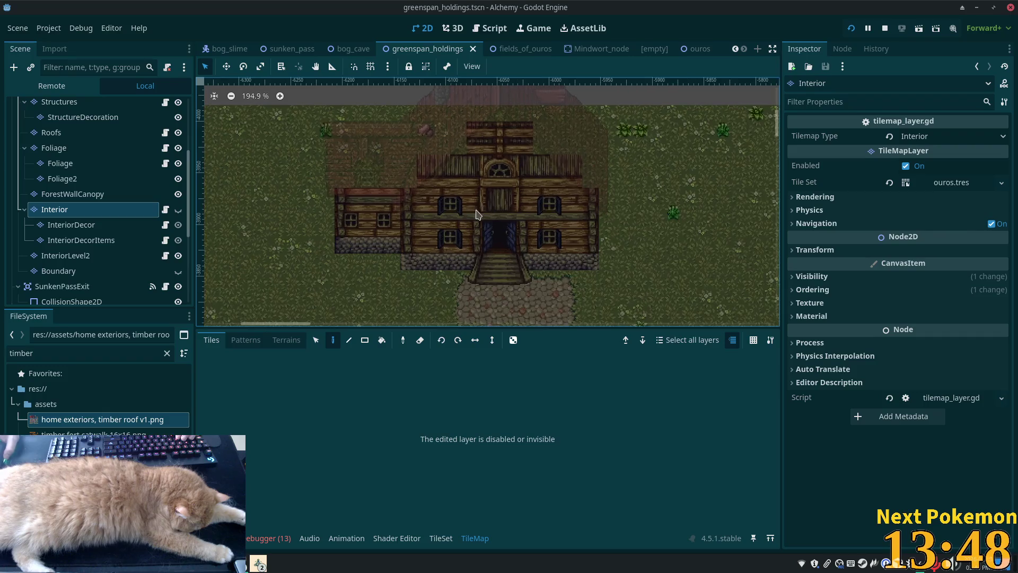
click(178, 210)
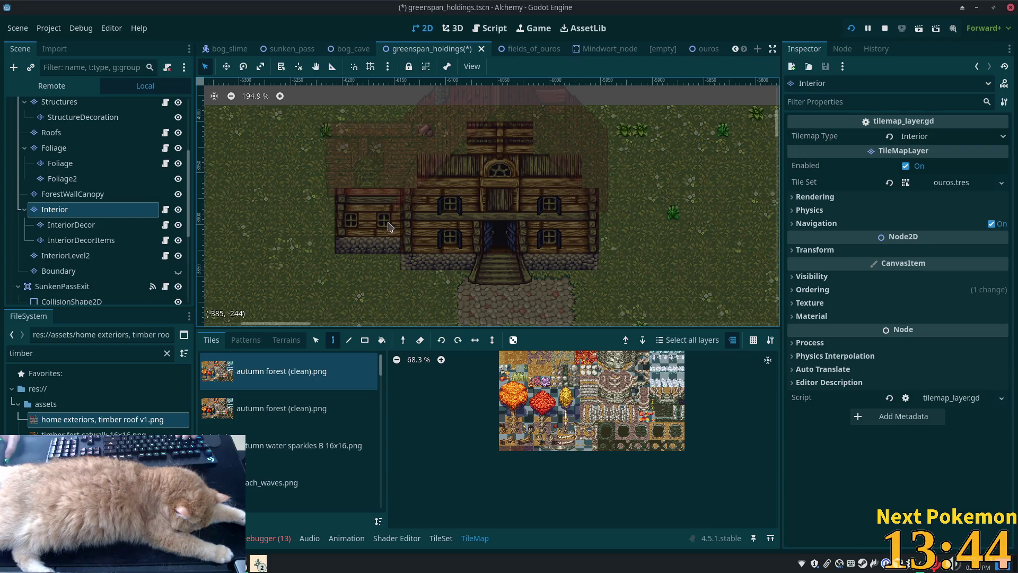
Zoom into the house, show the 'home interiors, thatch roof v1' tiles, then bring up the timber roof asset folder.
scroll(445, 276, up, 2)
scroll(446, 276, up, 2)
scroll(229, 429, down, 10)
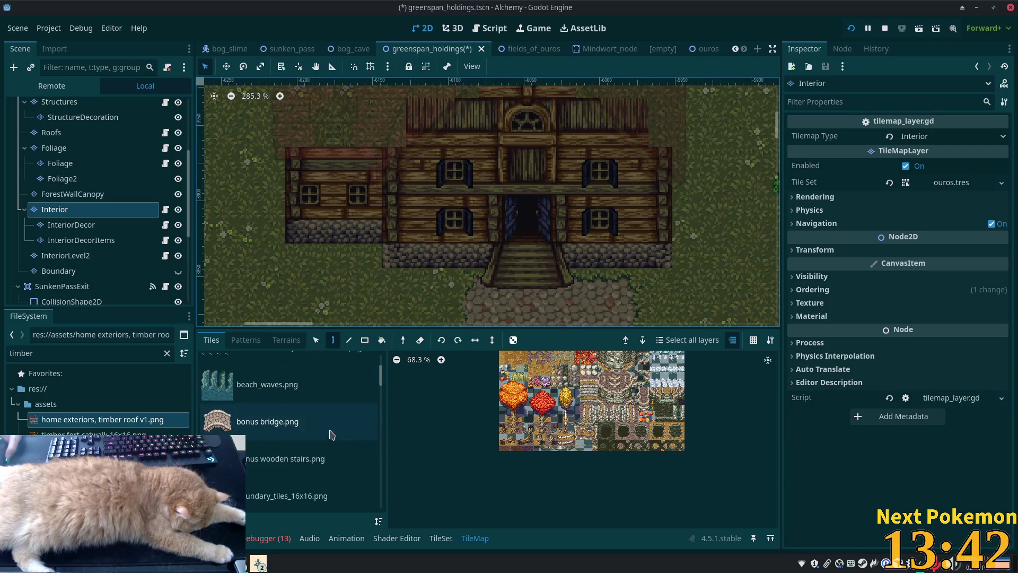
scroll(286, 424, up, 3)
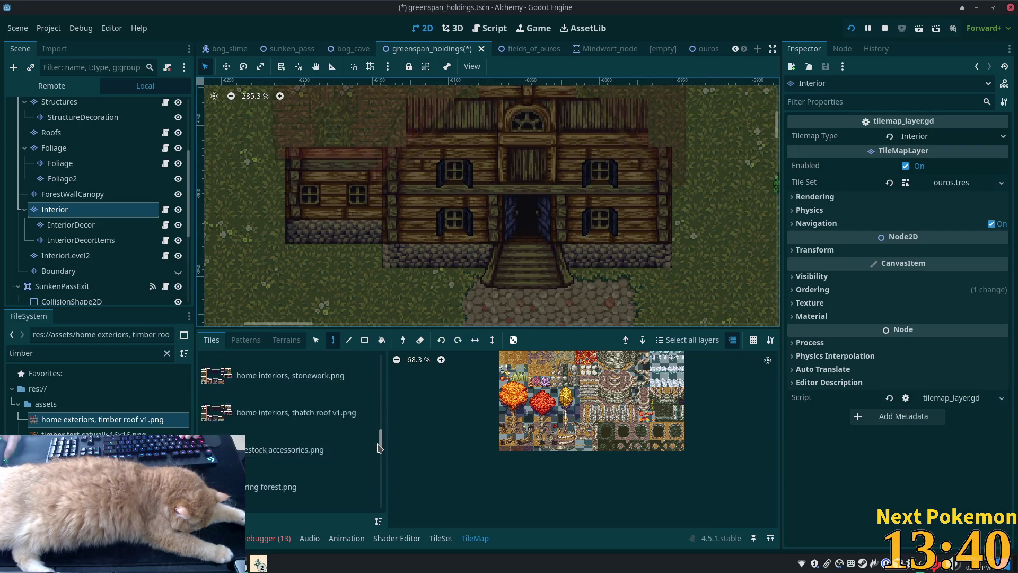
click(266, 429)
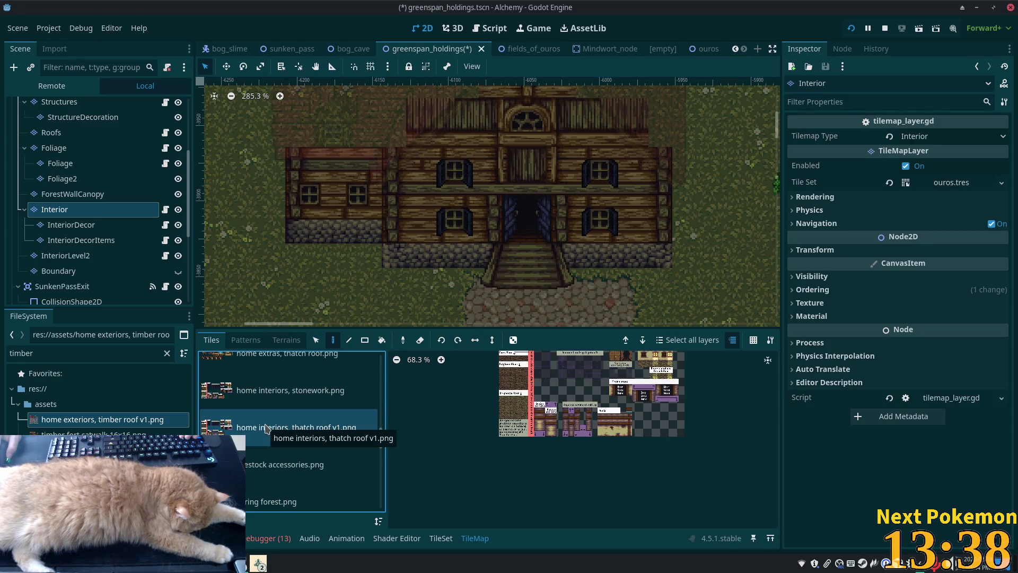
scroll(599, 407, up, 3)
scroll(596, 392, up, 3)
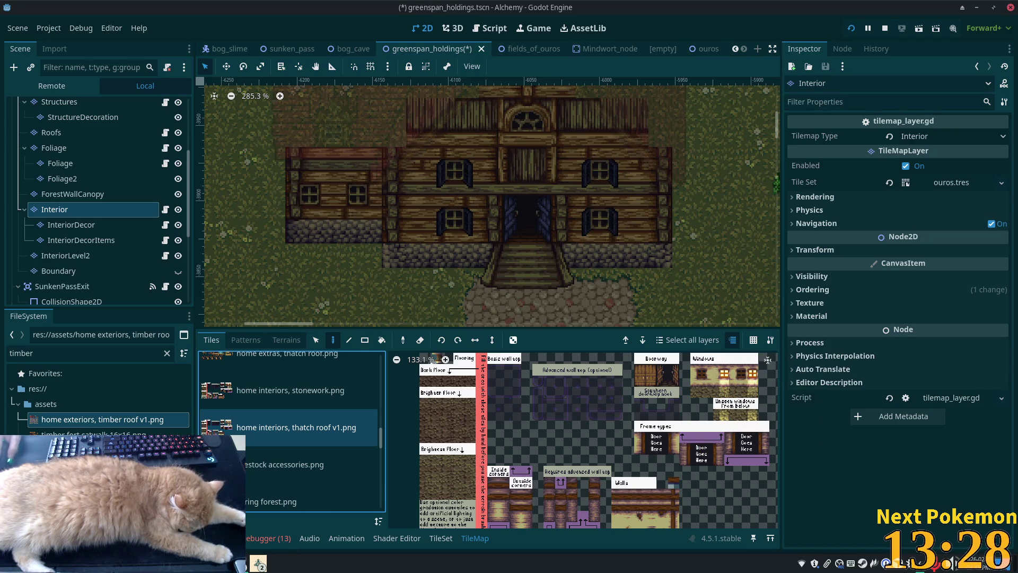
key(alt+Tab)
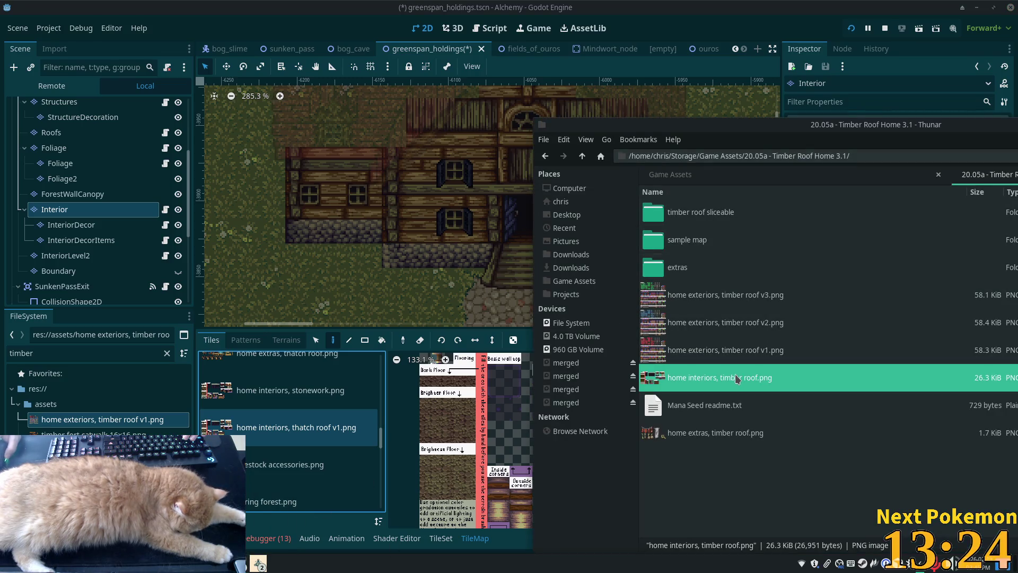
drag(742, 380, 755, 381)
double_click(755, 381)
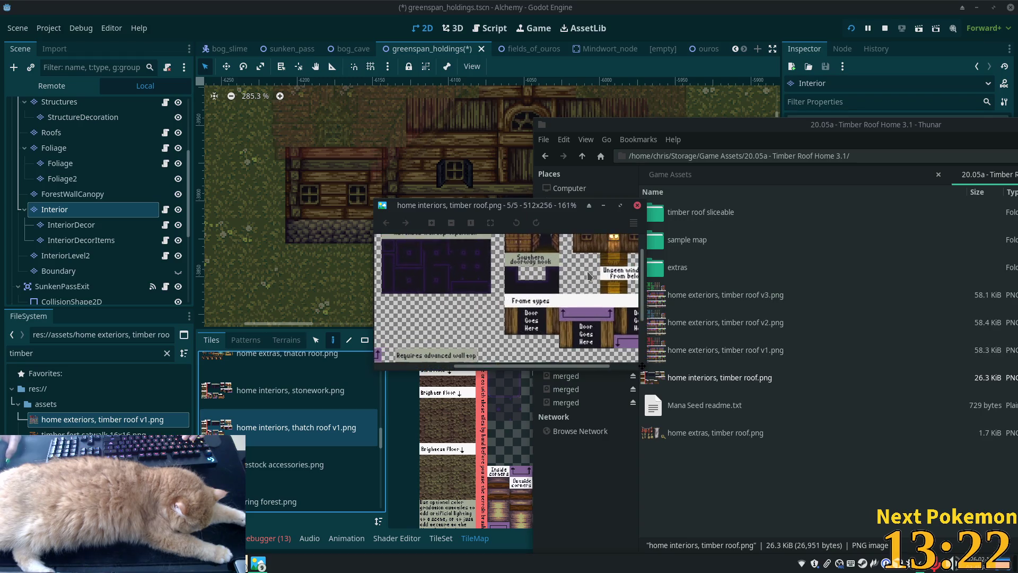
scroll(583, 281, up, 2)
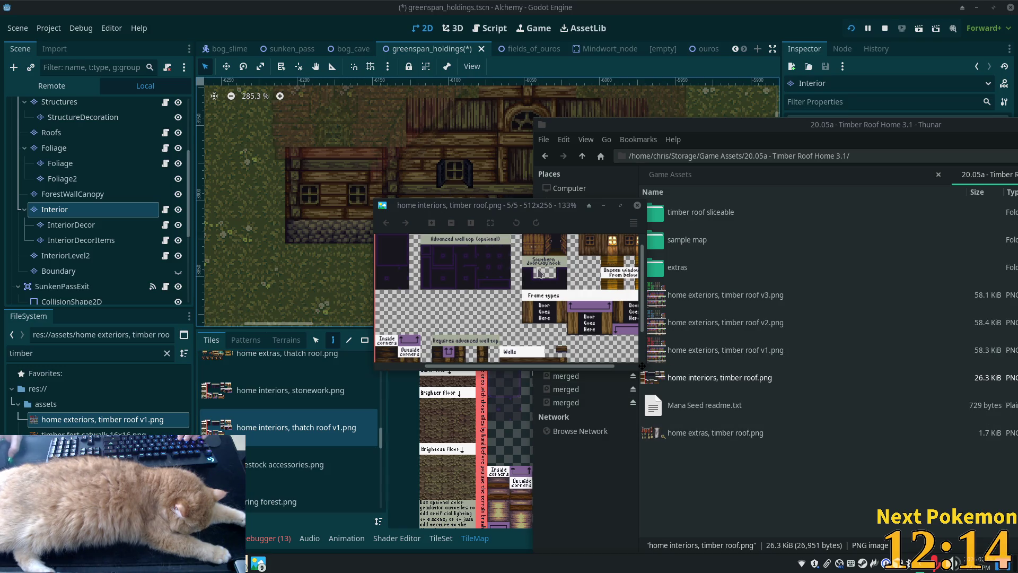
scroll(562, 267, down, 3)
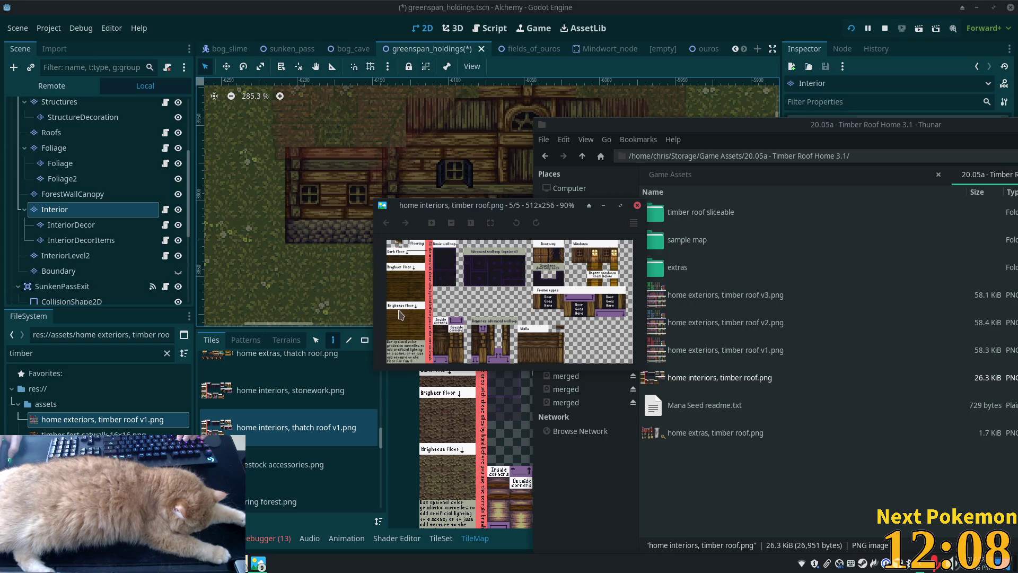
key(alt+Tab)
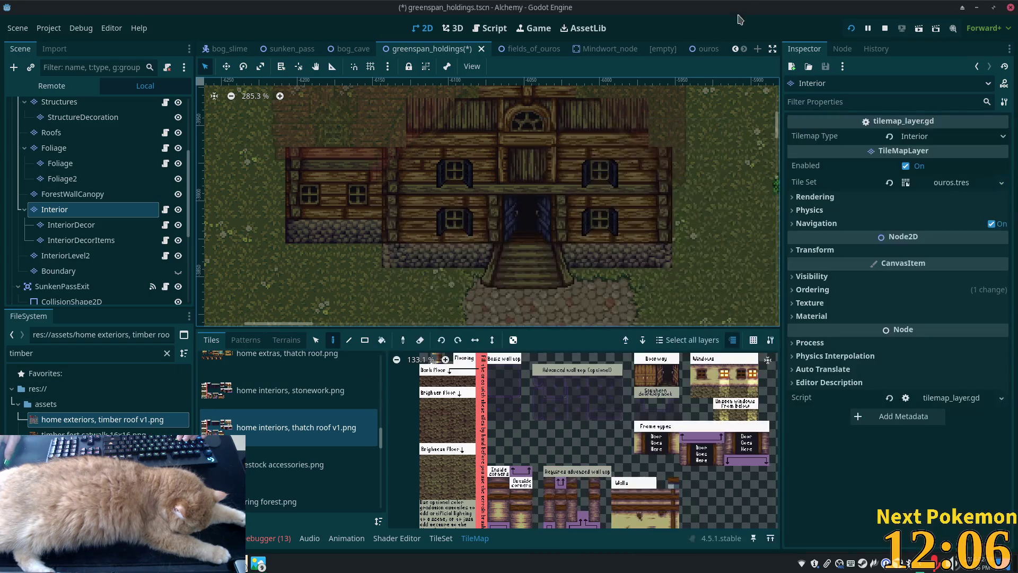
Quick-load greenspan.tres as the Interior layer's tile set.
click(1001, 182)
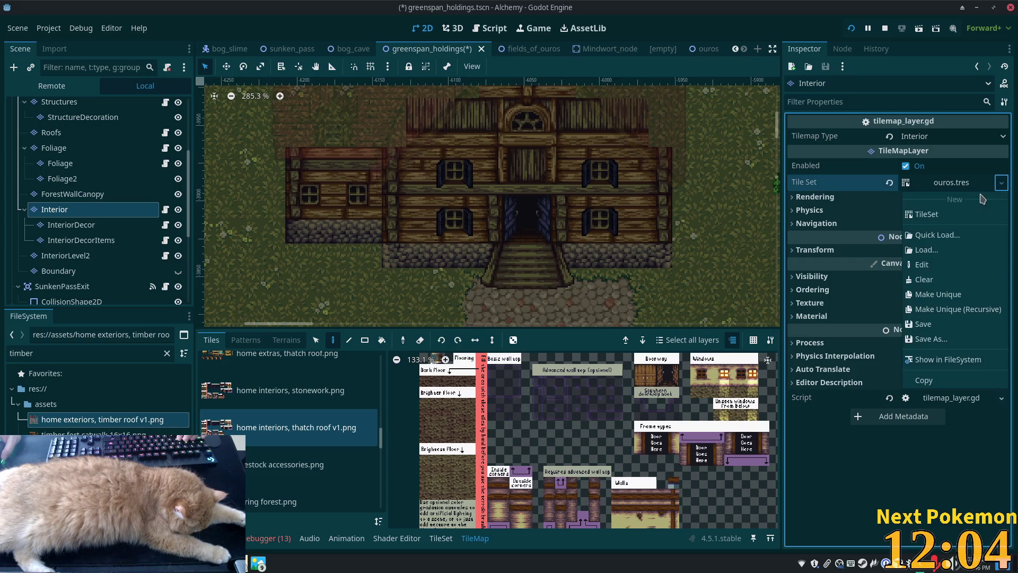
click(942, 235)
click(413, 167)
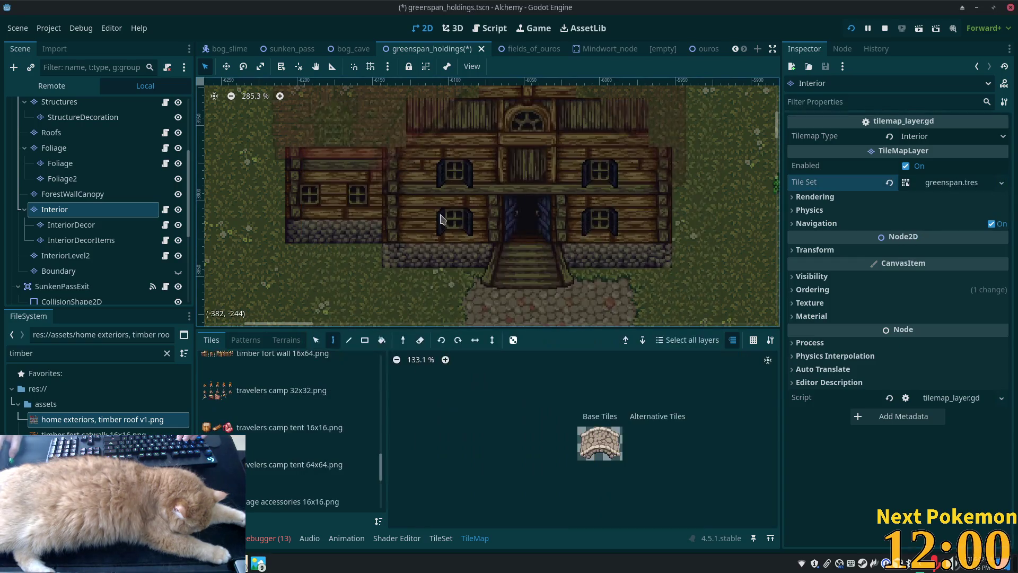
scroll(378, 419, up, 10)
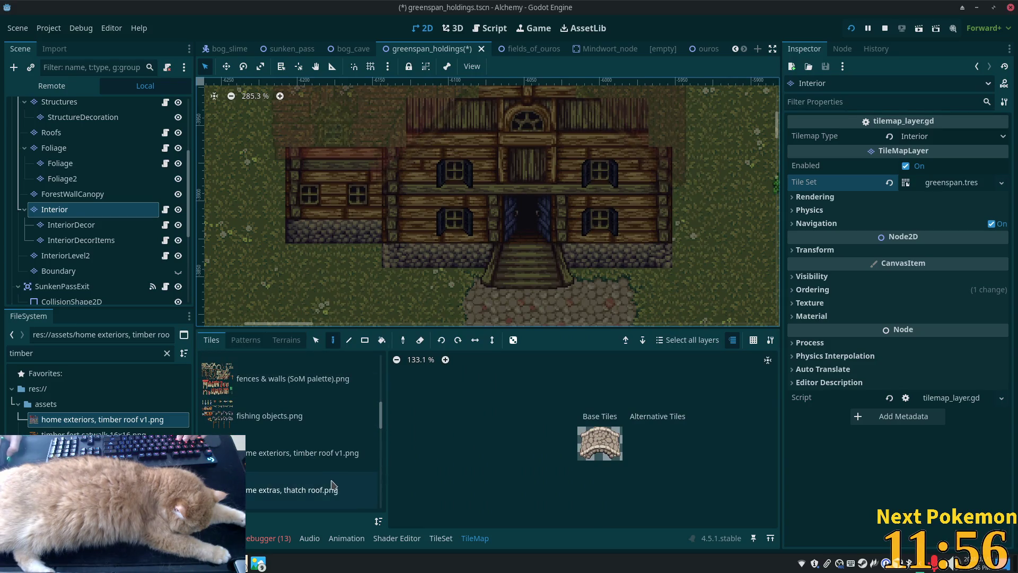
scroll(333, 451, down, 1)
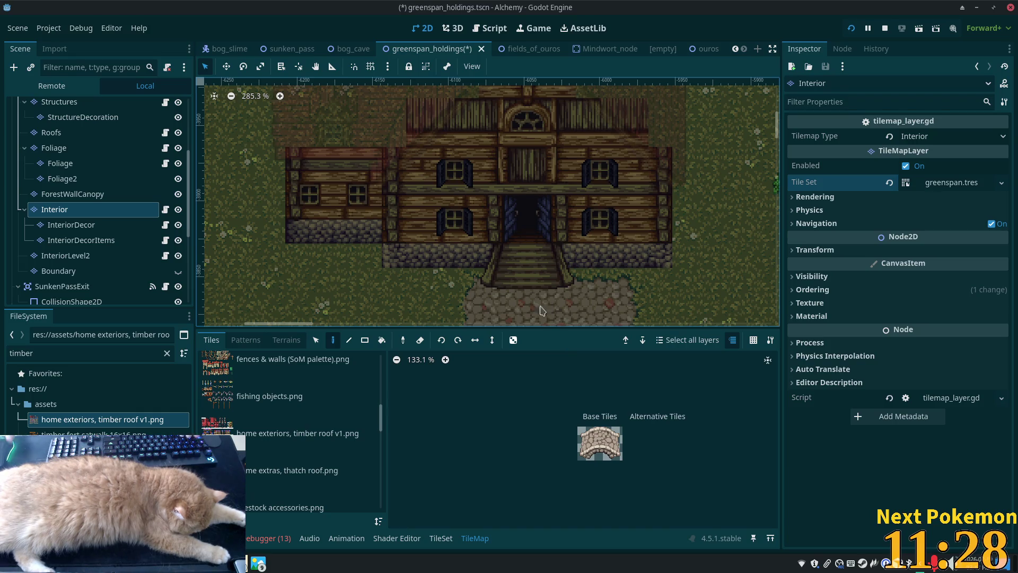
scroll(403, 271, down, 5)
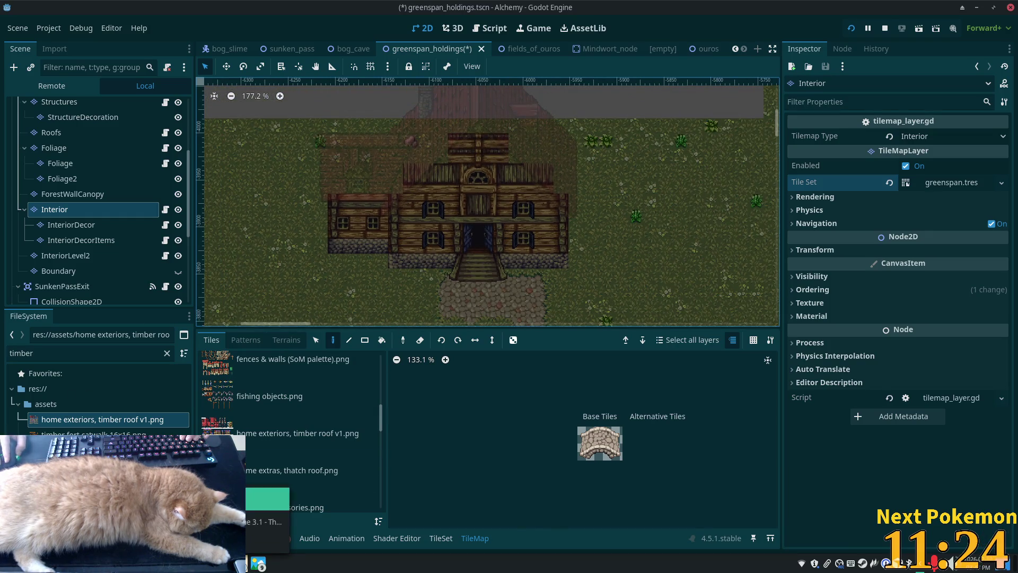
Open the TileSet editor for greenspan.tres sources, keeping the timber roof asset folder in view.
click(265, 522)
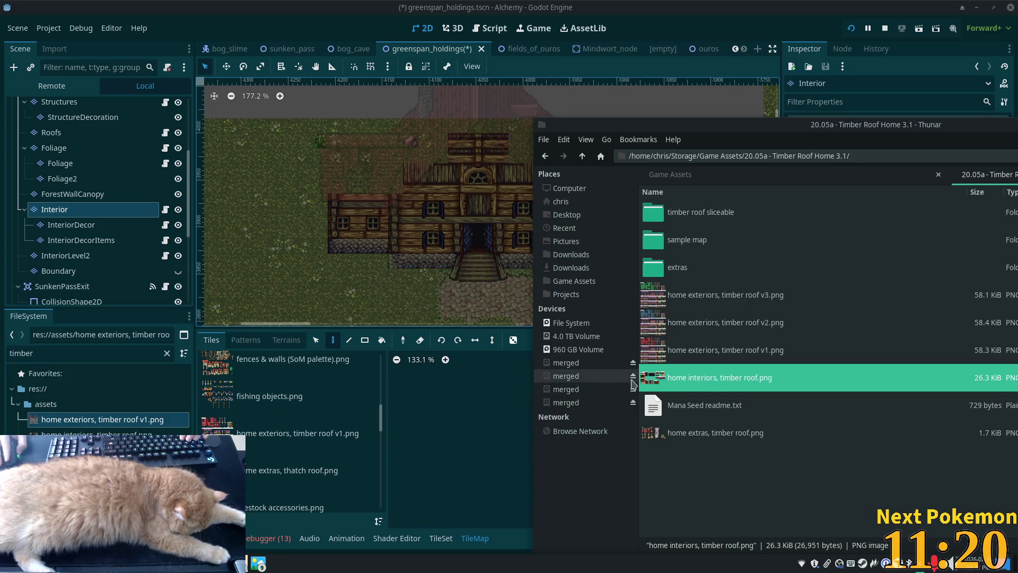
click(464, 449)
click(440, 538)
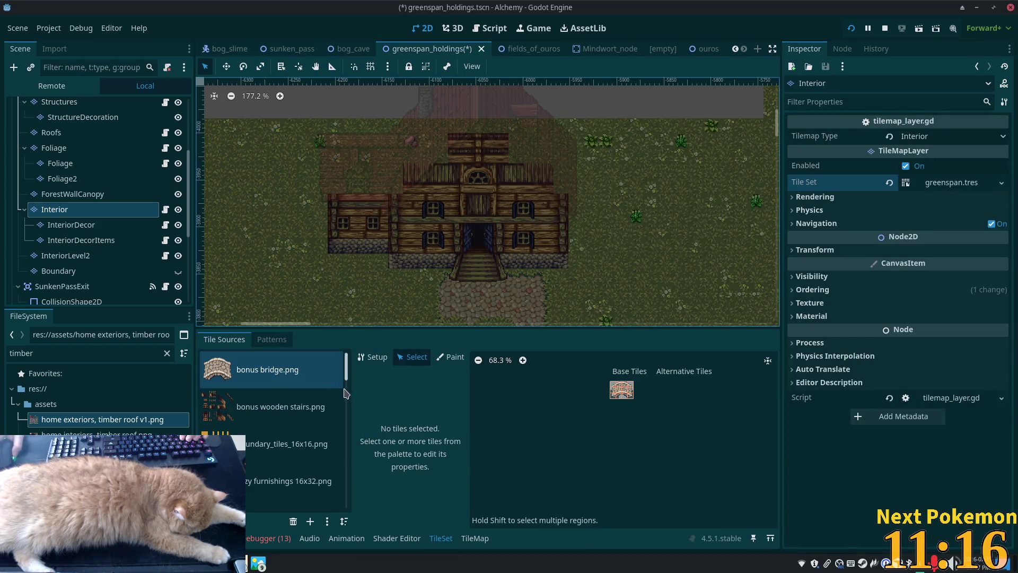
Add 'home interiors, timber roof.png' as a new atlas source and auto-create tiles across the sheet.
scroll(292, 446, down, 10)
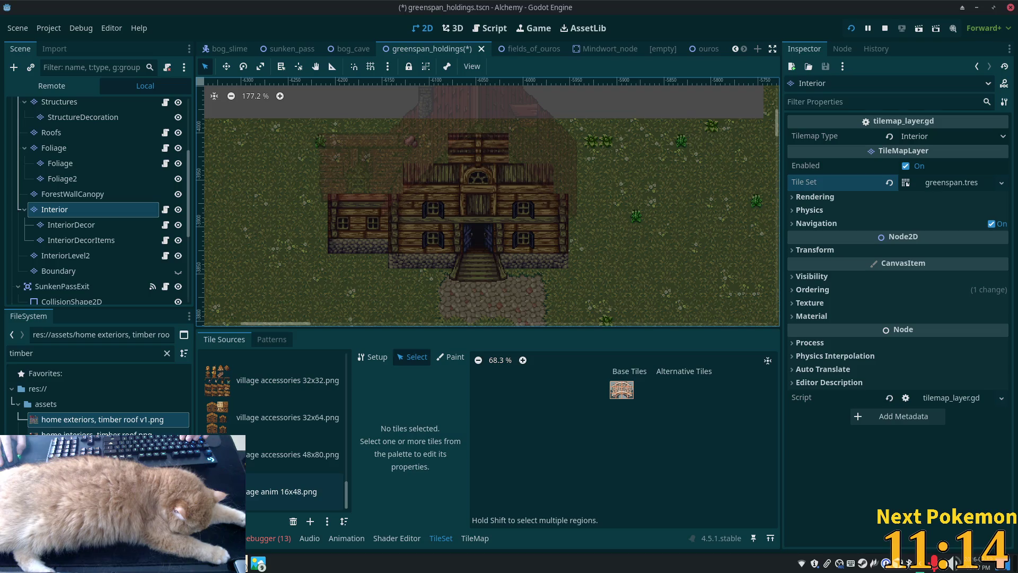
drag(95, 434, 292, 456)
click(551, 302)
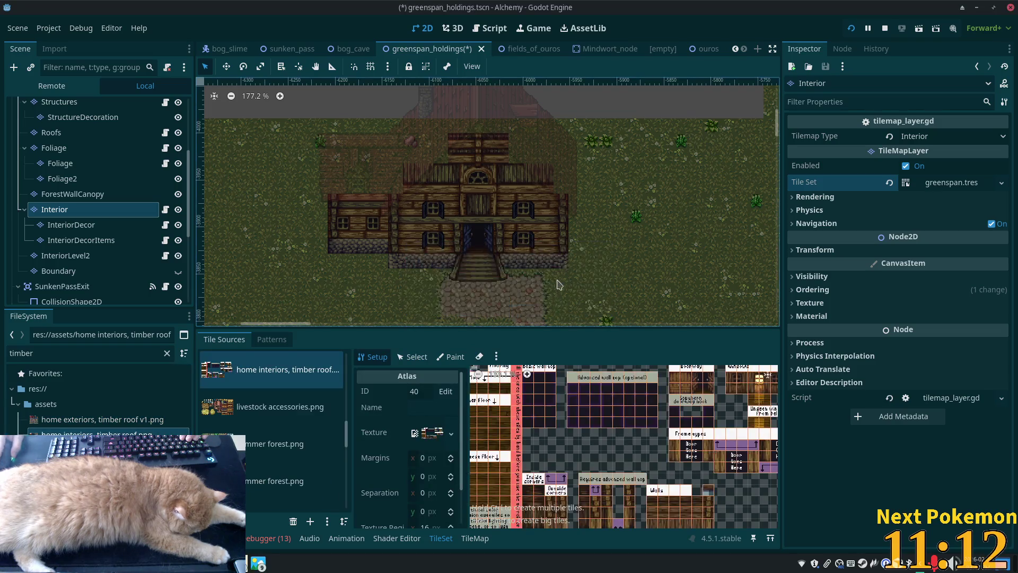
scroll(736, 425, down, 4)
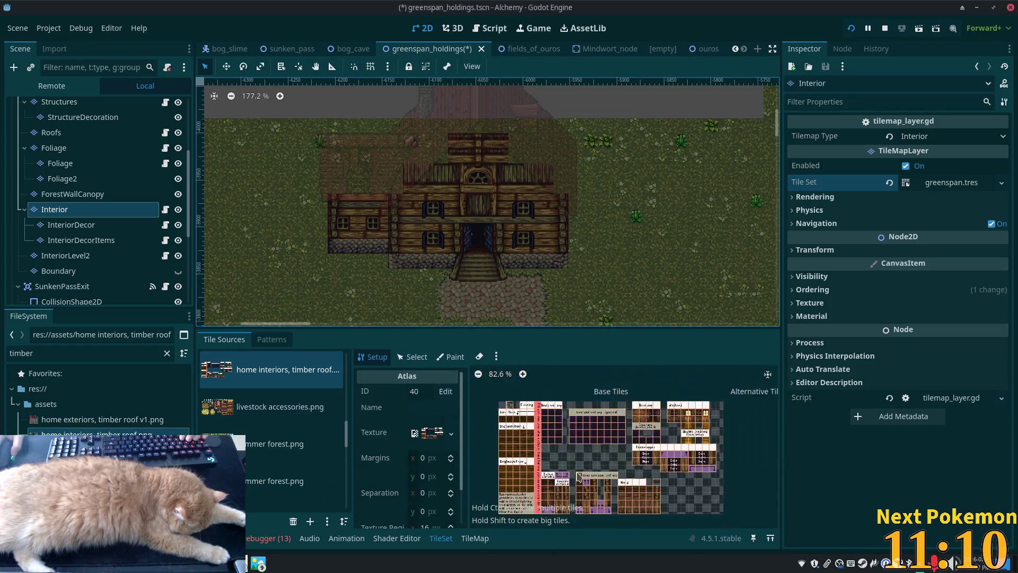
scroll(578, 447, up, 5)
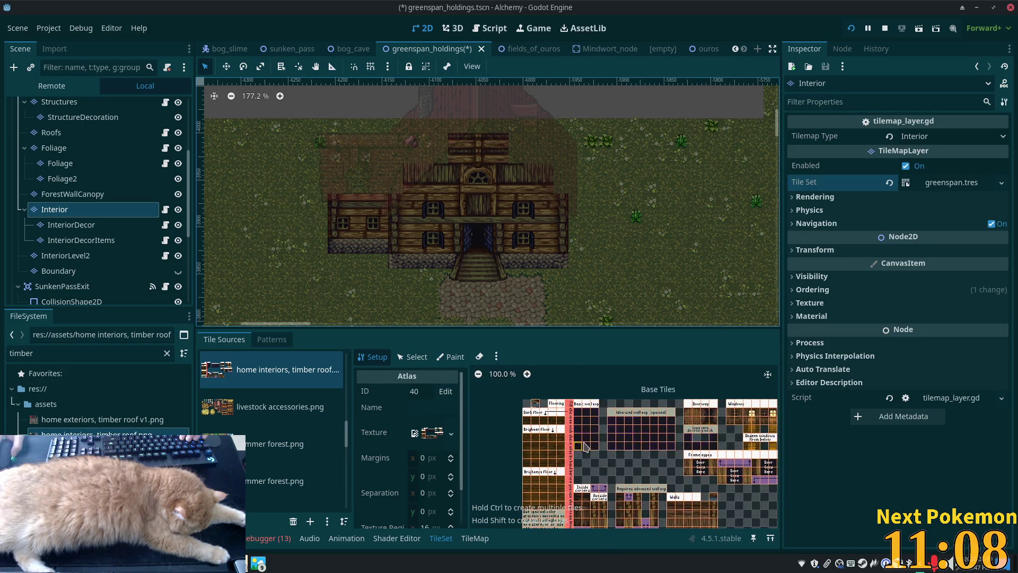
scroll(584, 443, up, 3)
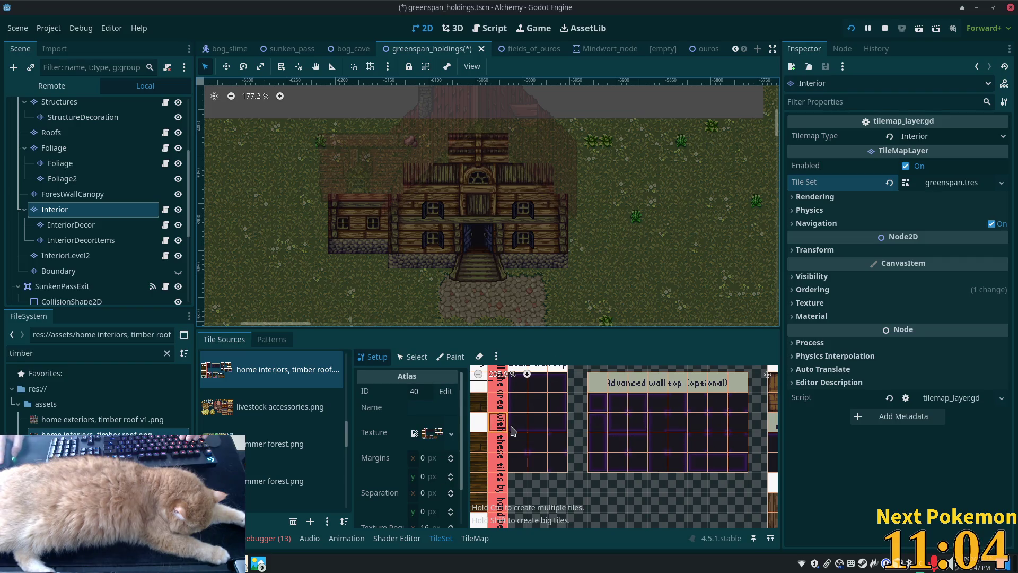
scroll(522, 443, up, 2)
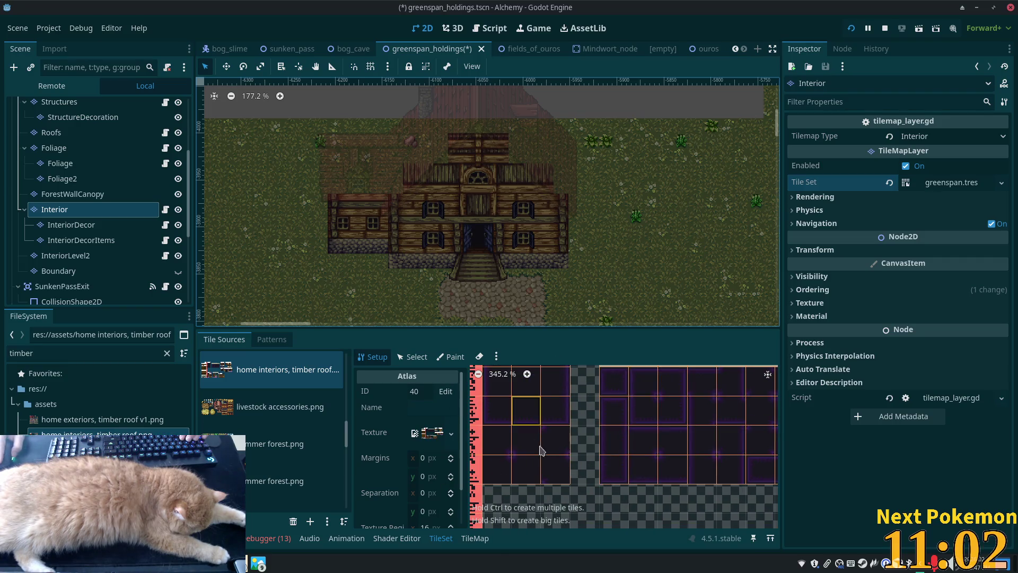
drag(490, 459, 546, 480)
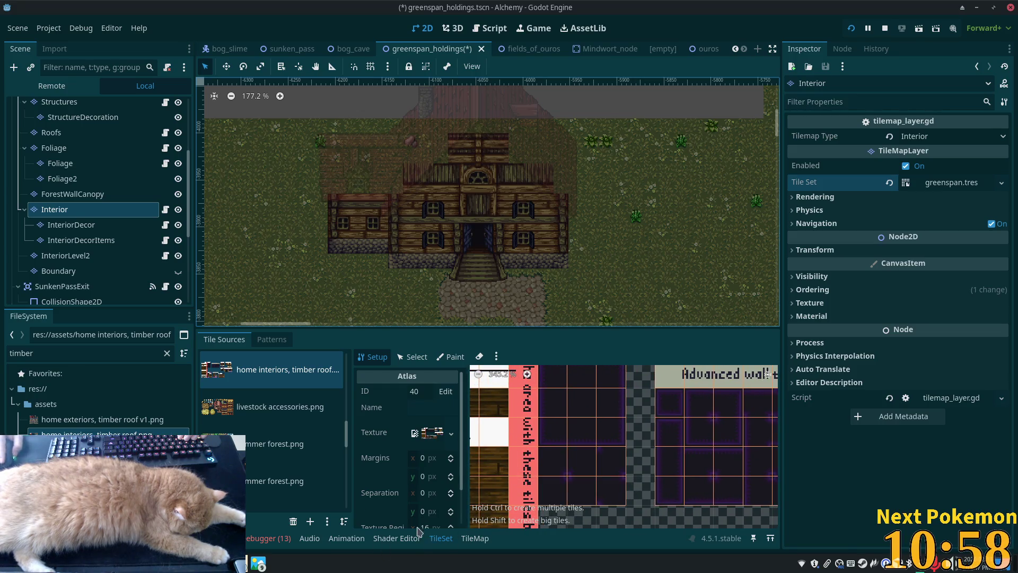
click(404, 363)
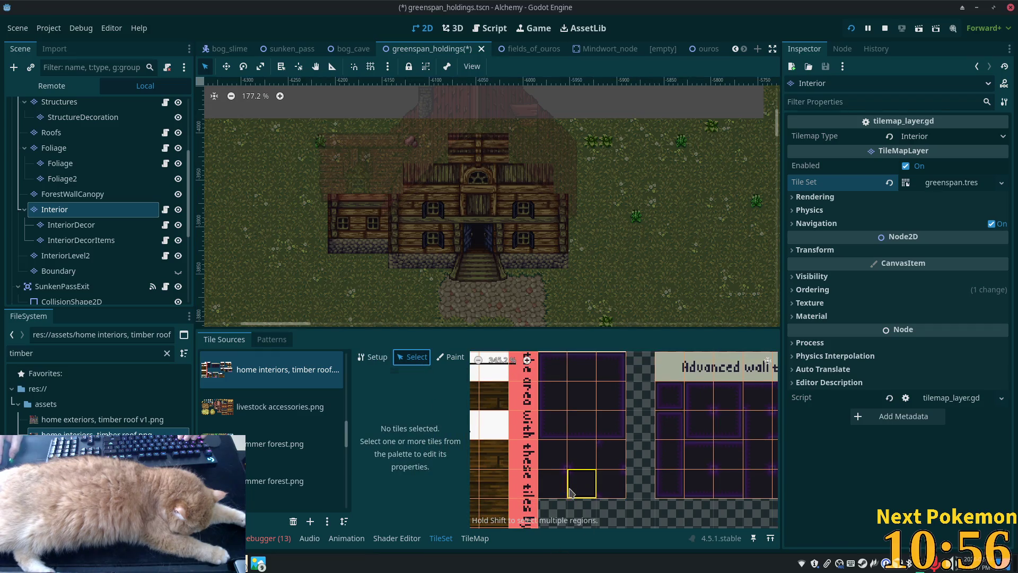
Give the lower left-wall tile a thin collision strip along its left edge.
click(607, 492)
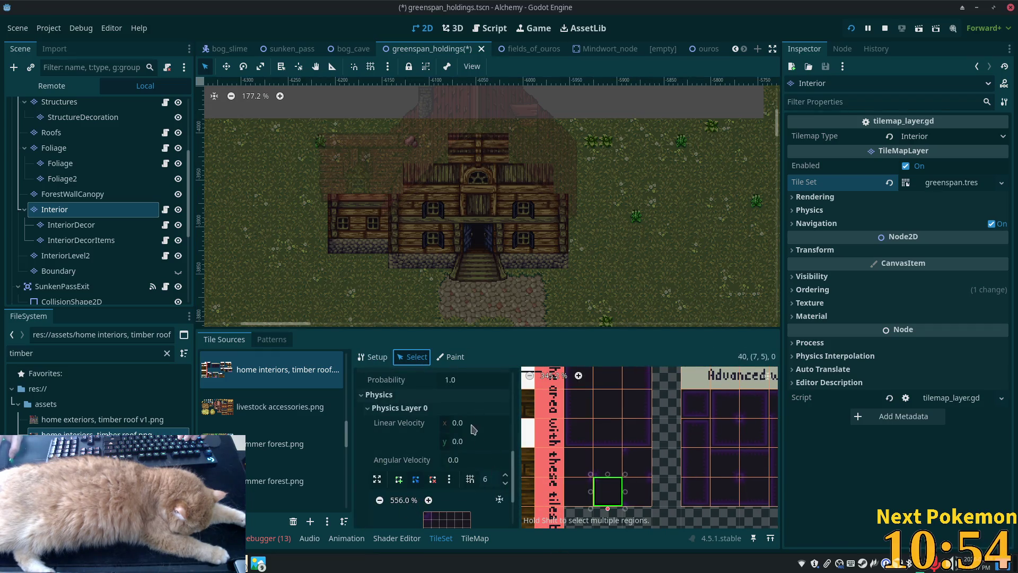
scroll(460, 470, down, 3)
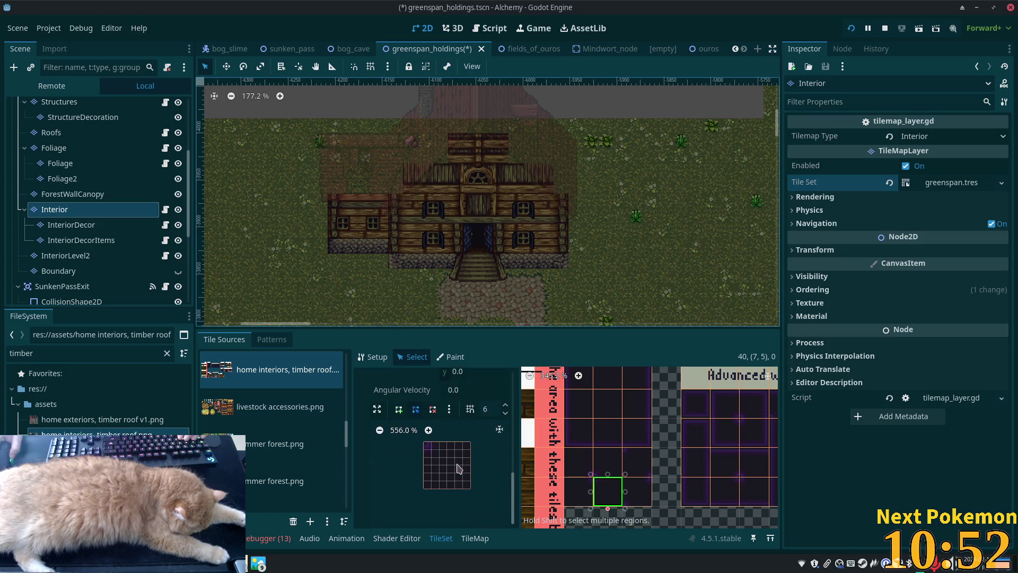
key(Tab)
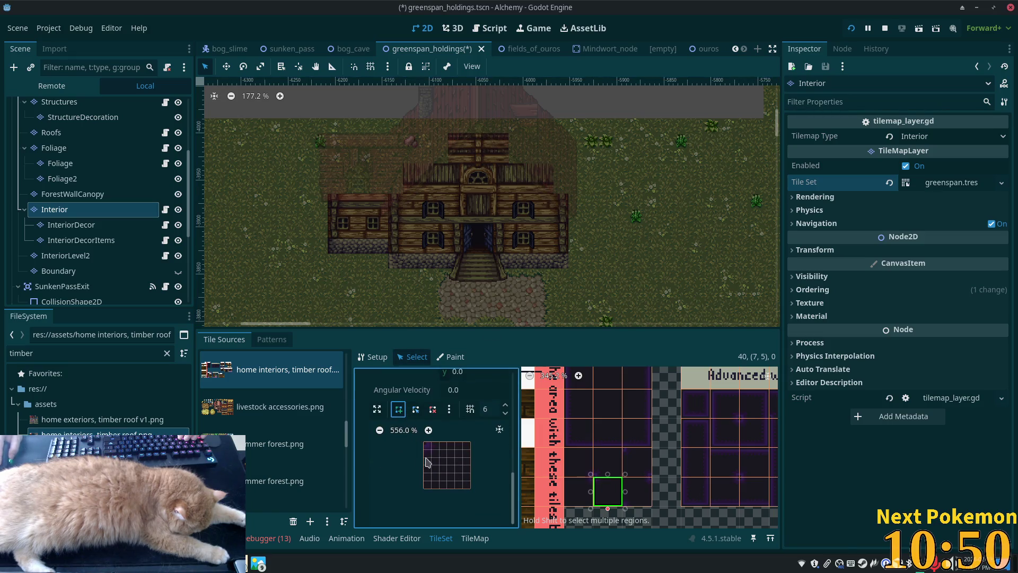
click(425, 446)
click(431, 488)
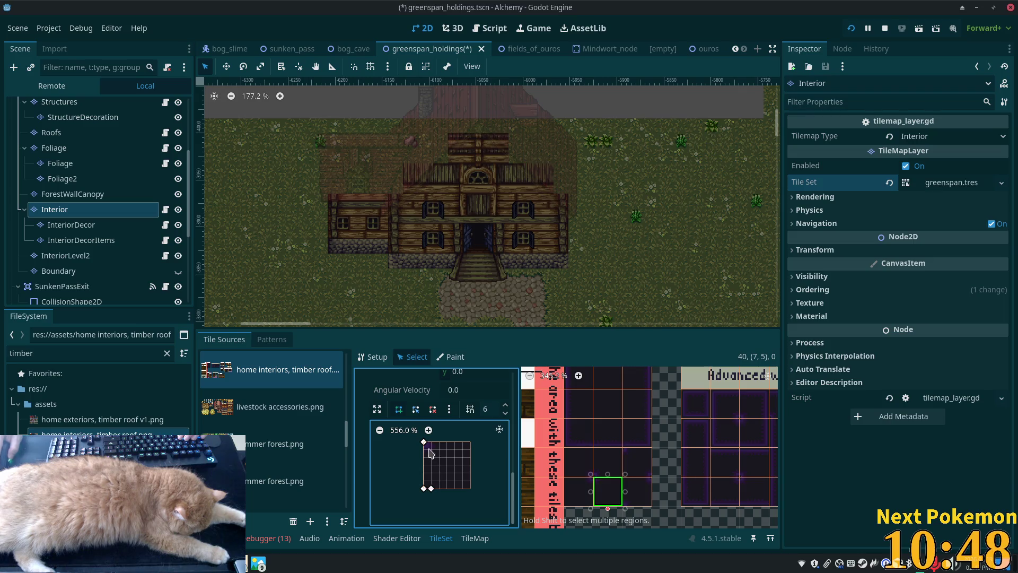
click(431, 443)
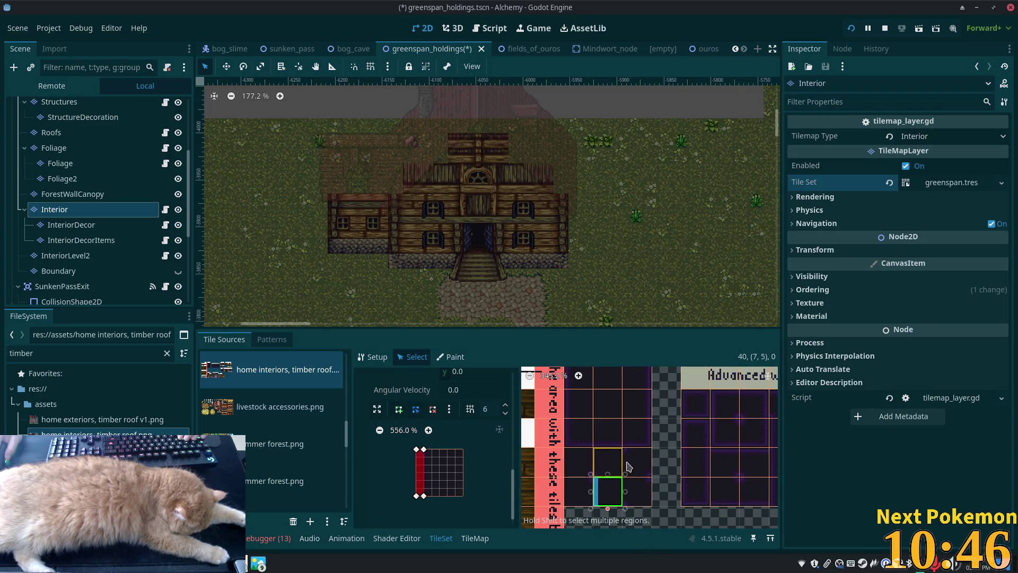
scroll(637, 491, up, 1)
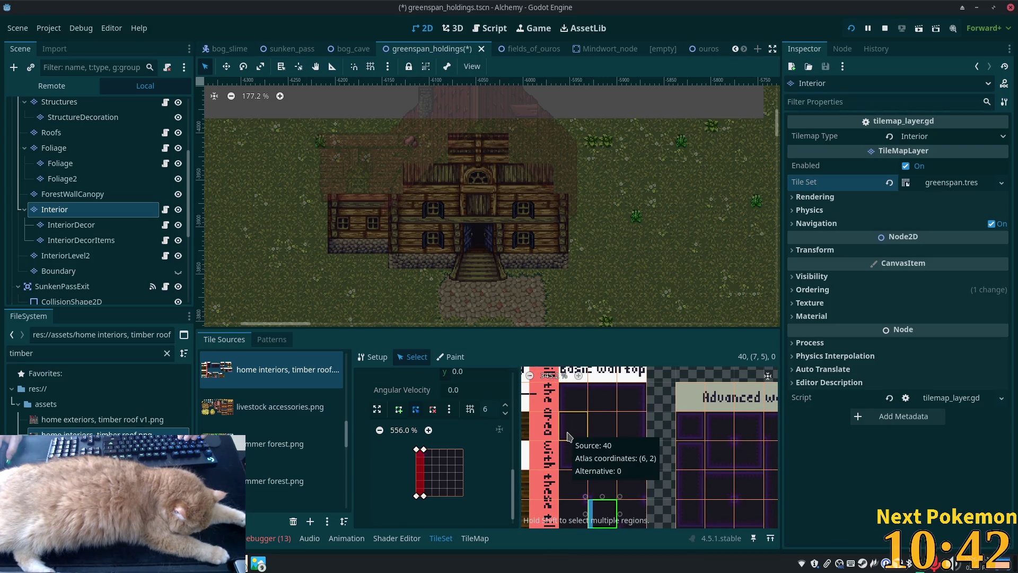
Draw a left-edge collision polygon on the wall tile further up the column.
click(568, 436)
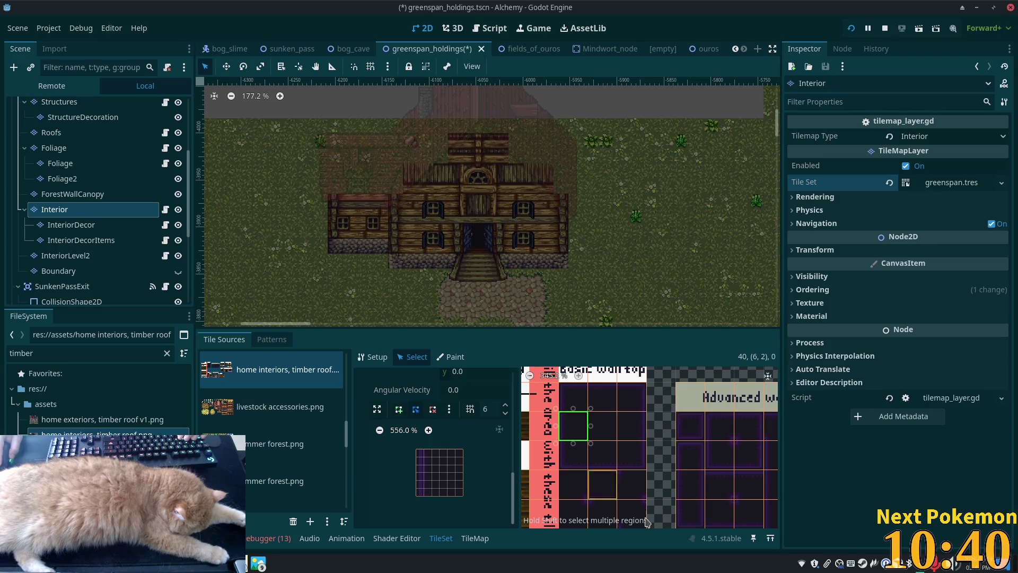
scroll(585, 479, down, 1)
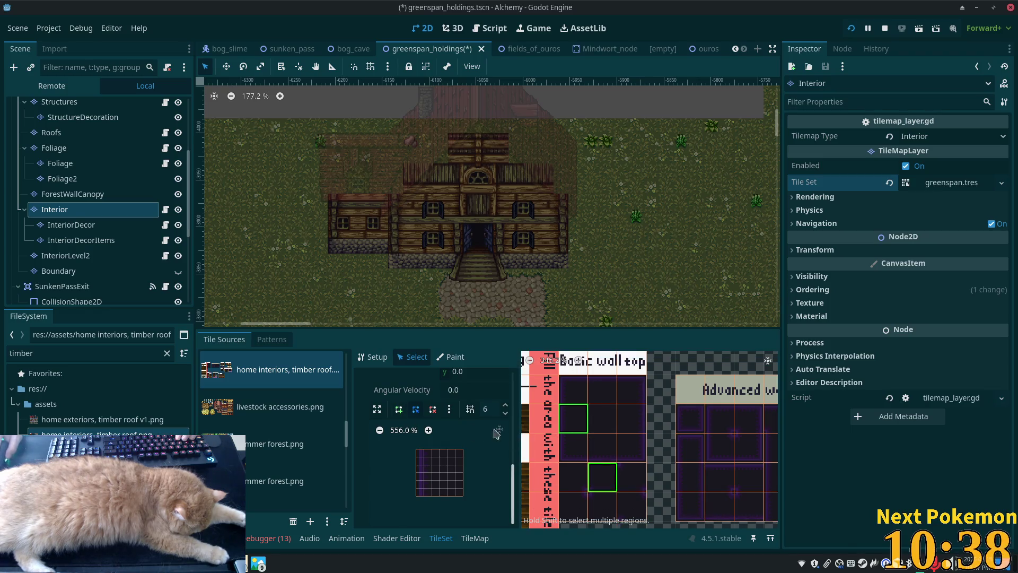
click(401, 409)
click(417, 450)
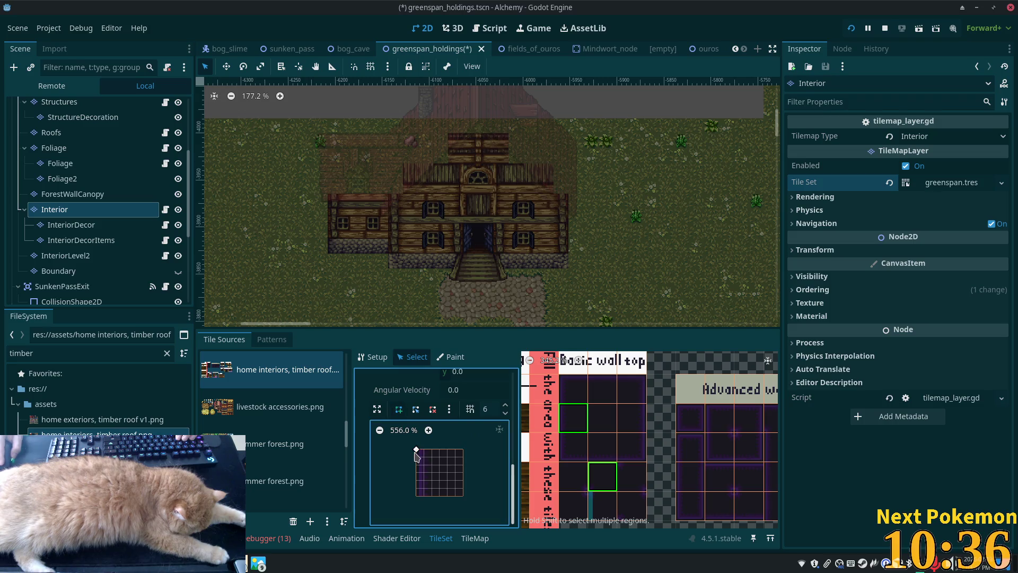
click(418, 496)
click(425, 450)
click(416, 450)
Give the top-left corner wall tile a corner-hugging collision polygon along its top and left edges.
click(573, 389)
scroll(517, 455, down, 2)
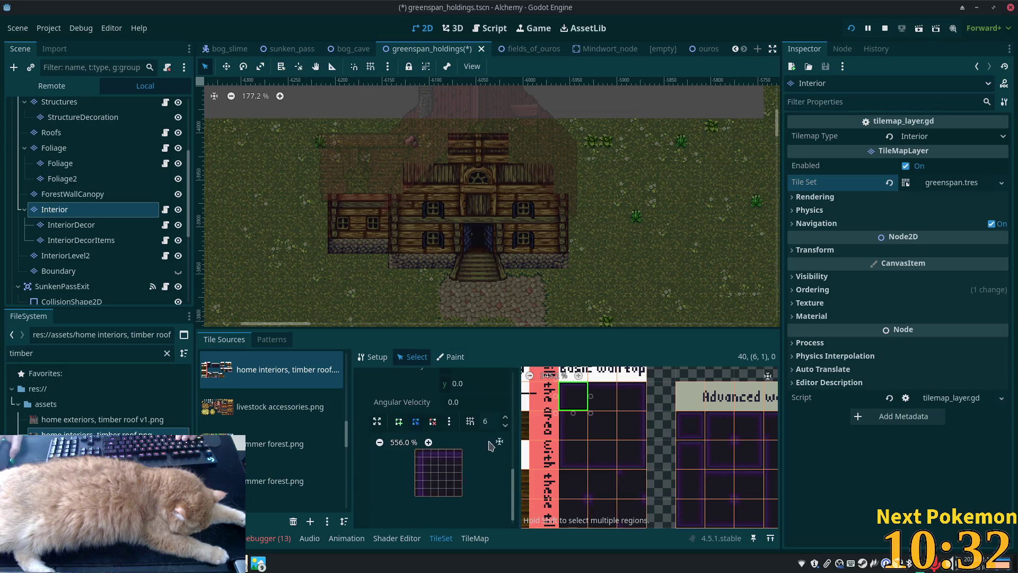
click(394, 423)
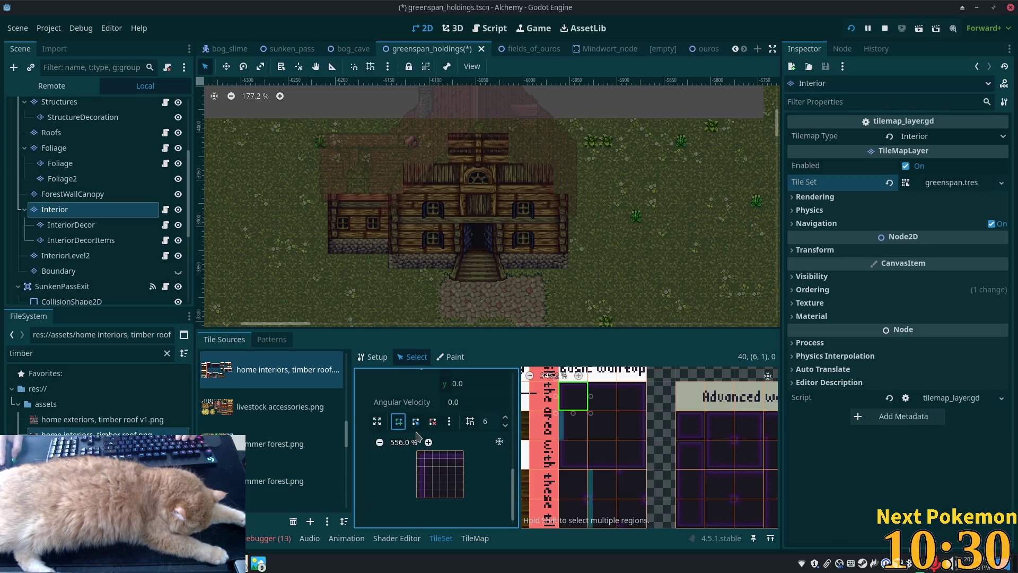
click(431, 497)
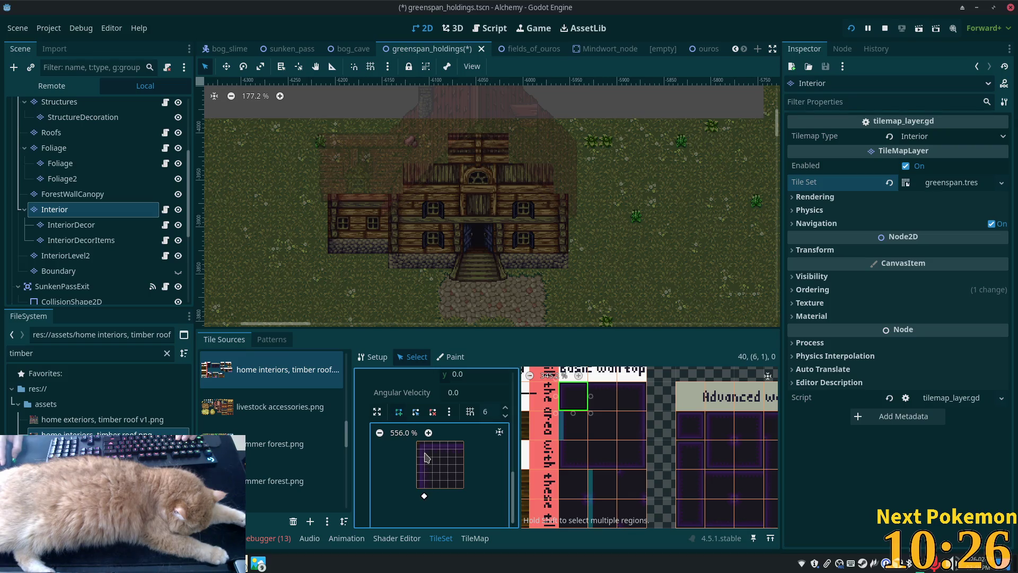
click(464, 450)
scroll(422, 446, down, 8)
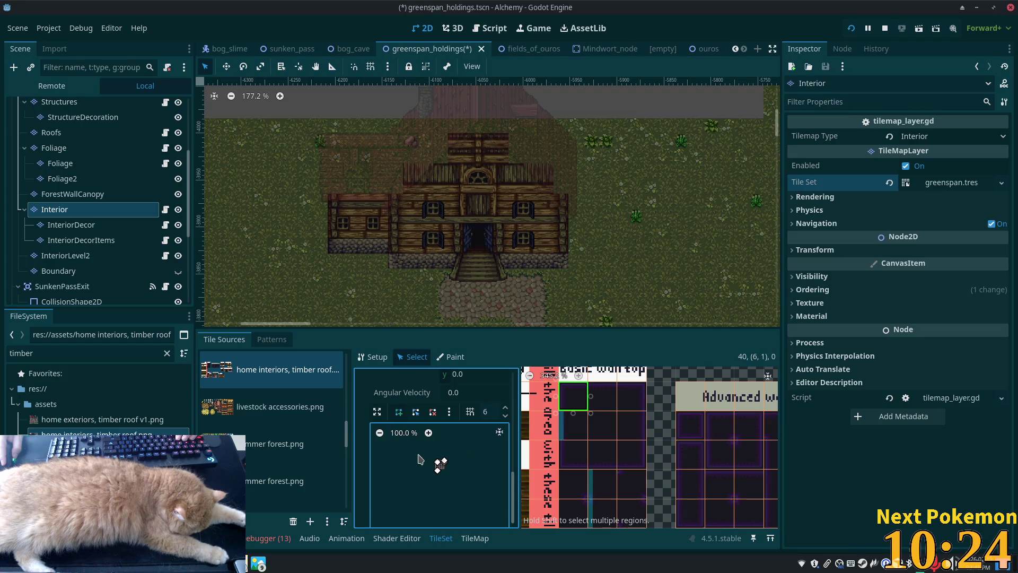
scroll(440, 468, up, 1)
scroll(453, 508, down, 3)
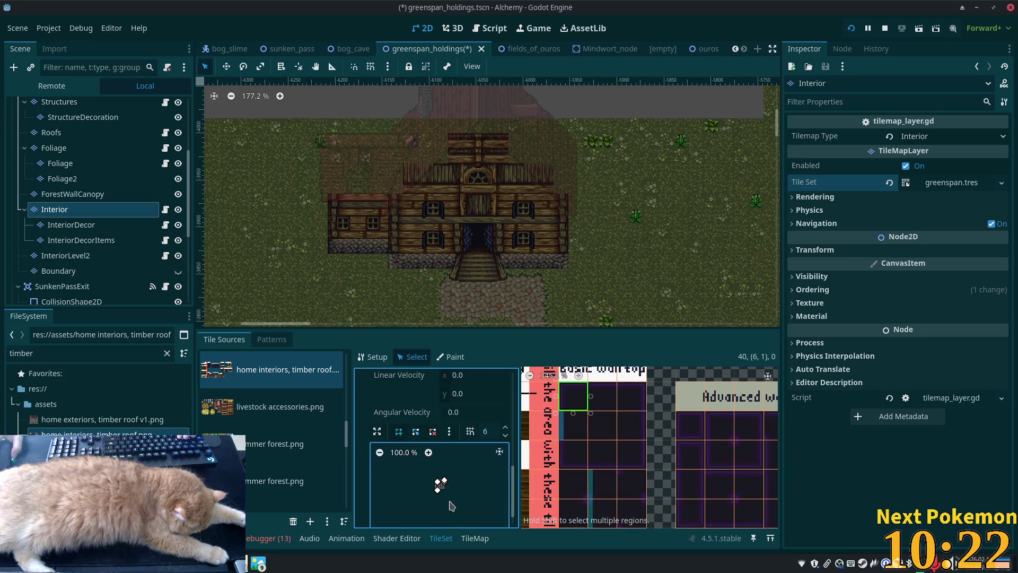
scroll(448, 493, up, 9)
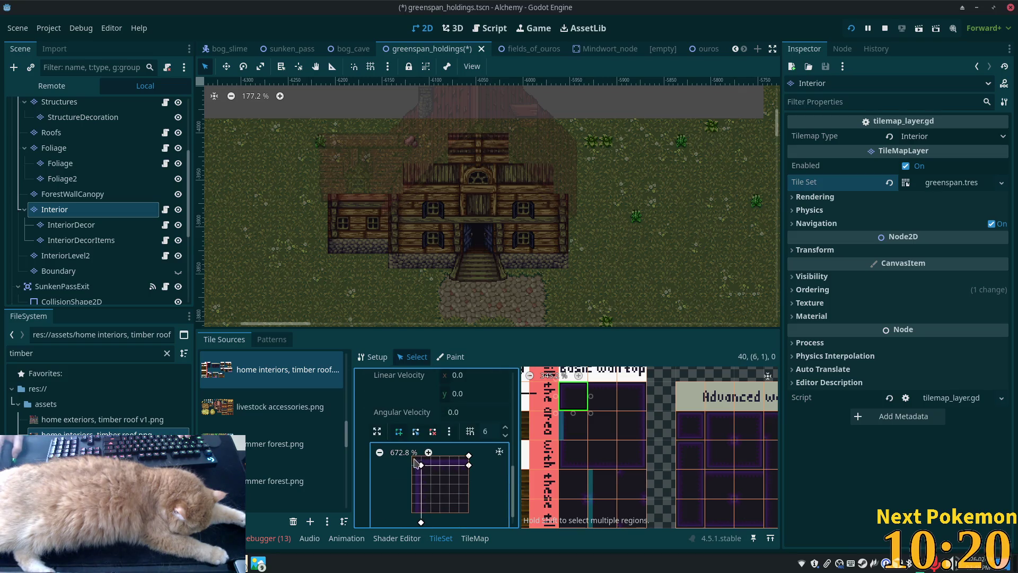
click(433, 466)
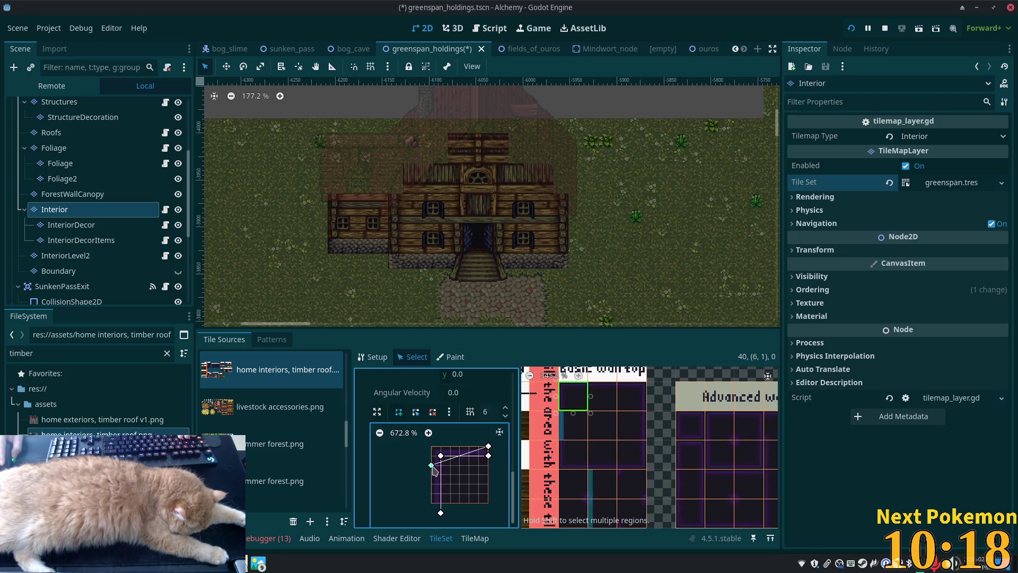
click(431, 513)
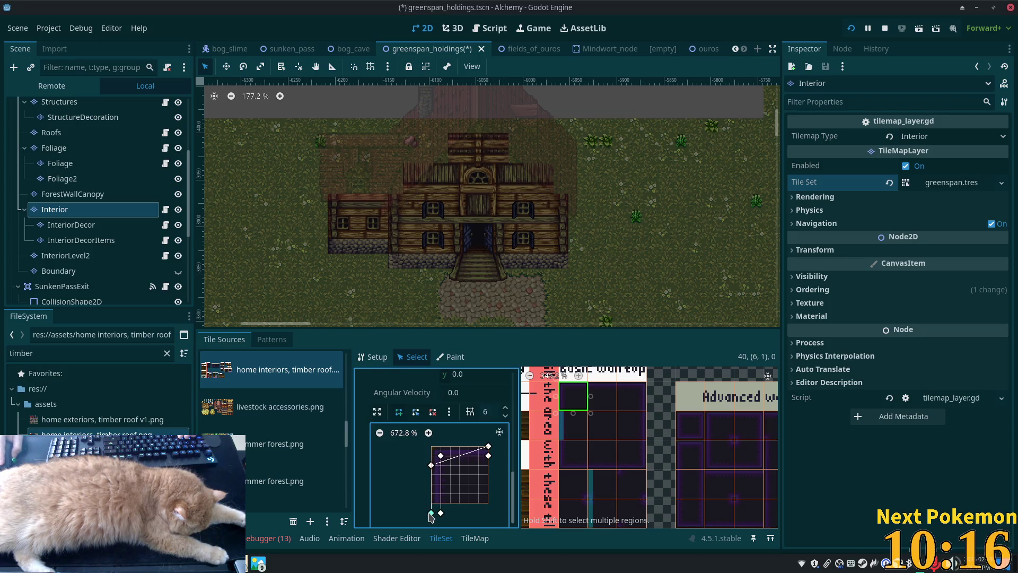
scroll(435, 499, down, 2)
drag(417, 467, 417, 453)
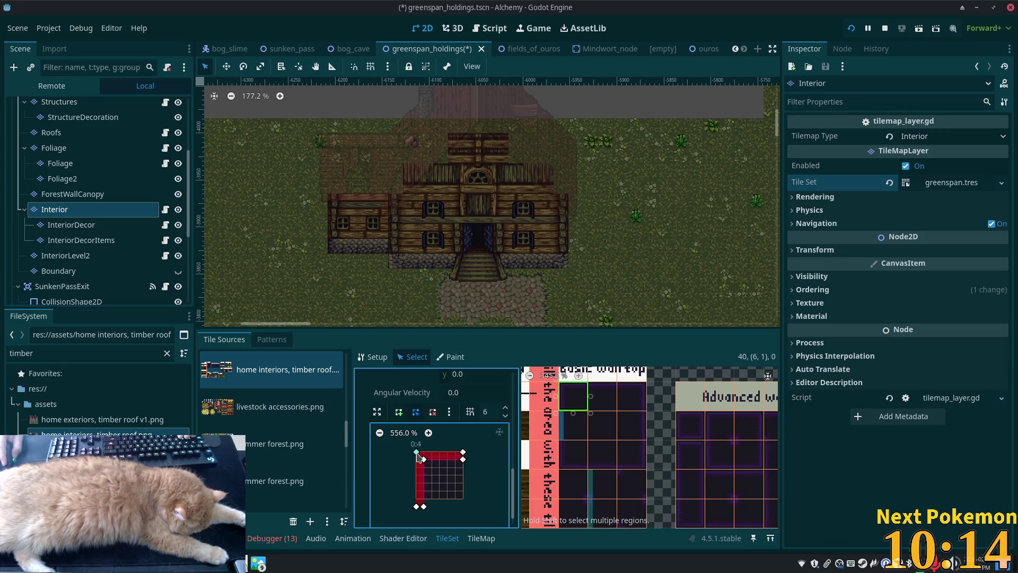
drag(417, 507, 424, 499)
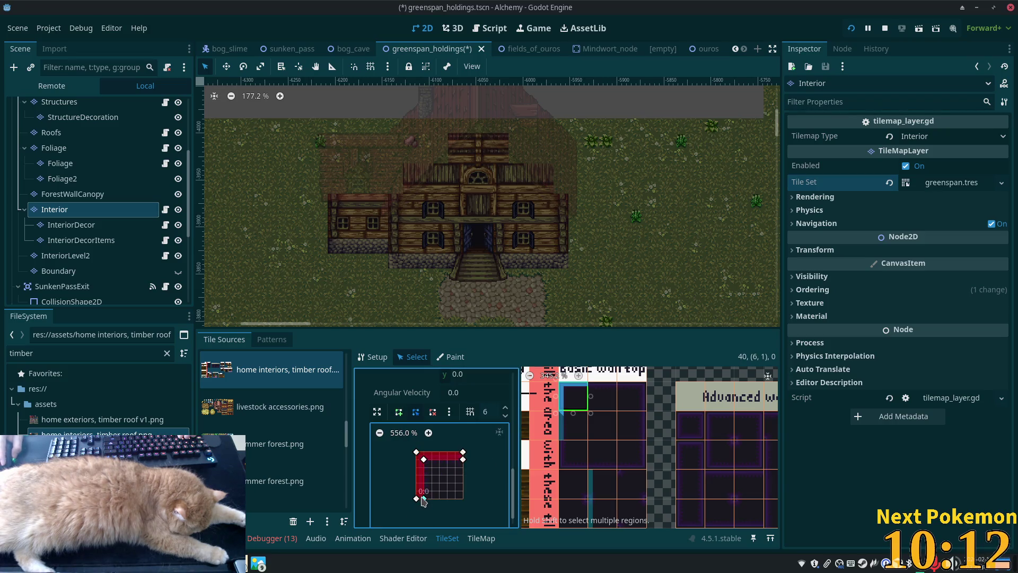
click(603, 406)
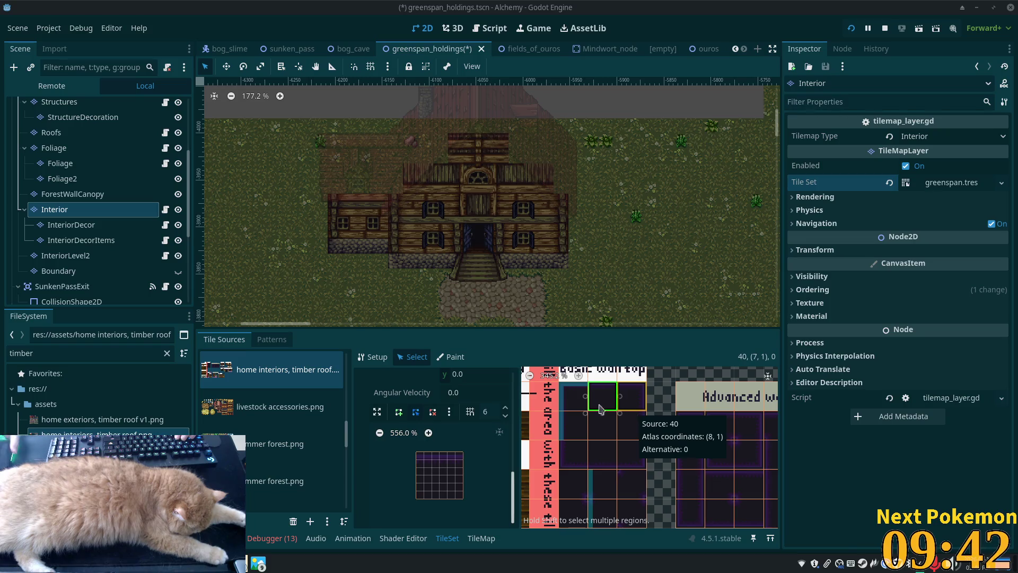
scroll(627, 432, up, 1)
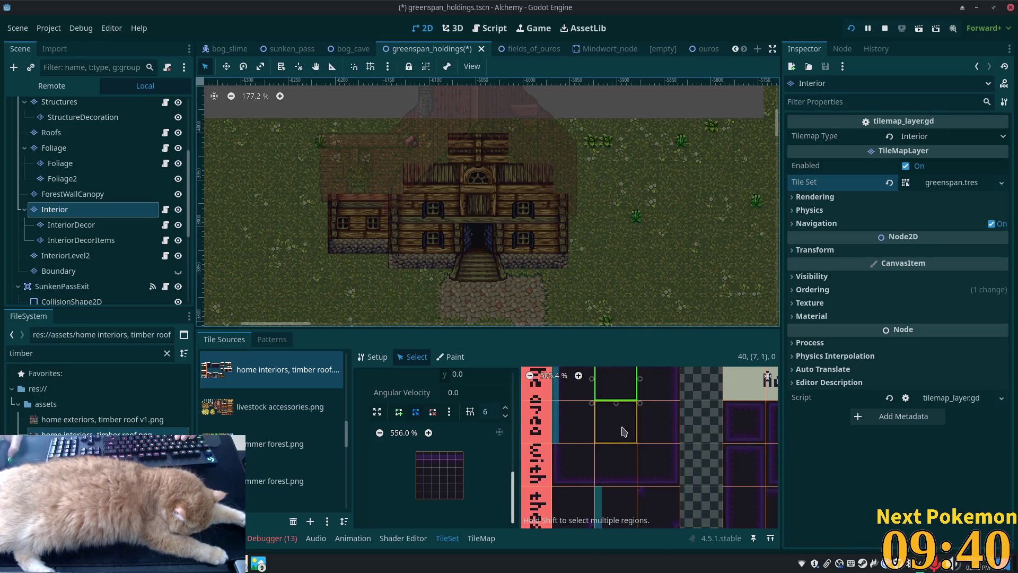
Draw a thin top-edge collision polygon on the current wall-top tile.
scroll(545, 402, up, 1)
click(399, 412)
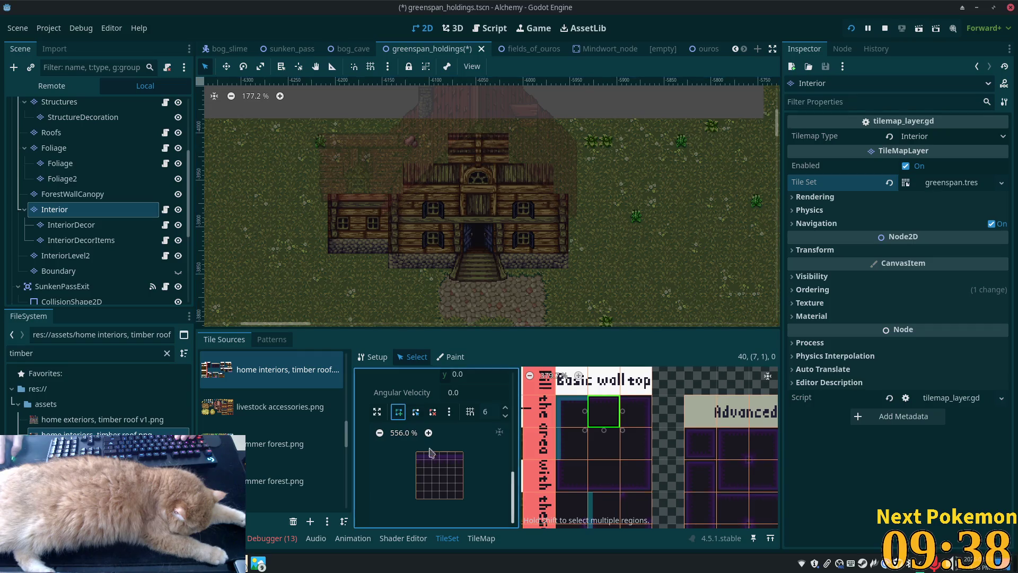
click(417, 453)
click(460, 461)
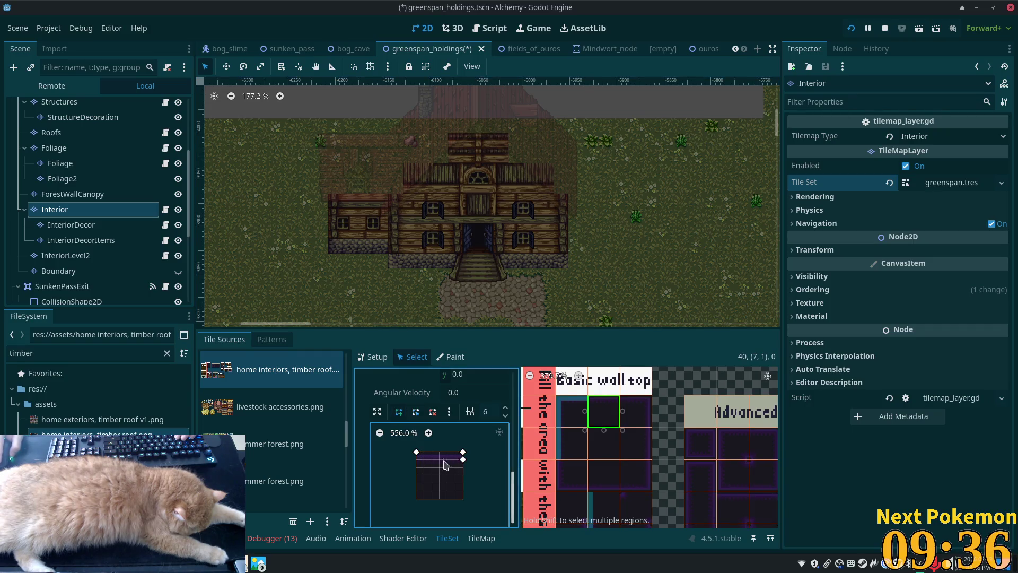
click(416, 460)
Give the next wall-top tile to the right a full-tile square collision polygon.
click(636, 411)
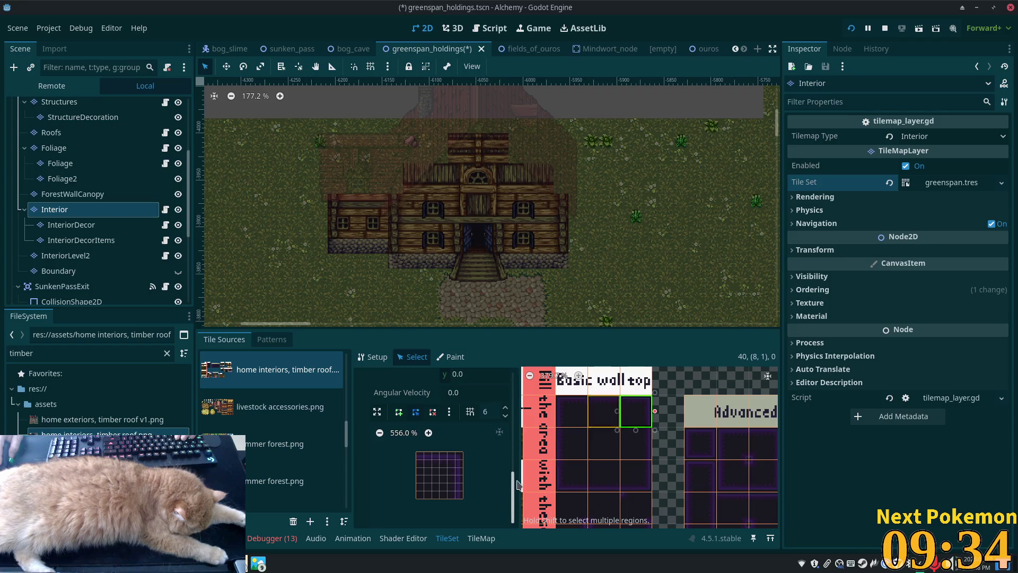
click(399, 412)
click(416, 452)
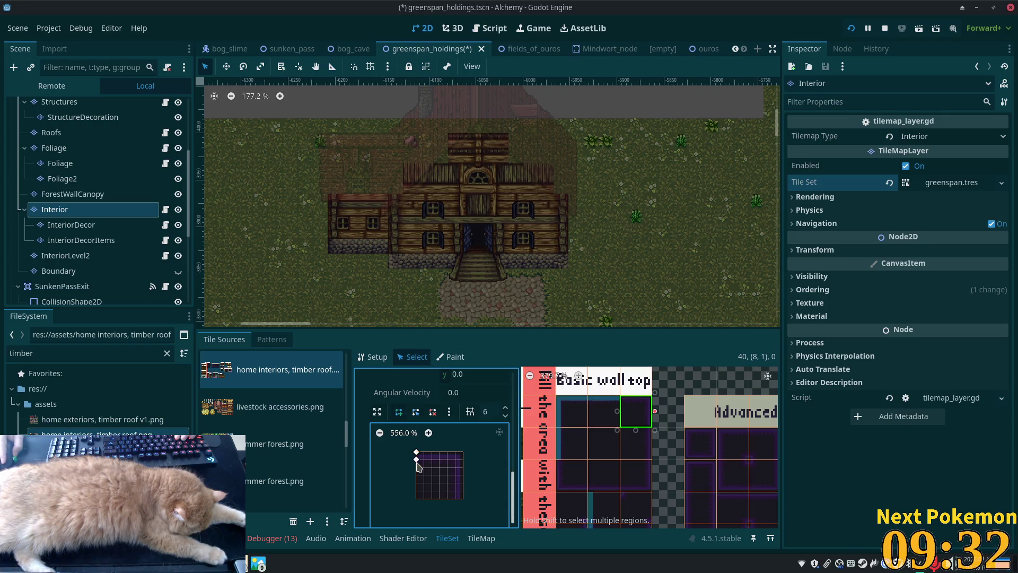
click(456, 459)
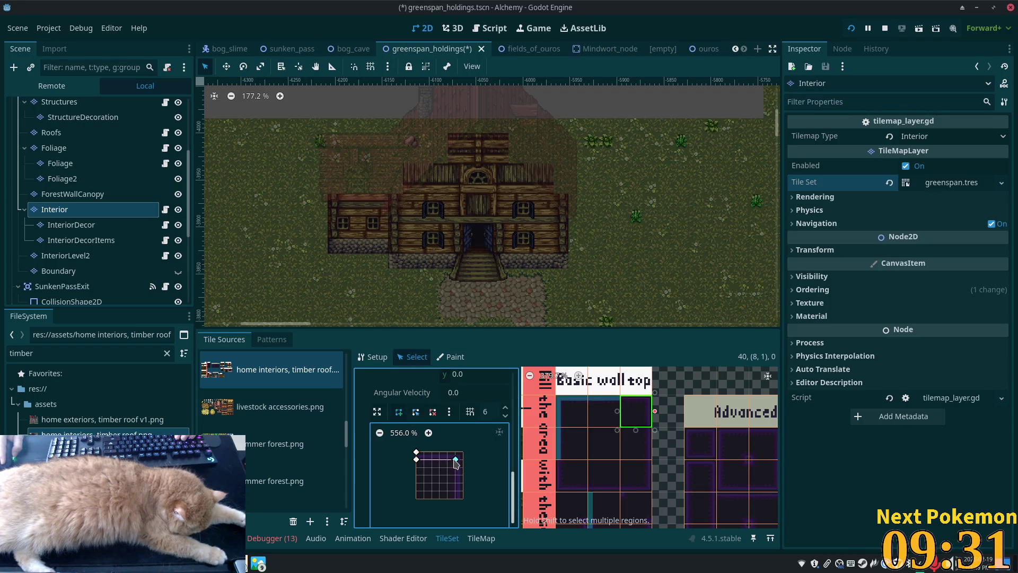
click(463, 499)
click(463, 452)
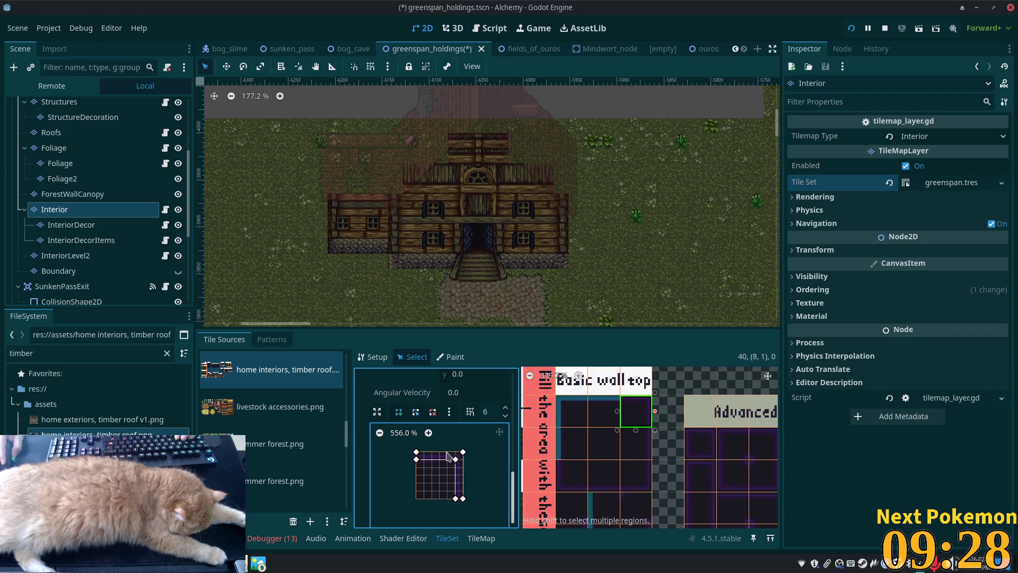
click(416, 452)
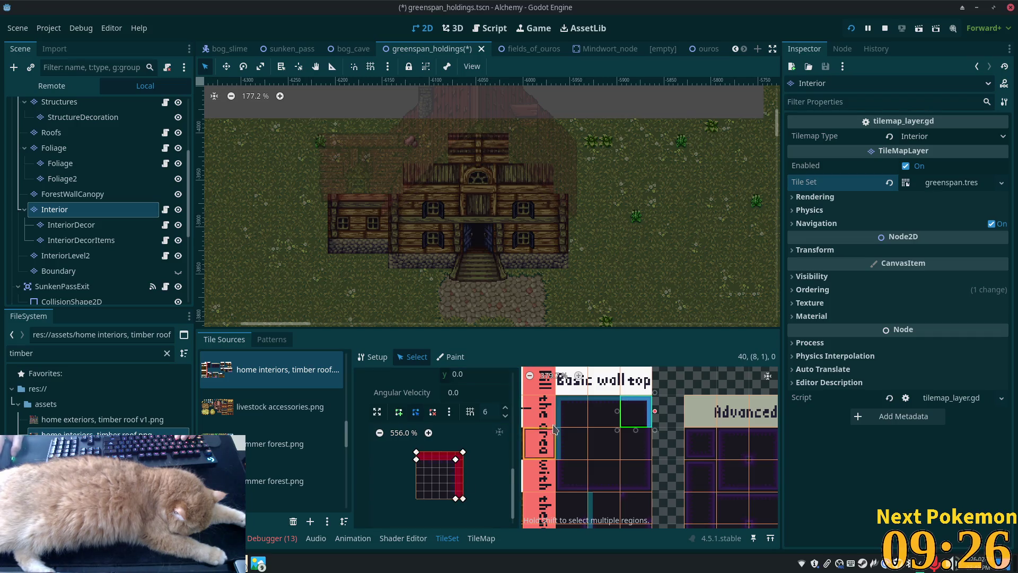
Add a right-edge collision strip to the selected wall tiles below.
click(636, 444)
scroll(658, 471, down, 1)
scroll(657, 471, down, 3)
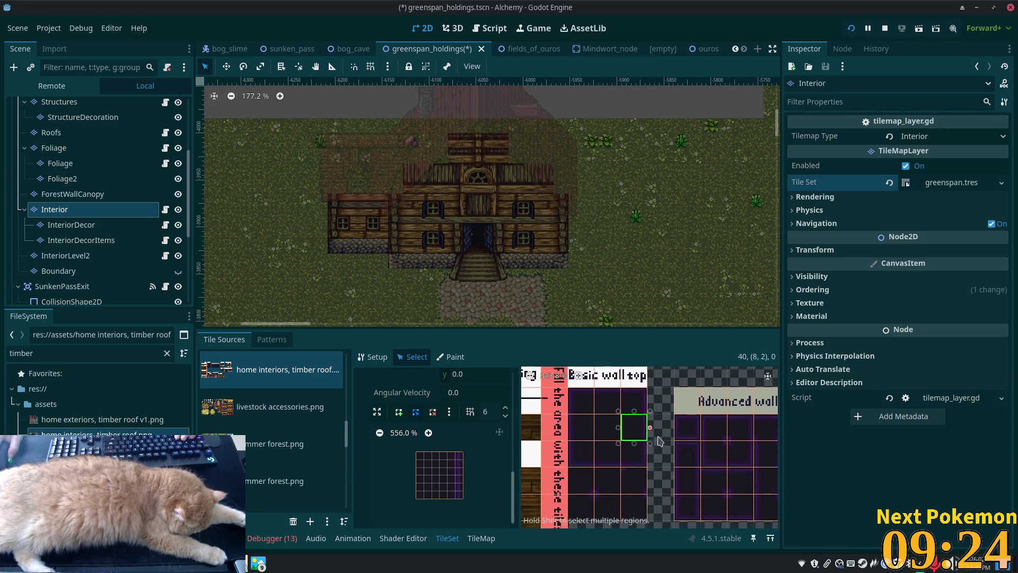
shift+click(589, 501)
shift+click(581, 464)
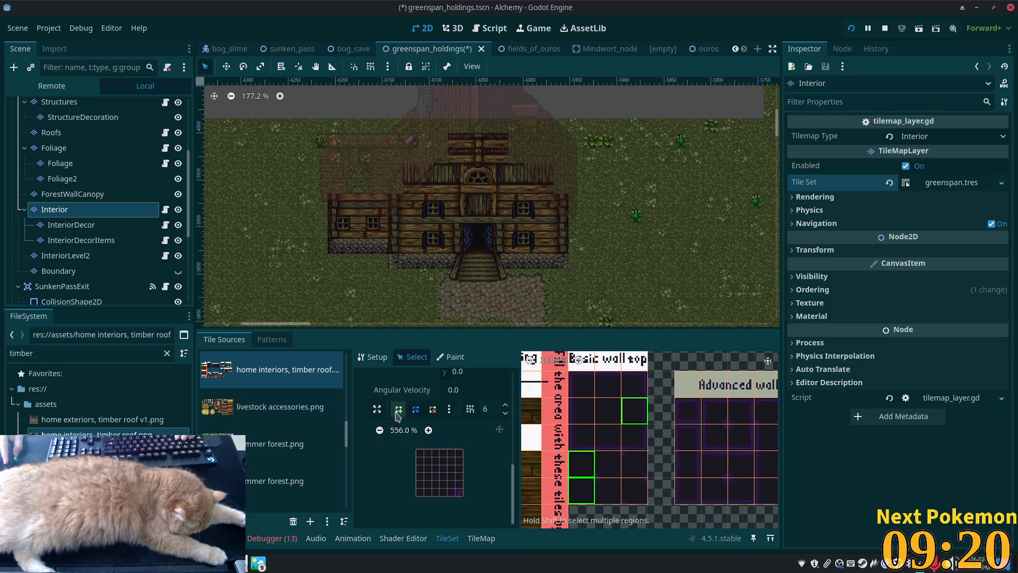
click(455, 449)
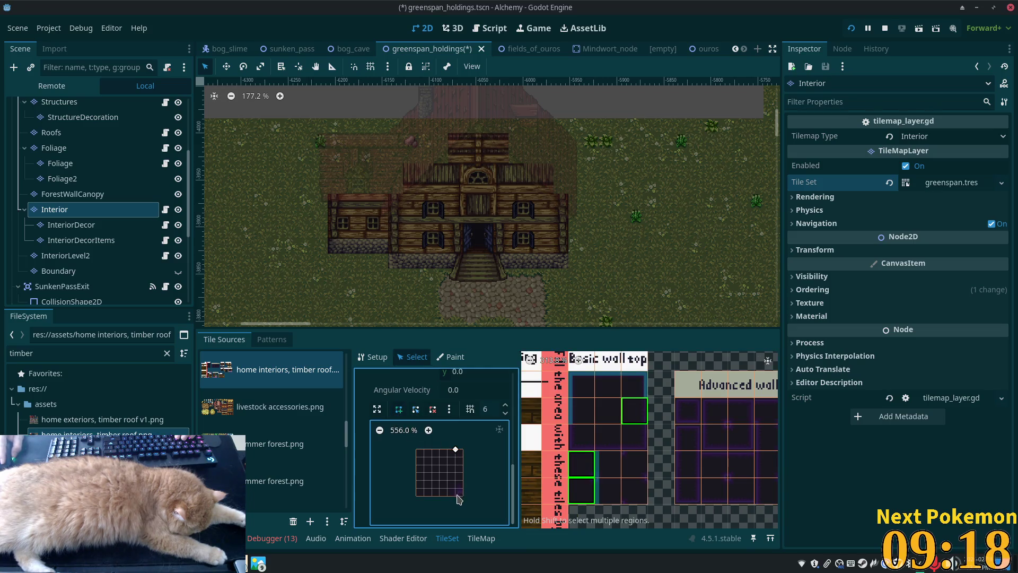
click(462, 497)
click(463, 450)
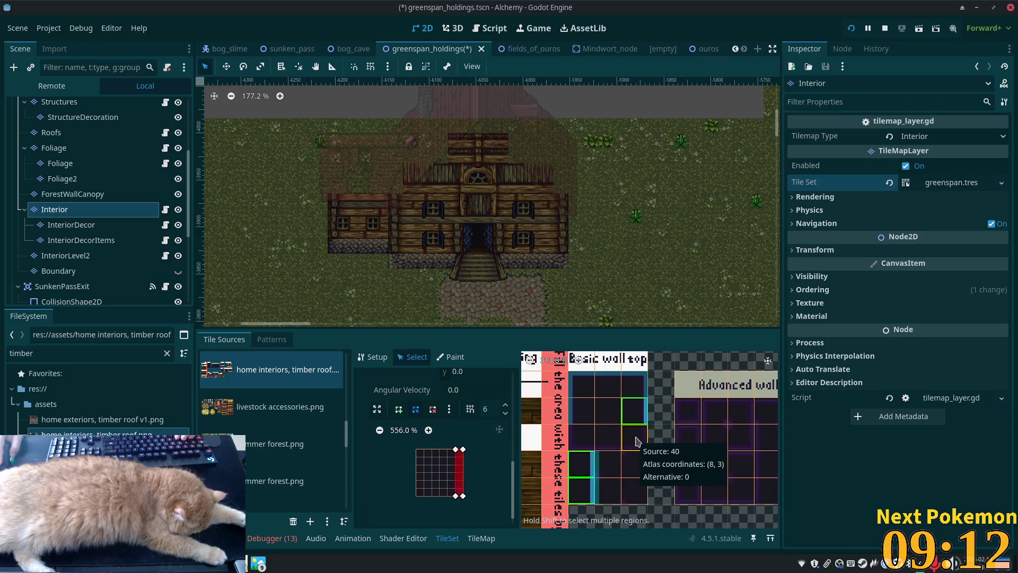
Draw an L-shaped collision polygon on wall tile (8, 3).
click(638, 442)
scroll(469, 470, down, 1)
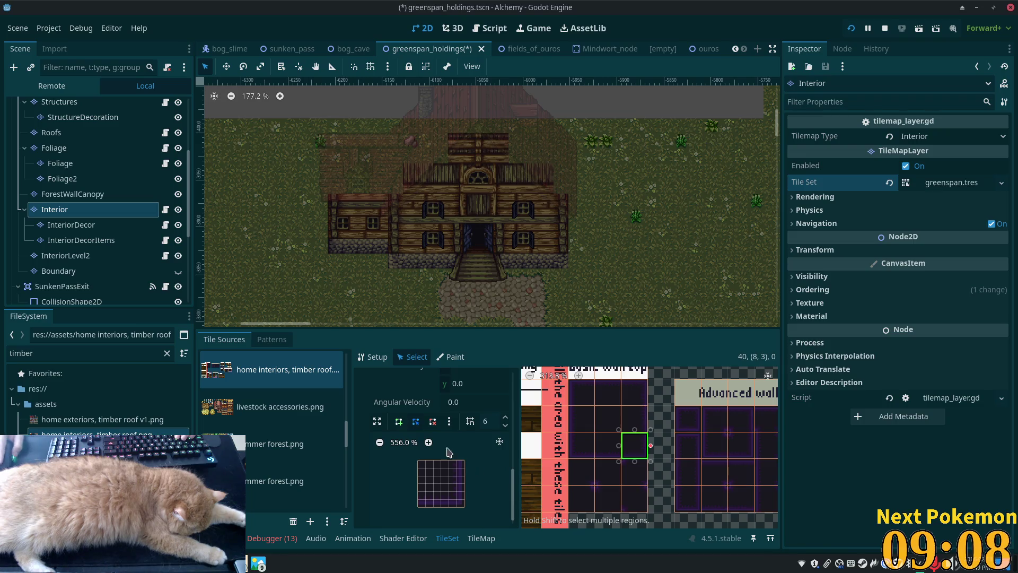
click(399, 422)
click(457, 467)
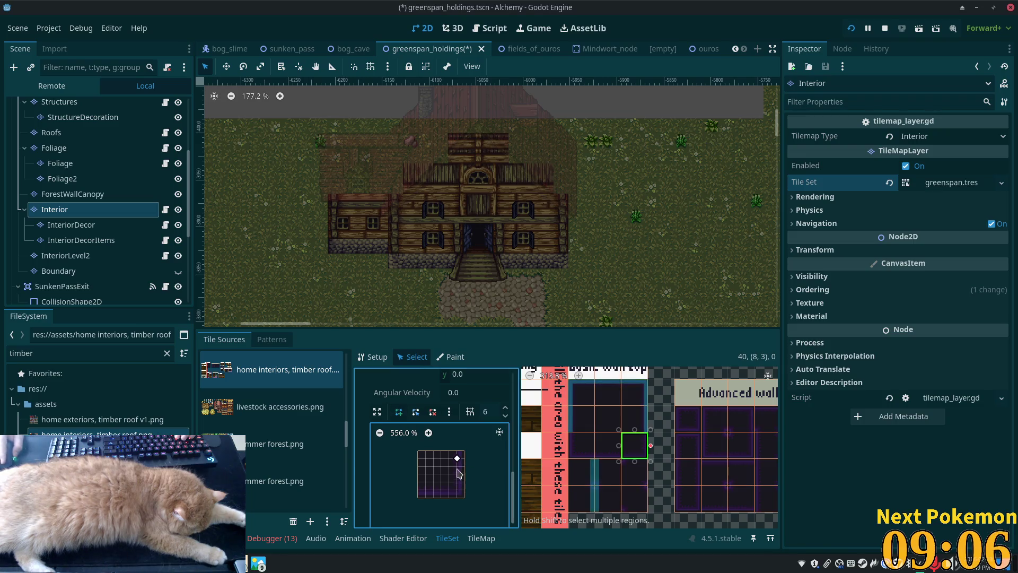
click(458, 491)
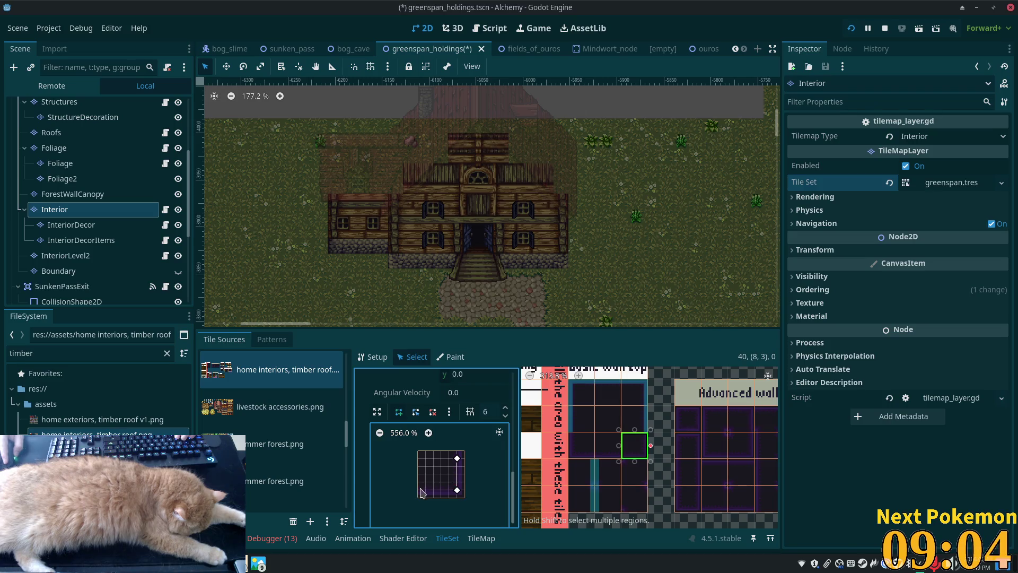
click(418, 497)
click(464, 498)
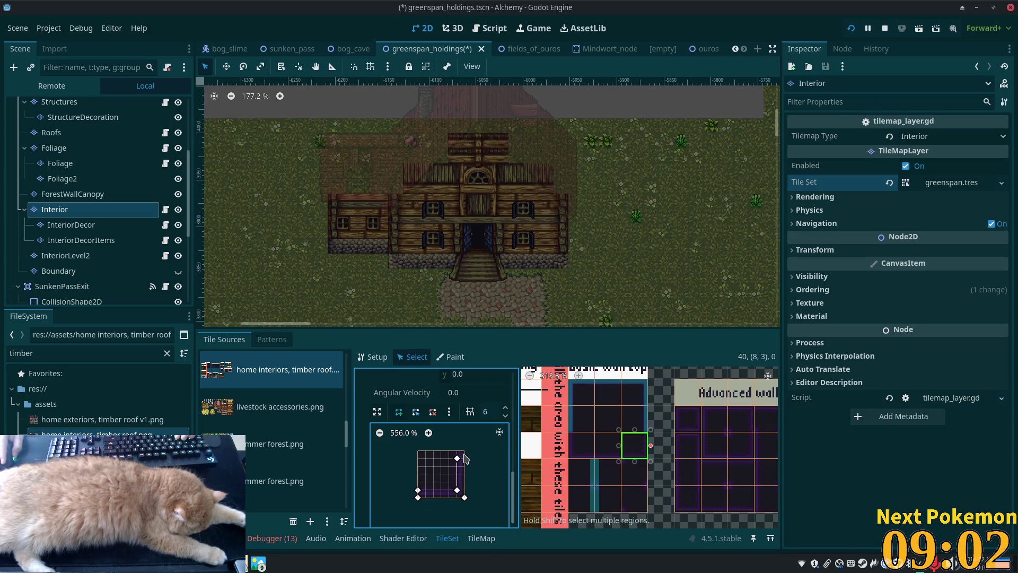
click(456, 457)
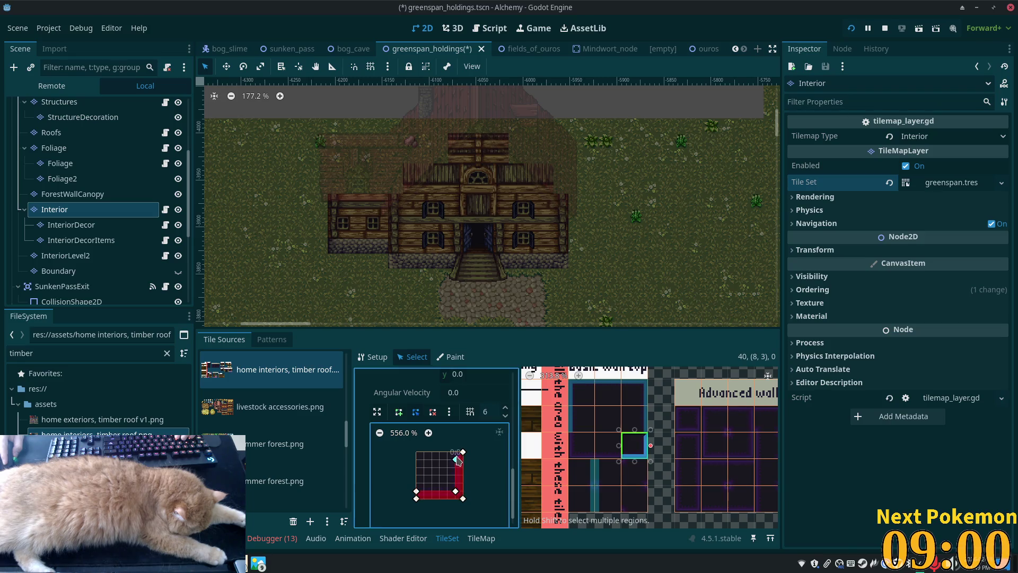
Give tile (6, 3) an L-shaped left-and-bottom collision polygon, then save greenspan_holdings.tscn.
click(607, 446)
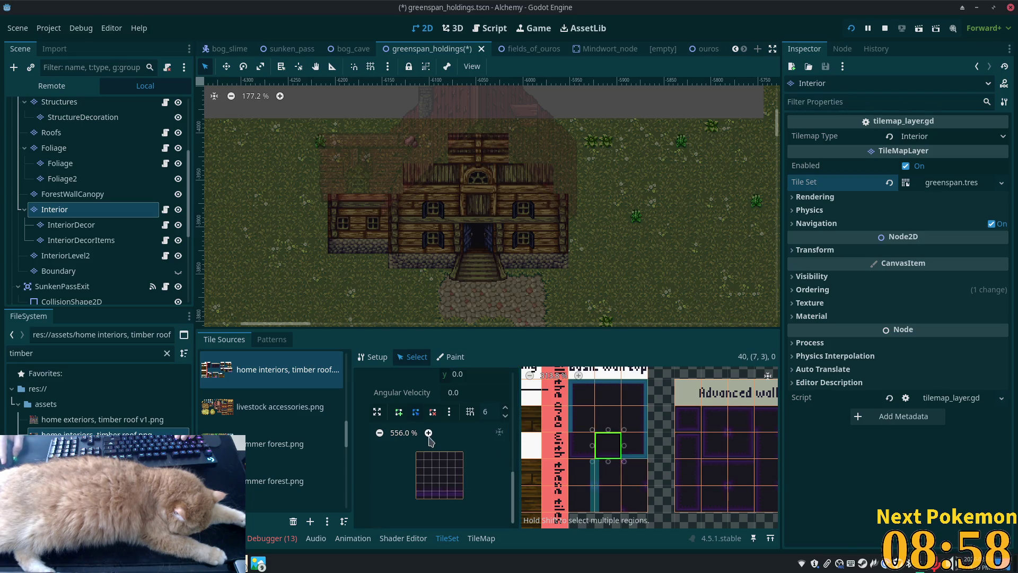
click(399, 411)
click(417, 492)
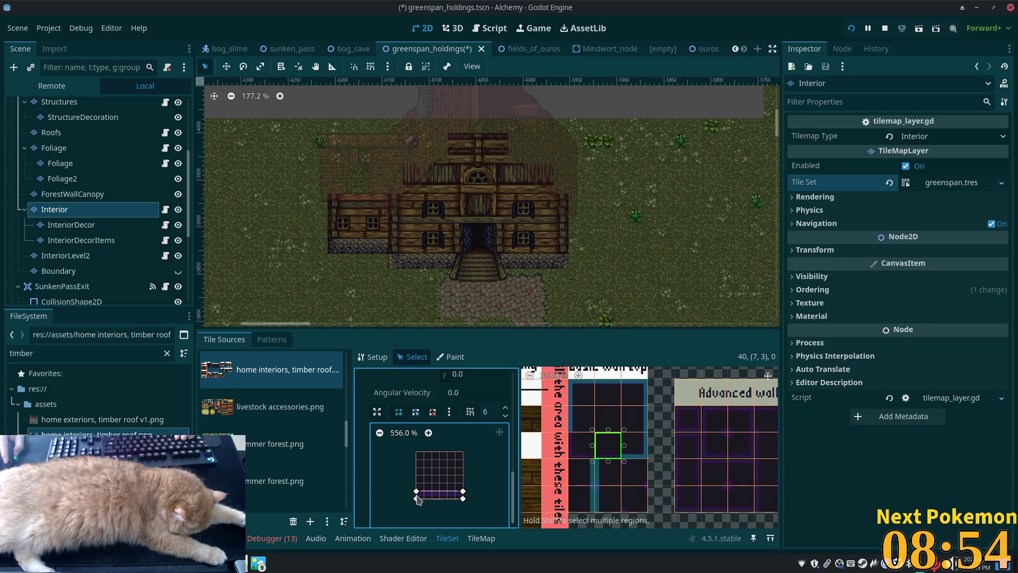
click(581, 445)
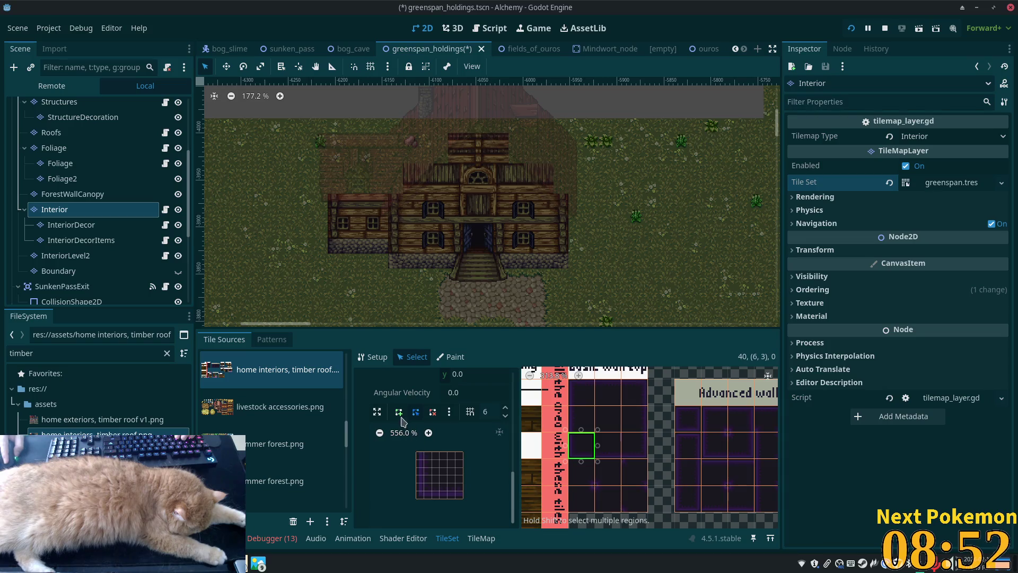
click(424, 452)
click(417, 452)
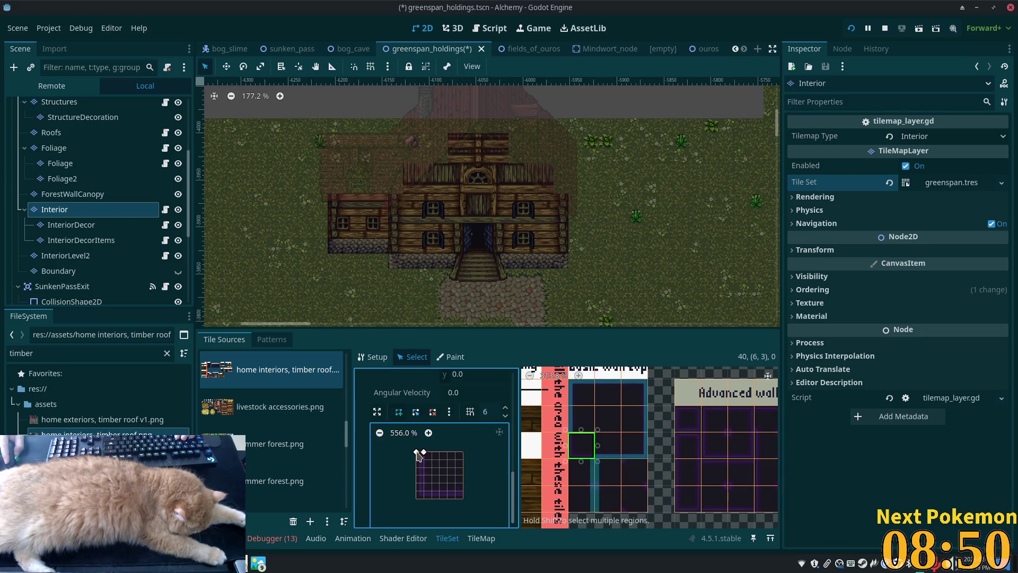
click(416, 498)
click(424, 498)
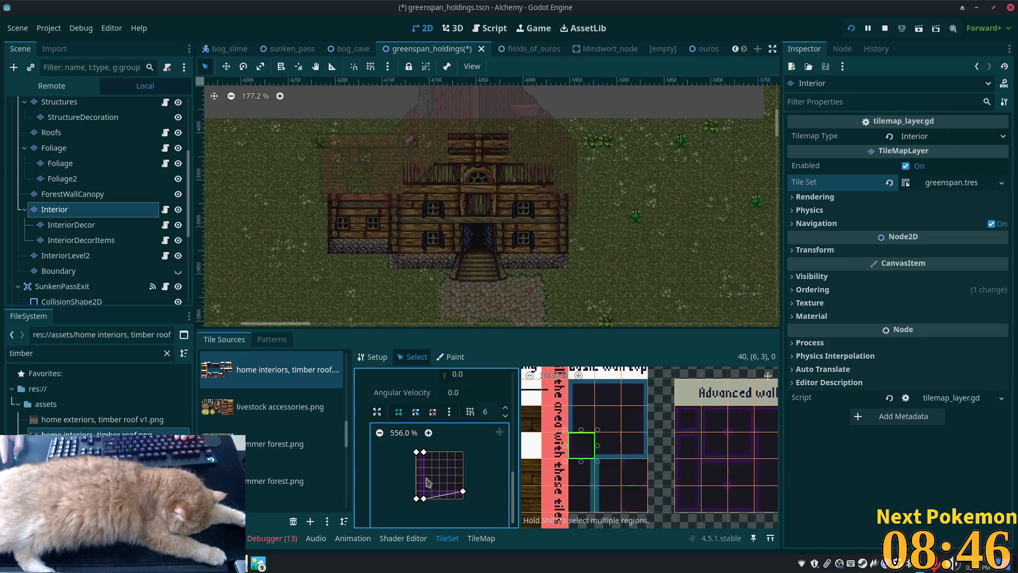
click(424, 491)
click(425, 452)
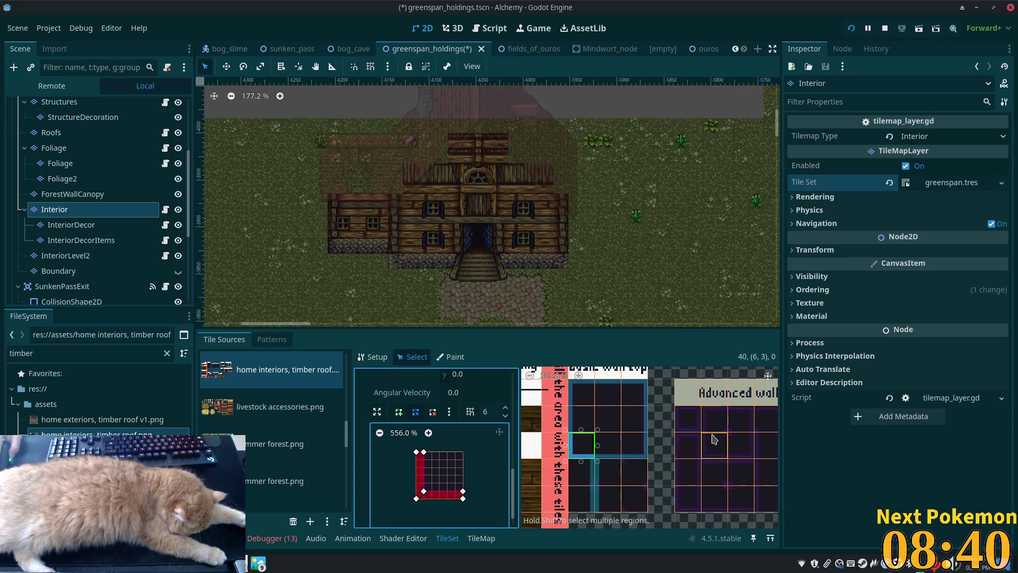
click(608, 419)
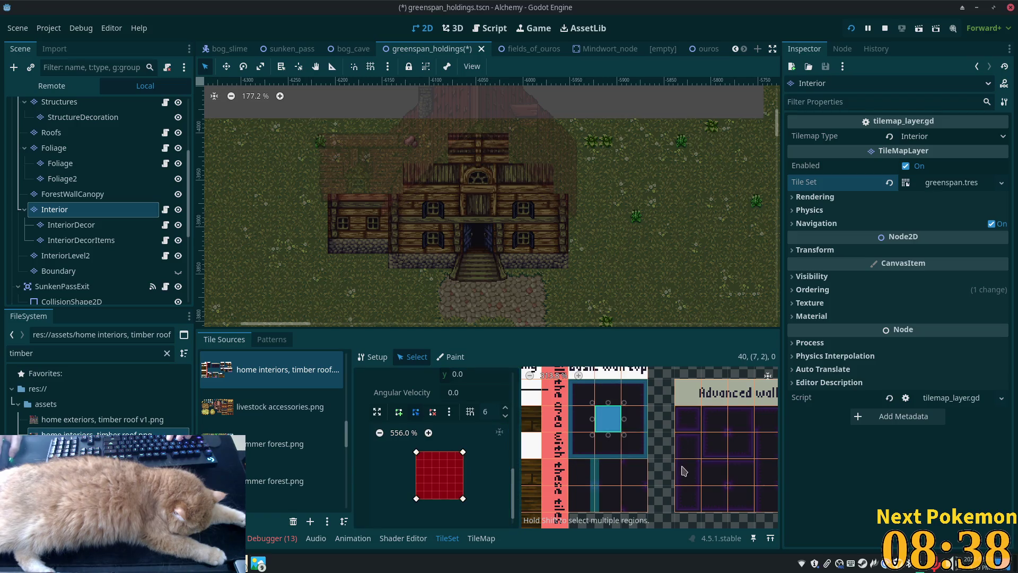
key(ctrl+s)
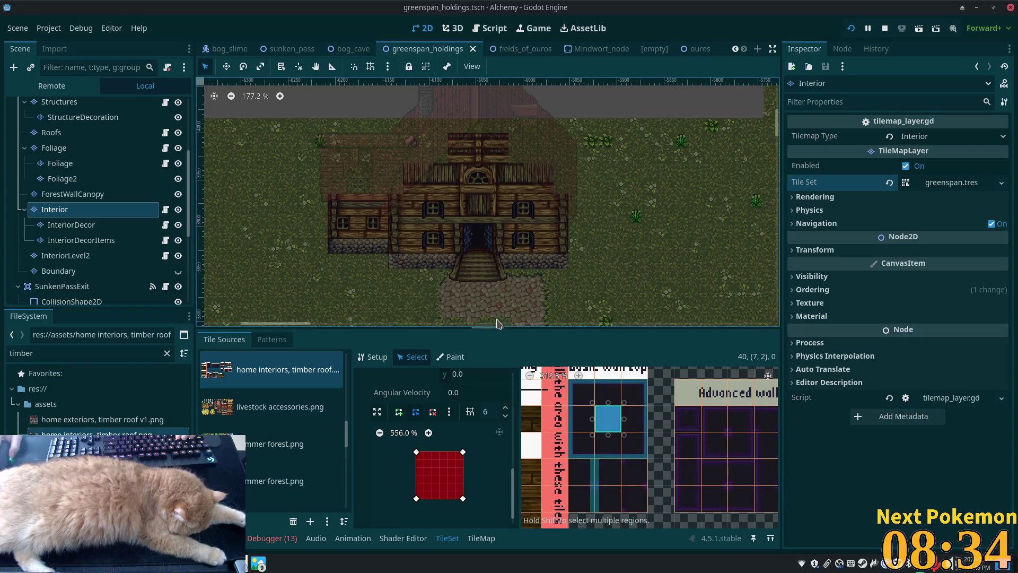
Paint the dark wall tile (7, 3) across the house's lower middle.
scroll(430, 244, up, 1)
scroll(450, 175, up, 5)
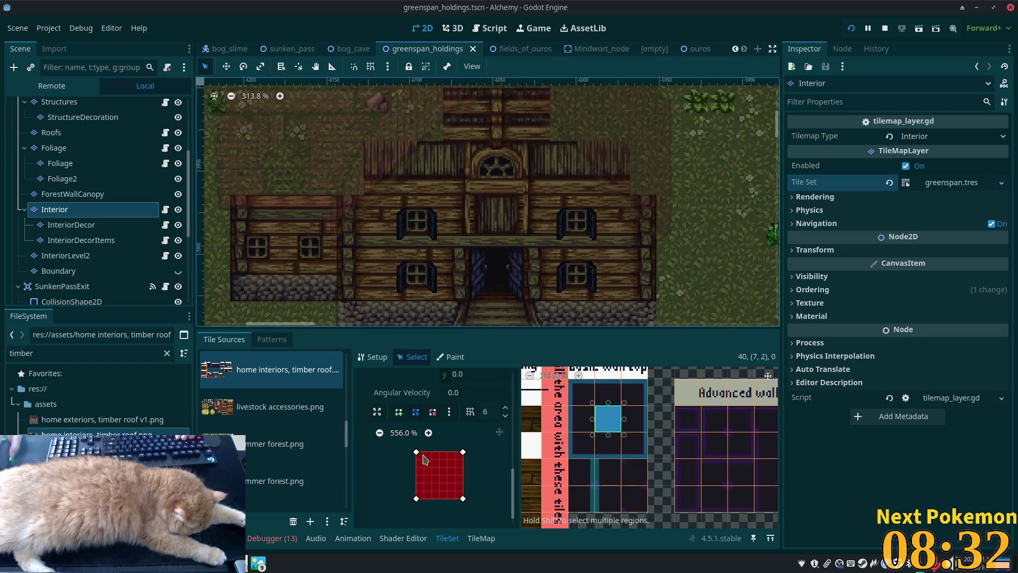
click(594, 439)
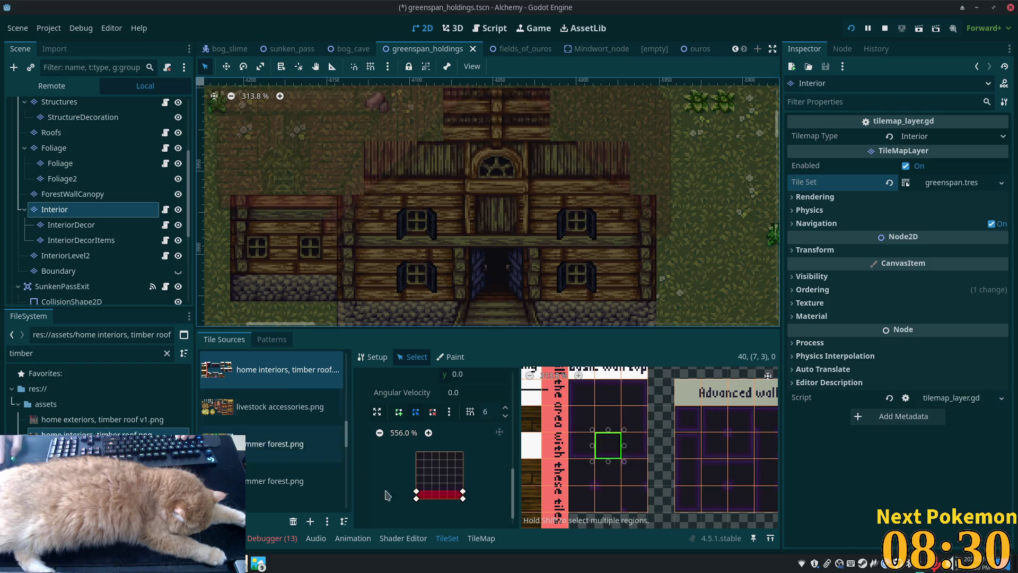
click(480, 538)
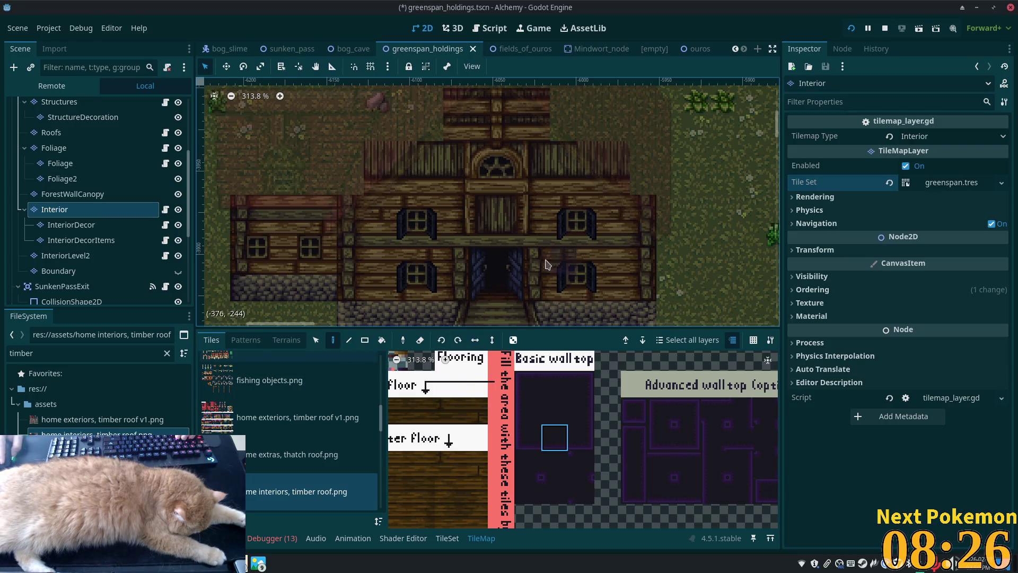
drag(415, 282, 423, 243)
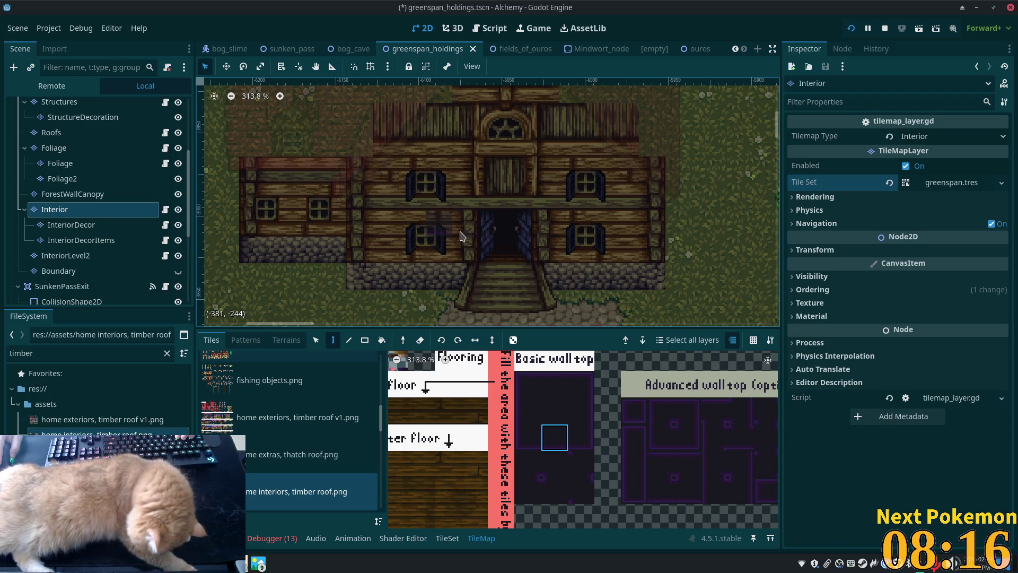
mouse_move(459, 235)
mouse_down()
mouse_move(366, 229)
mouse_move(432, 289)
mouse_up()
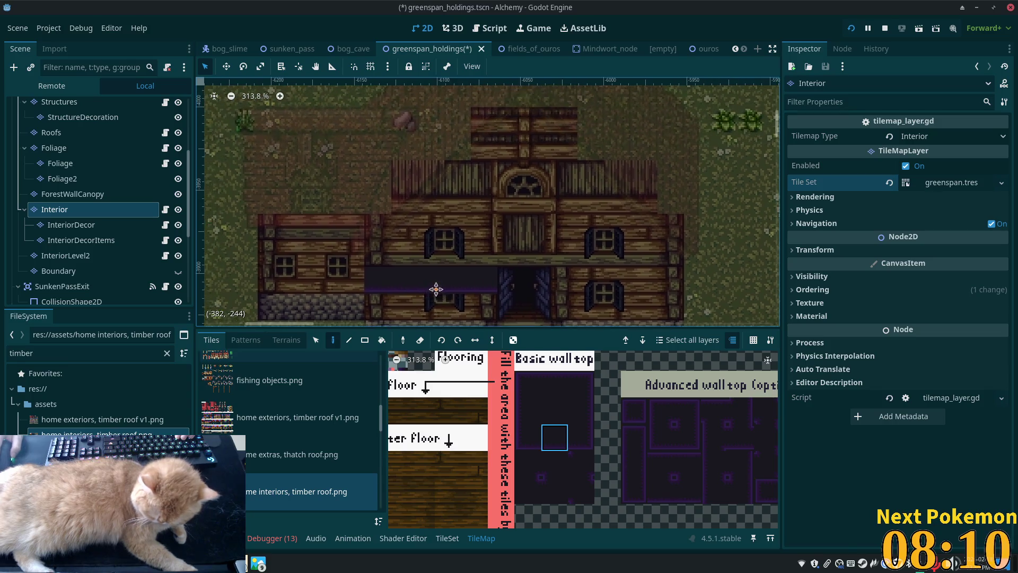
Paint the interior wall tiles over the house's left section.
click(525, 437)
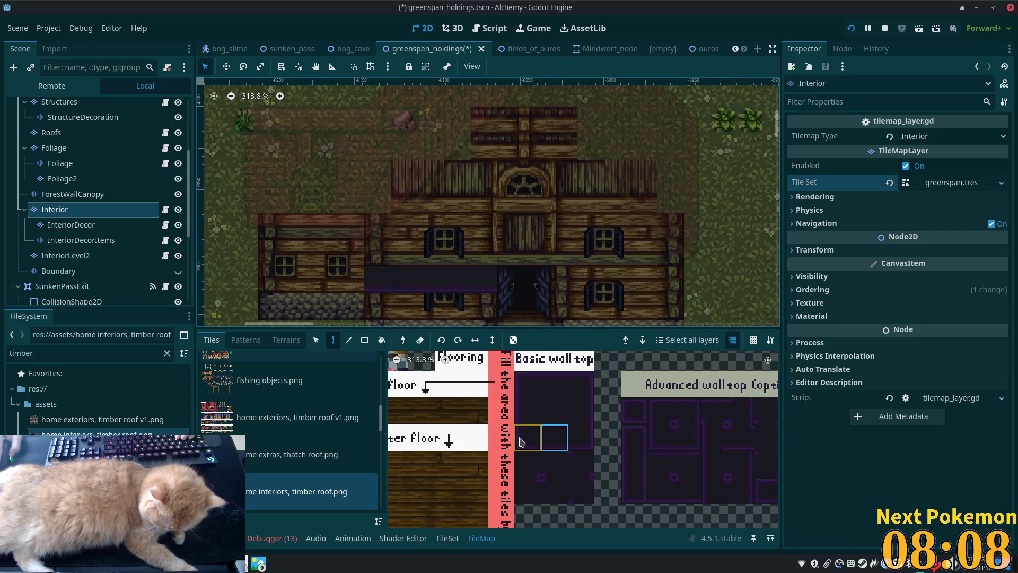
click(555, 437)
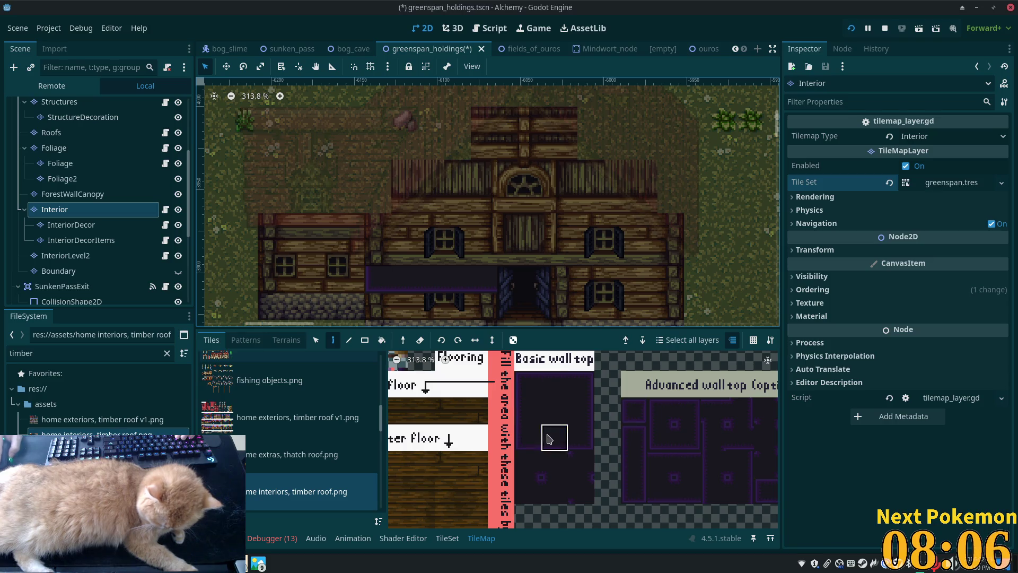
mouse_move(370, 270)
mouse_down()
mouse_move(323, 249)
mouse_move(279, 265)
mouse_up()
click(555, 464)
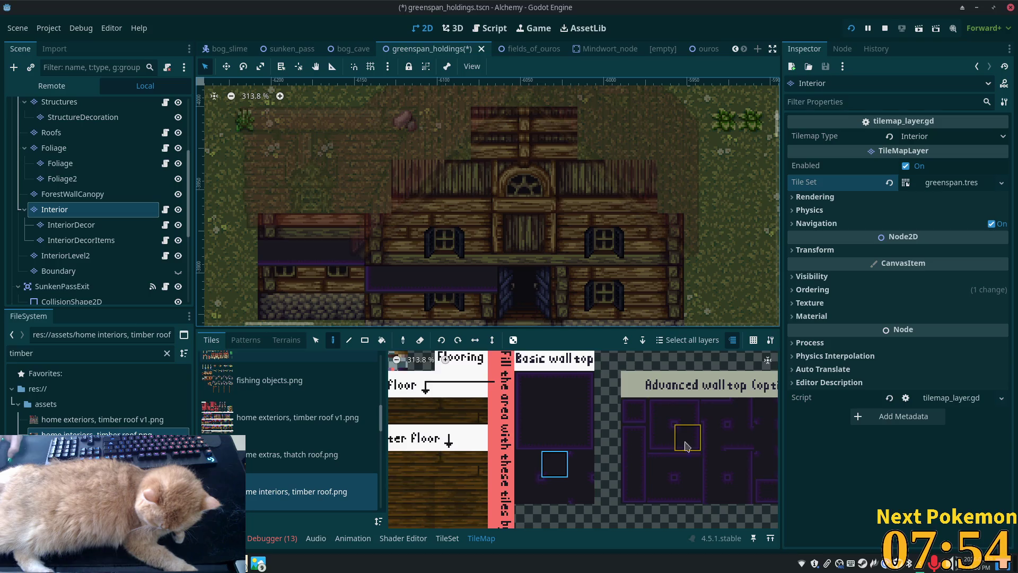
scroll(631, 445, right, 2)
scroll(635, 448, right, 1)
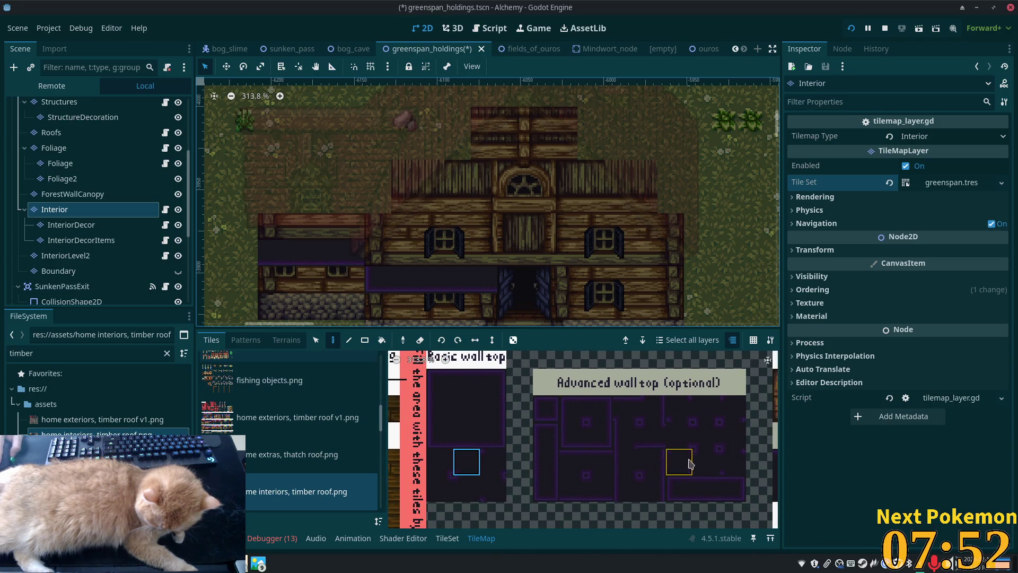